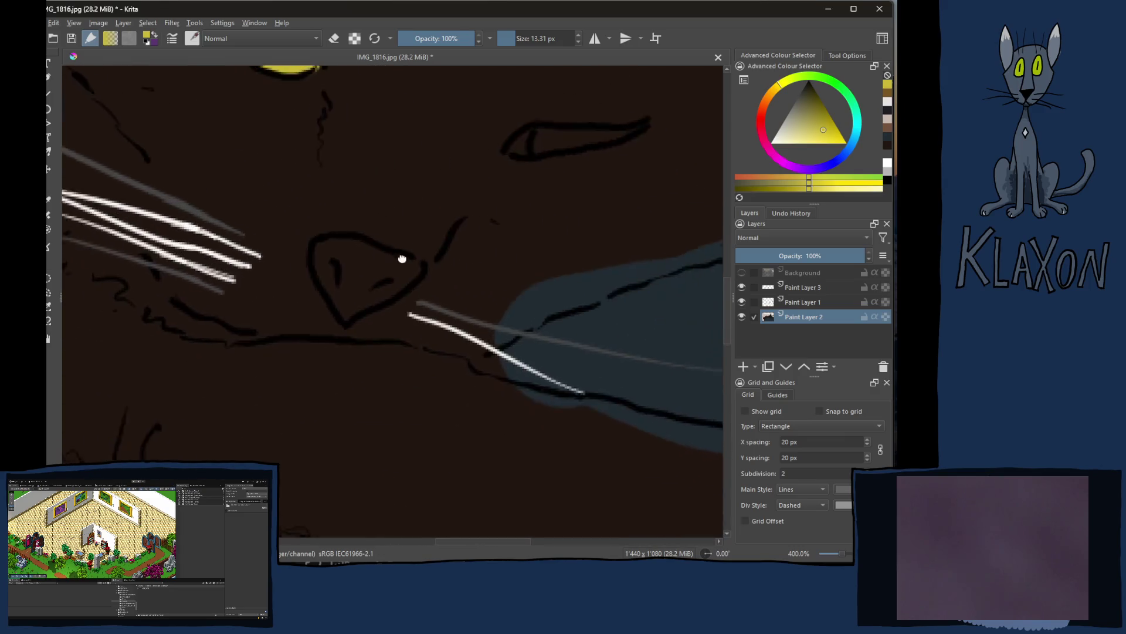
Step: Add a small yellow spot to the second eye and paint the first eye's pupil dark red
{"action": "mouse_move", "coordinate": [470, 238]}
{"action": "left_mouse_down"}
{"action": "mouse_move", "coordinate": [477, 218]}
{"action": "mouse_move", "coordinate": [469, 229]}
{"action": "left_mouse_up"}
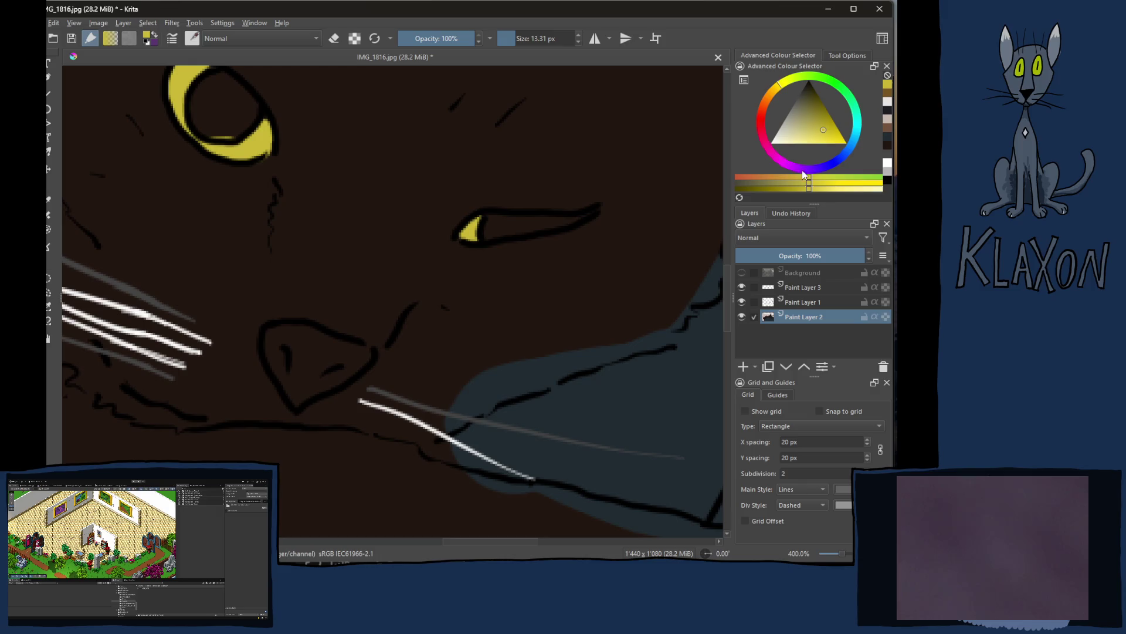
{"action": "left_click", "coordinate": [764, 125]}
{"action": "left_click_drag", "start_coordinate": [807, 109], "coordinate": [815, 89]}
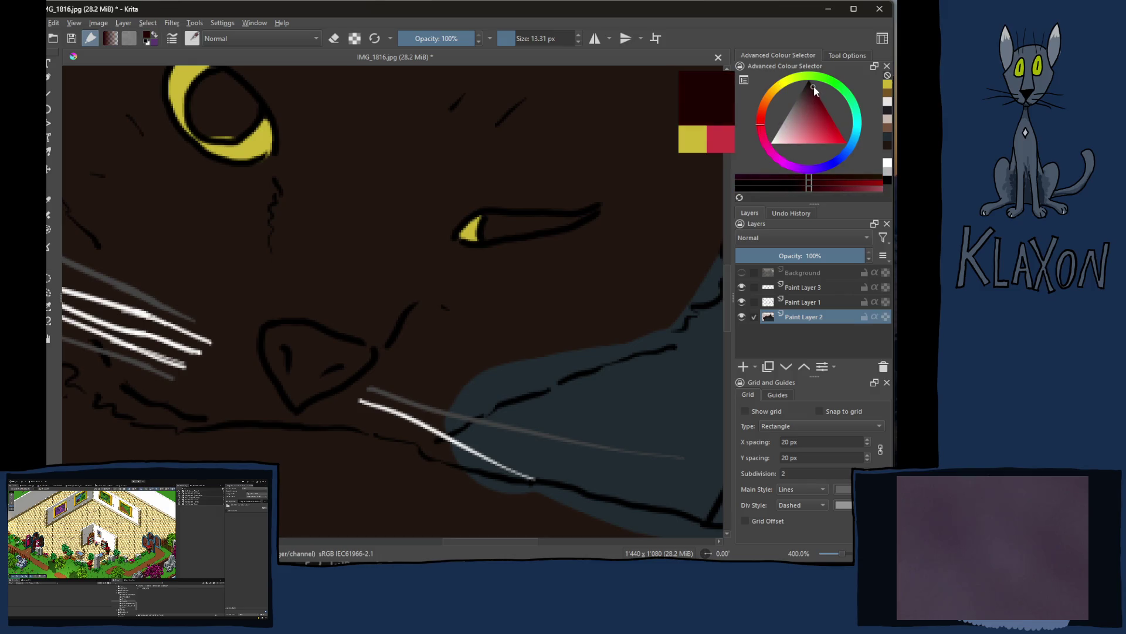
{"action": "mouse_move", "coordinate": [224, 95]}
{"action": "left_mouse_down"}
{"action": "mouse_move", "coordinate": [274, 171]}
{"action": "mouse_move", "coordinate": [252, 181]}
{"action": "mouse_move", "coordinate": [259, 201]}
{"action": "mouse_move", "coordinate": [269, 199]}
{"action": "left_mouse_up"}
Step: Repaint the first pupil in near-black blue and fill the second eye's pupil dark navy
{"action": "left_click", "coordinate": [845, 155]}
{"action": "left_click_drag", "start_coordinate": [809, 117], "coordinate": [808, 89]}
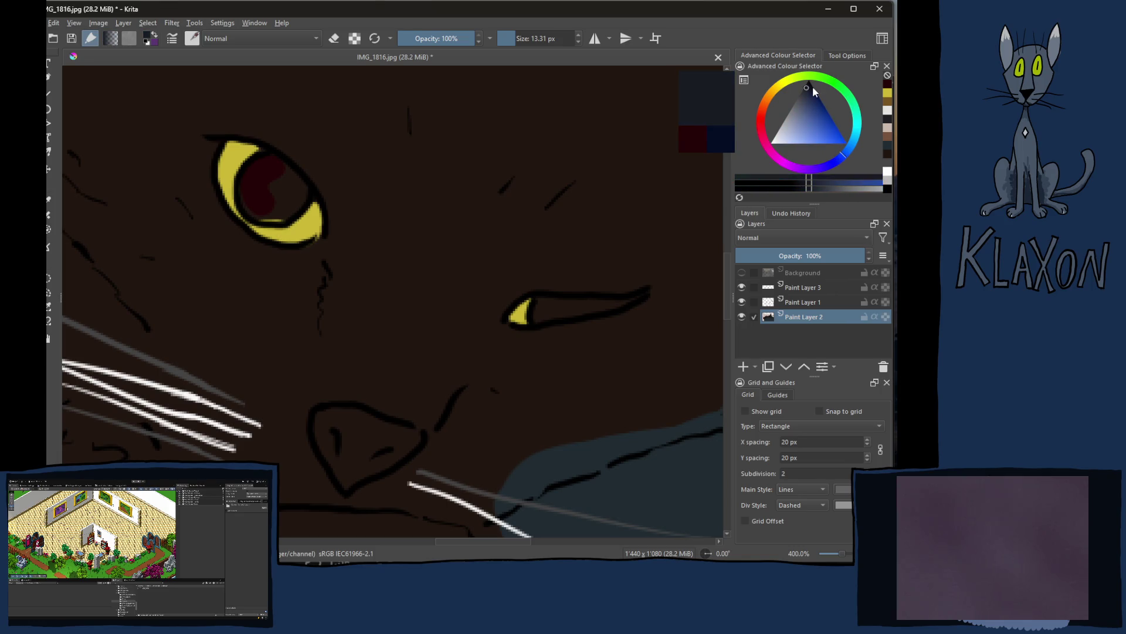
{"action": "mouse_move", "coordinate": [283, 171]}
{"action": "left_mouse_down"}
{"action": "mouse_move", "coordinate": [272, 191]}
{"action": "mouse_move", "coordinate": [280, 184]}
{"action": "left_mouse_up"}
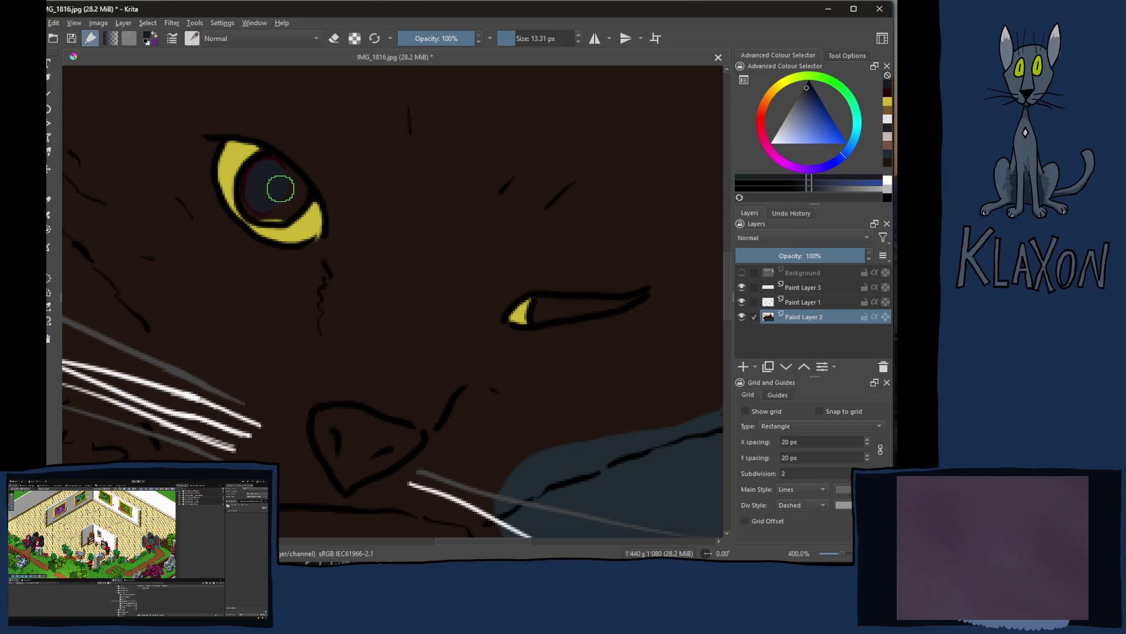
{"action": "left_click", "coordinate": [808, 86]}
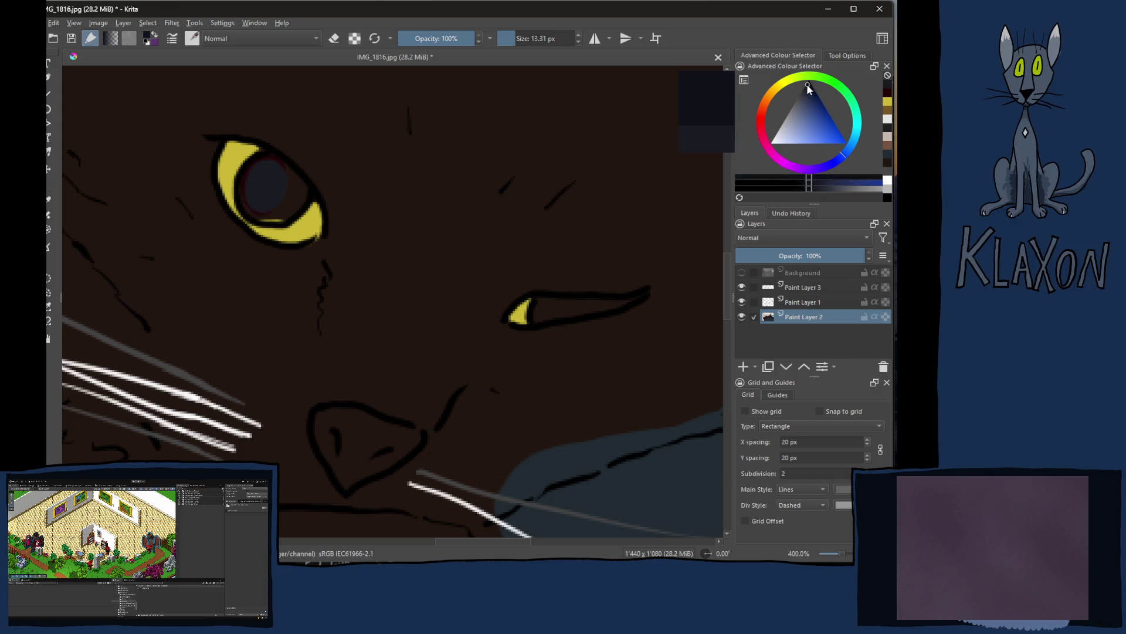
{"action": "mouse_move", "coordinate": [264, 184]}
{"action": "left_mouse_down"}
{"action": "mouse_move", "coordinate": [257, 171]}
{"action": "mouse_move", "coordinate": [271, 163]}
{"action": "mouse_move", "coordinate": [253, 184]}
{"action": "mouse_move", "coordinate": [258, 206]}
{"action": "mouse_move", "coordinate": [282, 210]}
{"action": "mouse_move", "coordinate": [291, 184]}
{"action": "mouse_move", "coordinate": [291, 212]}
{"action": "left_mouse_up"}
{"action": "mouse_move", "coordinate": [554, 303]}
{"action": "left_mouse_down"}
{"action": "mouse_move", "coordinate": [538, 315]}
{"action": "mouse_move", "coordinate": [646, 295]}
{"action": "left_mouse_up"}
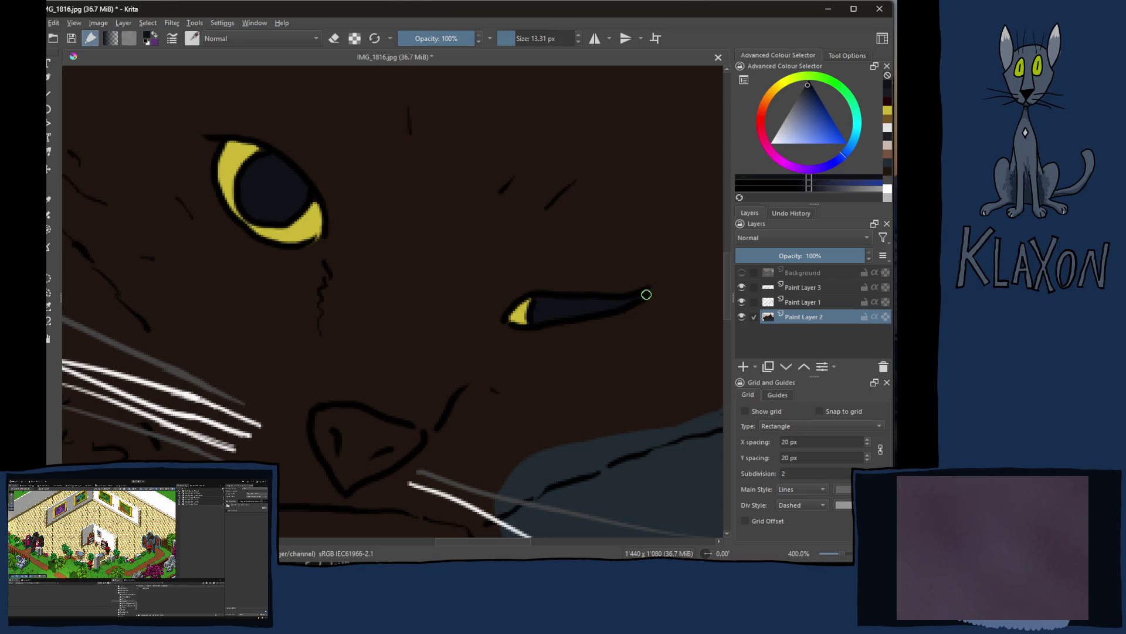
{"action": "left_click_drag", "start_coordinate": [490, 347], "coordinate": [558, 319]}
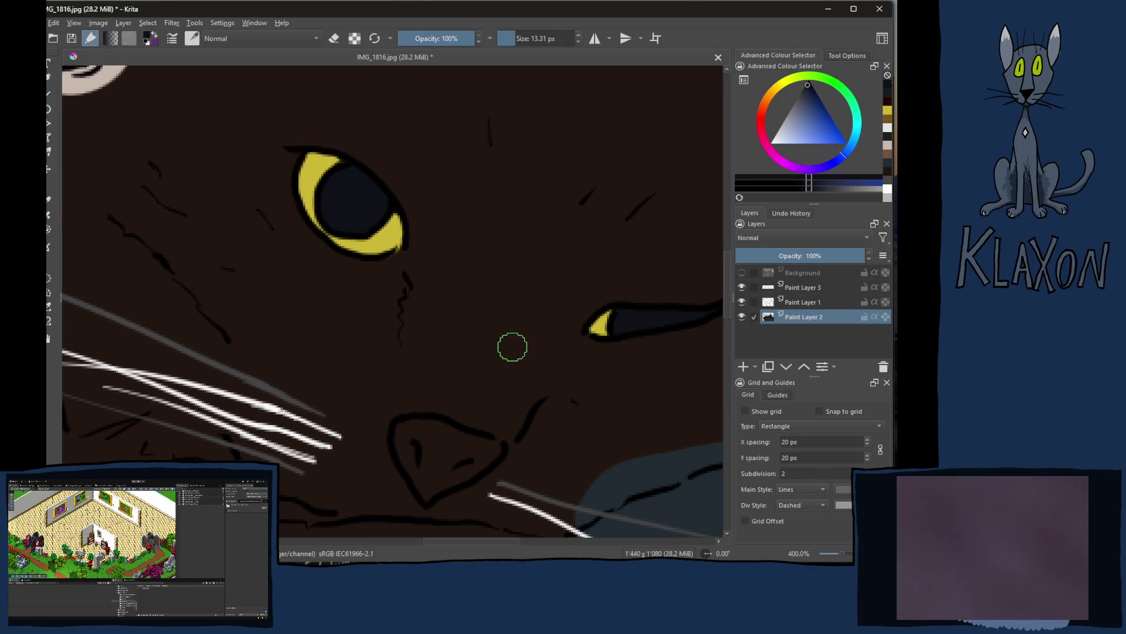
Step: Paint the nose dark navy, then go over it with a darker purple-blue
{"action": "scroll", "coordinate": [498, 363], "scroll_direction": "down", "scroll_amount": 4}
{"action": "mouse_move", "coordinate": [420, 313]}
{"action": "left_mouse_down"}
{"action": "mouse_move", "coordinate": [410, 319]}
{"action": "mouse_move", "coordinate": [435, 369]}
{"action": "mouse_move", "coordinate": [490, 334]}
{"action": "mouse_move", "coordinate": [440, 315]}
{"action": "mouse_move", "coordinate": [430, 370]}
{"action": "mouse_move", "coordinate": [431, 352]}
{"action": "left_mouse_up"}
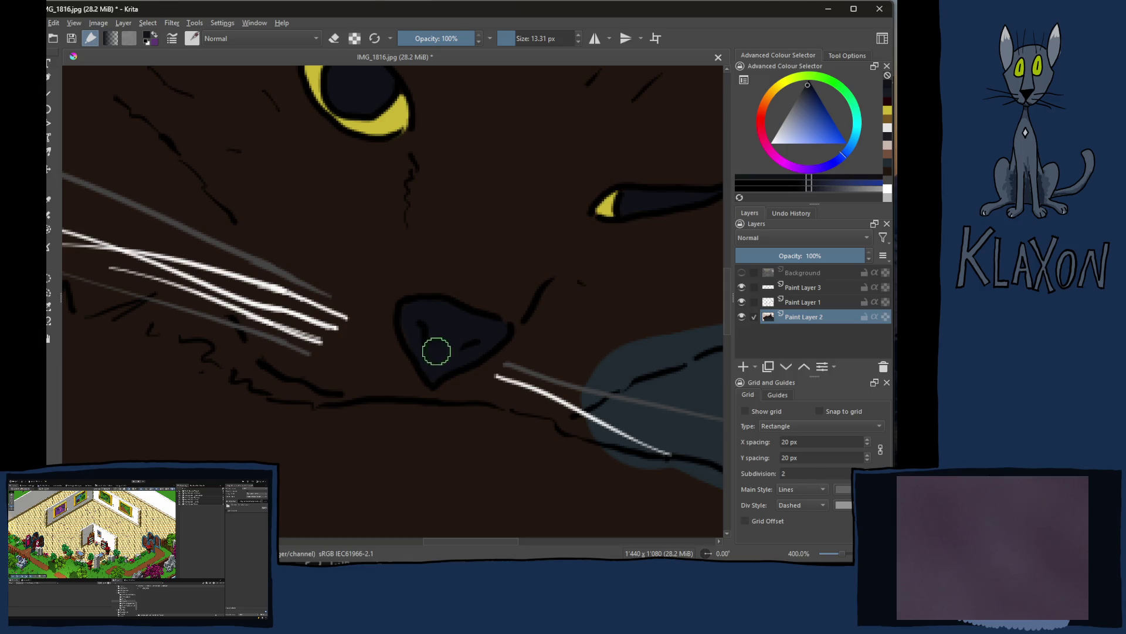
{"action": "left_click", "coordinate": [837, 175]}
{"action": "left_click_drag", "start_coordinate": [855, 181], "coordinate": [869, 179]}
{"action": "left_click", "coordinate": [783, 185]}
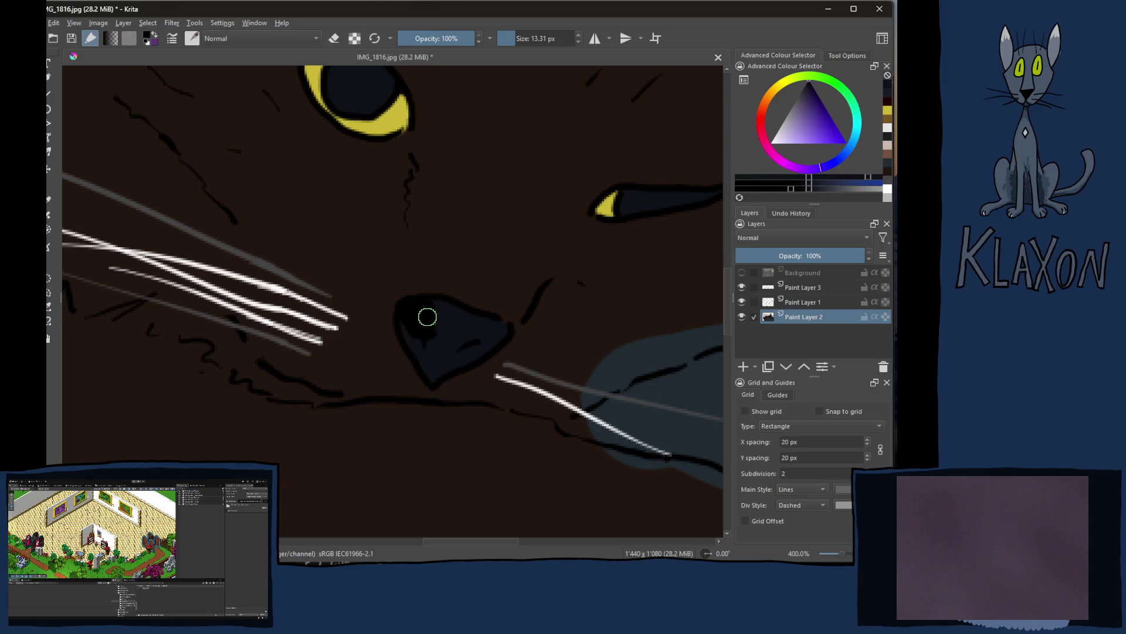
{"action": "mouse_move", "coordinate": [410, 326]}
{"action": "left_mouse_down"}
{"action": "mouse_move", "coordinate": [455, 324]}
{"action": "mouse_move", "coordinate": [448, 353]}
{"action": "mouse_move", "coordinate": [493, 316]}
{"action": "left_mouse_up"}
Step: Cover the nose's lighter patch with an even darker tone so it is uniformly dark
{"action": "left_click", "coordinate": [797, 188]}
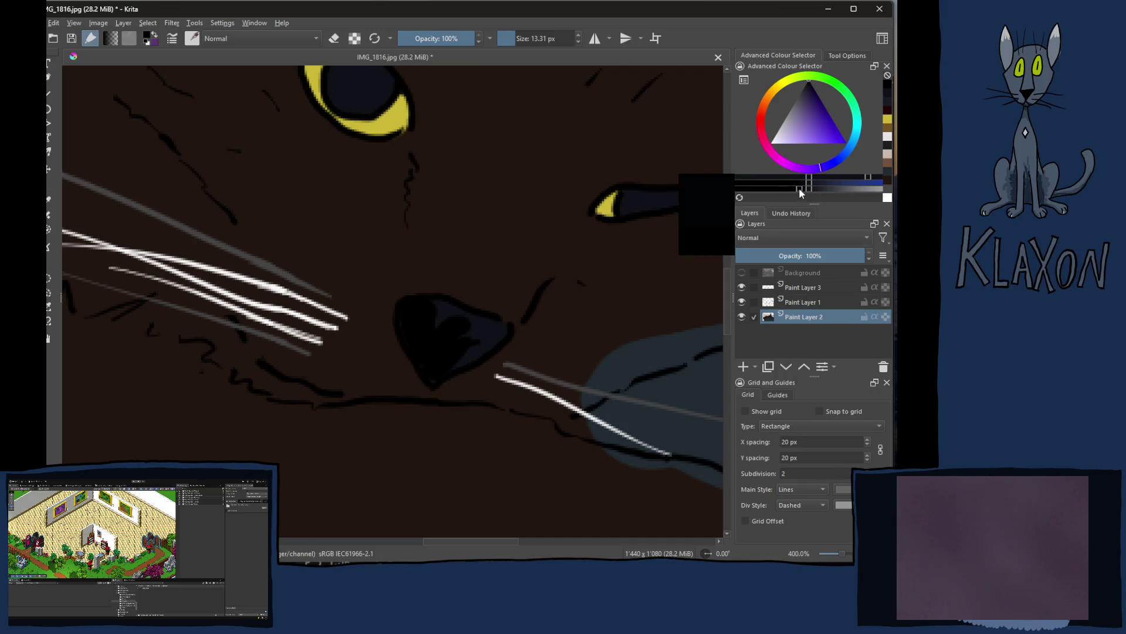
{"action": "mouse_move", "coordinate": [410, 320]}
{"action": "left_mouse_down"}
{"action": "mouse_move", "coordinate": [420, 309]}
{"action": "mouse_move", "coordinate": [493, 329]}
{"action": "mouse_move", "coordinate": [433, 369]}
{"action": "mouse_move", "coordinate": [428, 322]}
{"action": "mouse_move", "coordinate": [473, 329]}
{"action": "left_mouse_up"}
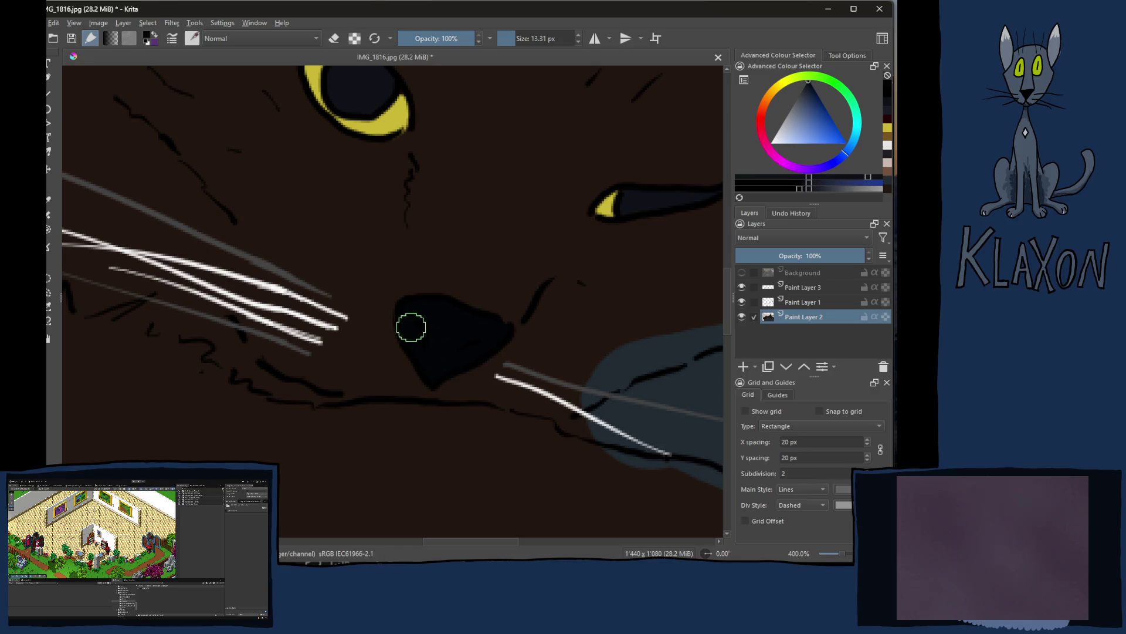
{"action": "mouse_move", "coordinate": [347, 244]}
{"action": "left_mouse_down"}
{"action": "mouse_move", "coordinate": [360, 280]}
{"action": "mouse_move", "coordinate": [352, 334]}
{"action": "left_mouse_up"}
{"action": "left_click_drag", "start_coordinate": [339, 262], "coordinate": [434, 336]}
{"action": "left_click_drag", "start_coordinate": [385, 303], "coordinate": [414, 380]}
Step: Pan past the ear and back to the eye, then zoom out to 66.7% to see the whole cat
{"action": "mouse_move", "coordinate": [359, 279]}
{"action": "left_mouse_down"}
{"action": "mouse_move", "coordinate": [407, 304]}
{"action": "mouse_move", "coordinate": [390, 417]}
{"action": "left_mouse_up"}
{"action": "left_click_drag", "start_coordinate": [393, 322], "coordinate": [405, 415]}
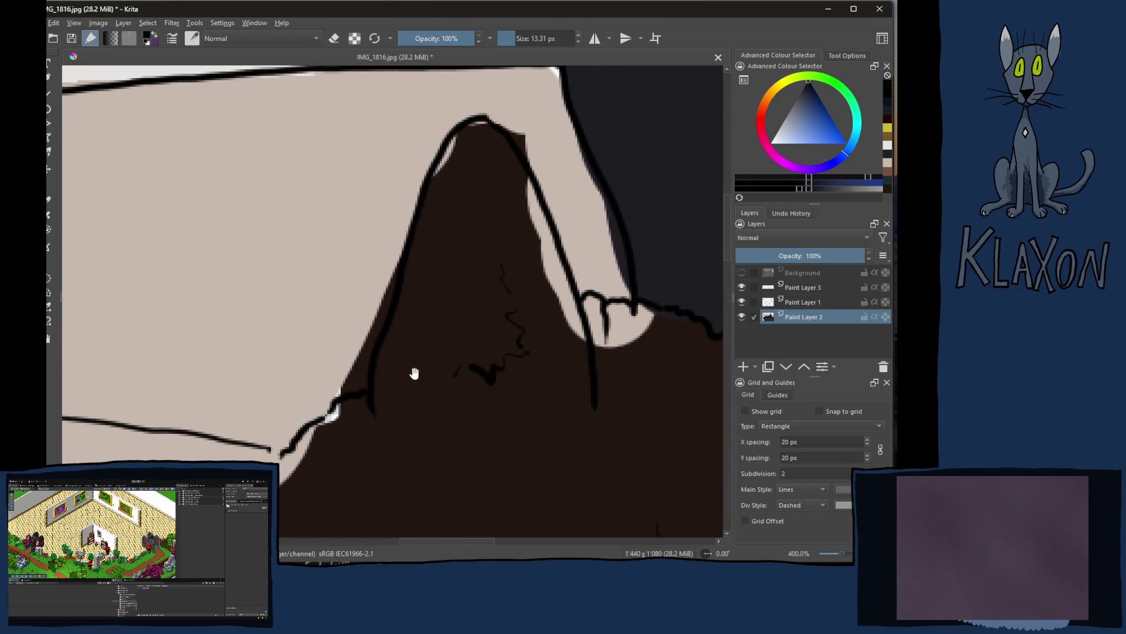
{"action": "left_click_drag", "start_coordinate": [415, 371], "coordinate": [403, 309]}
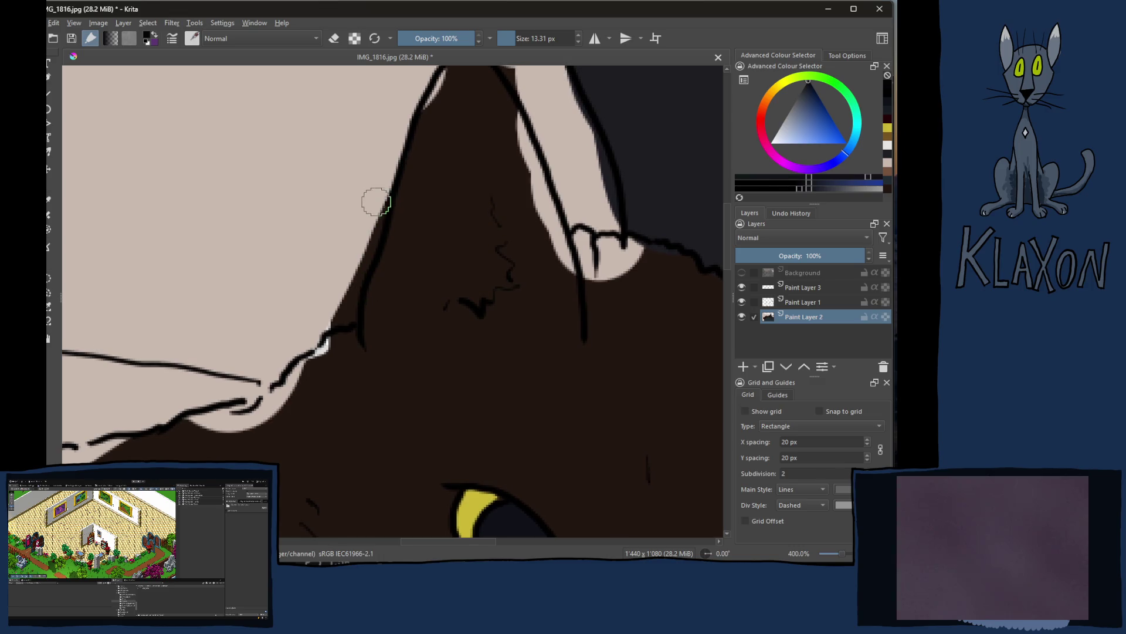
{"action": "scroll", "coordinate": [372, 206], "scroll_direction": "down", "scroll_amount": 6}
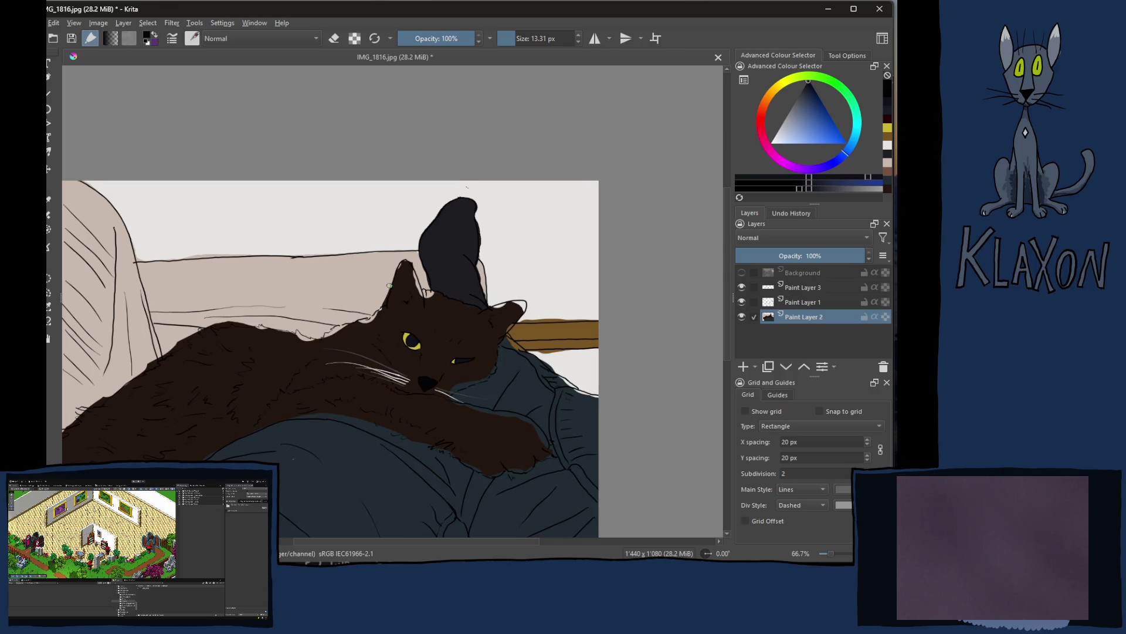
{"action": "scroll", "coordinate": [361, 326], "scroll_direction": "down", "scroll_amount": 3}
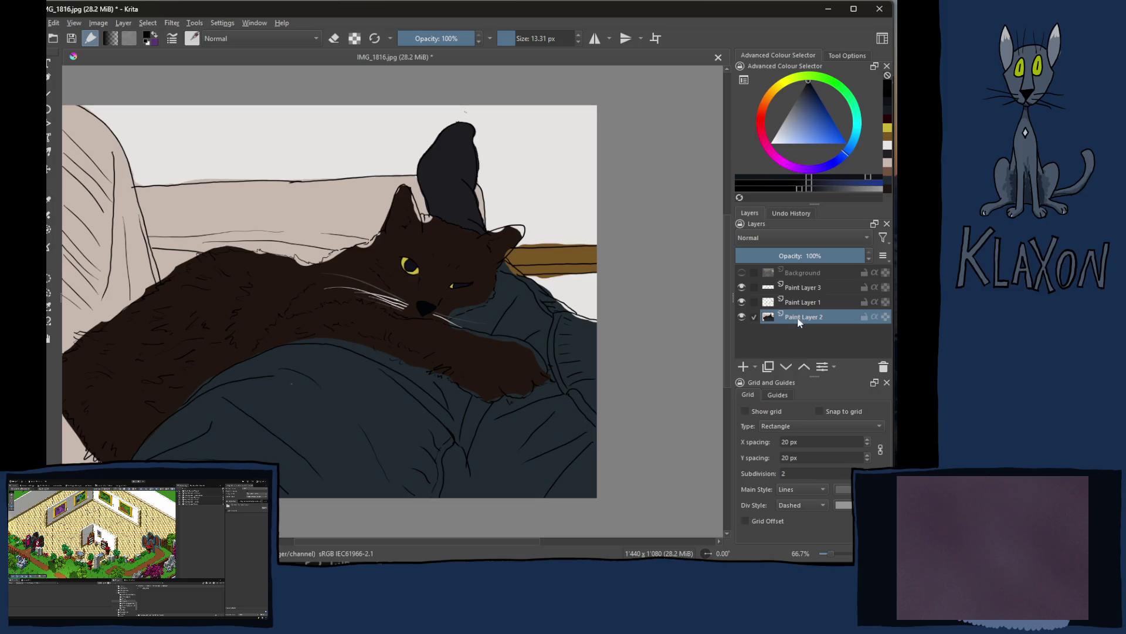
Step: Toggle the Background photo layer on and off twice to compare, leave it hidden, and show Tool Options
{"action": "left_click", "coordinate": [742, 272]}
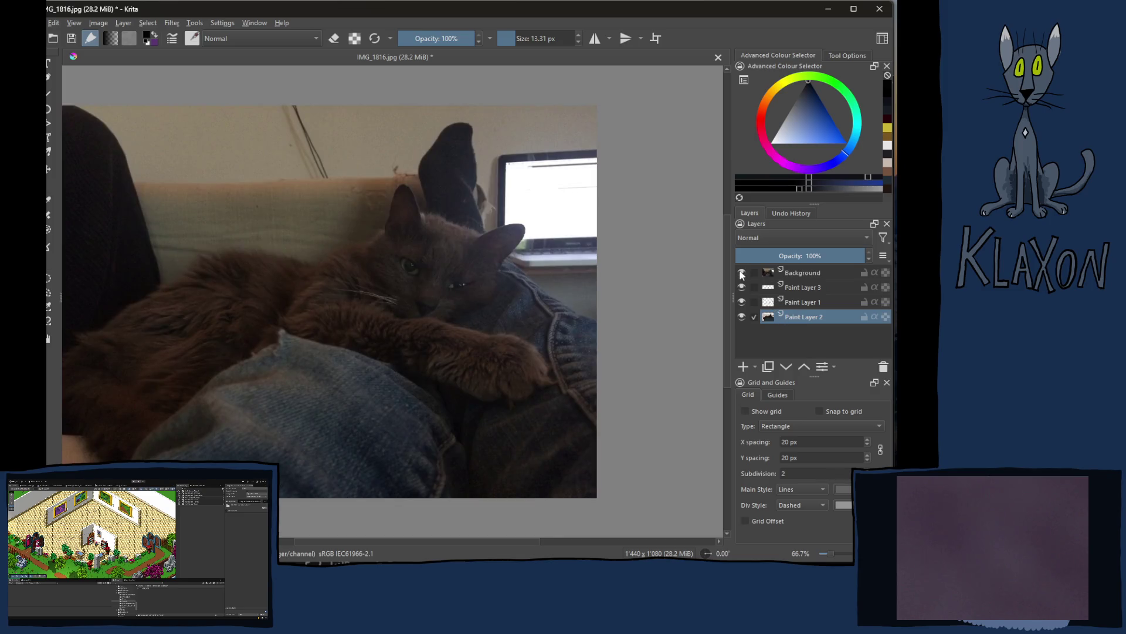
{"action": "left_click", "coordinate": [741, 272]}
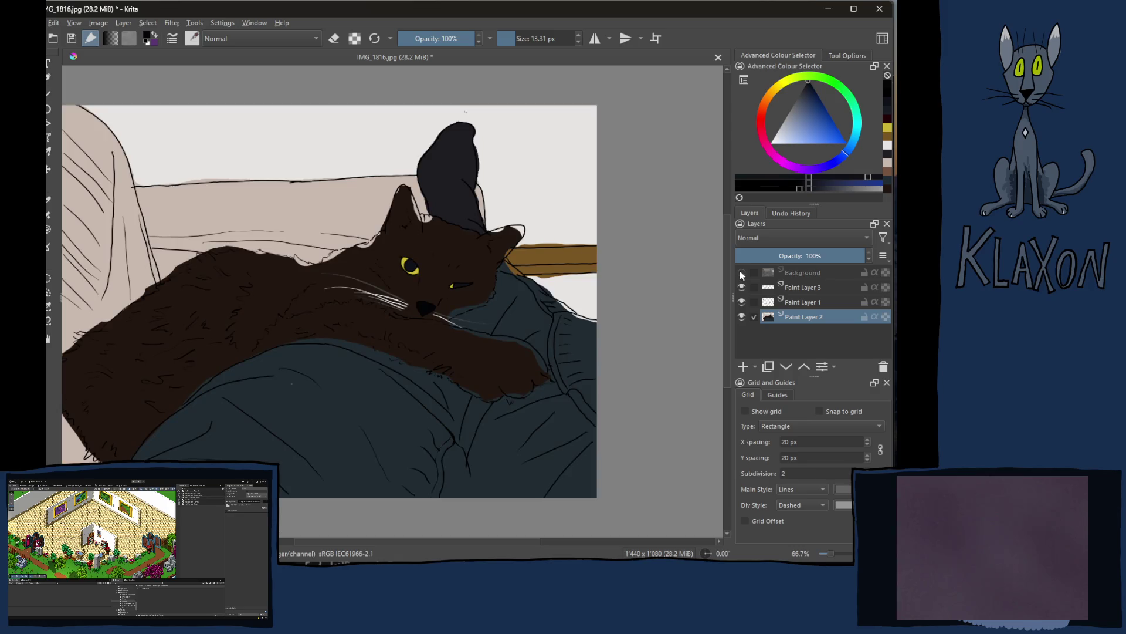
{"action": "left_click", "coordinate": [741, 272]}
{"action": "left_click", "coordinate": [741, 273]}
{"action": "mouse_move", "coordinate": [752, 275]}
{"action": "left_click", "coordinate": [848, 55]}
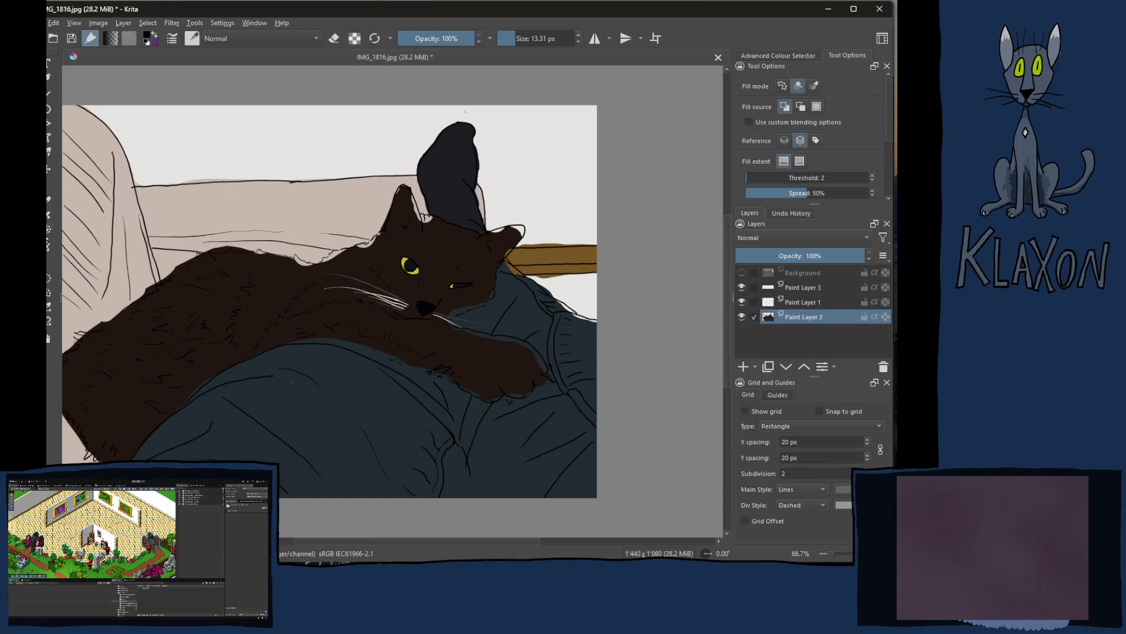
Step: Try the Enclose and Fill tool by outlining an area on the wall twice
{"action": "left_click", "coordinate": [49, 229]}
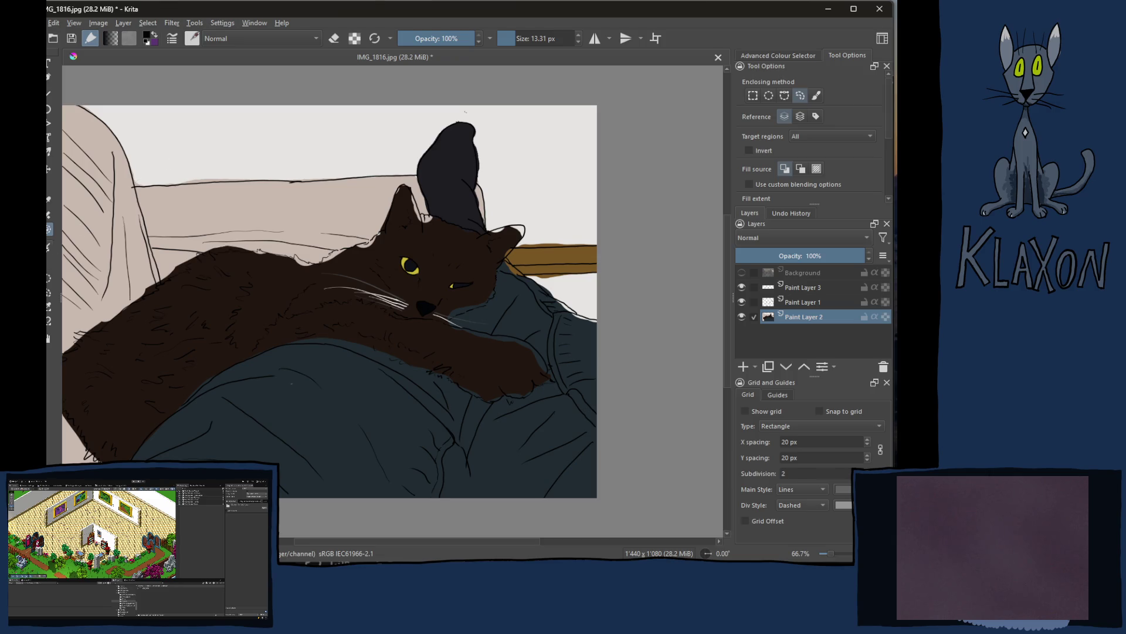
{"action": "mouse_move", "coordinate": [278, 134]}
{"action": "left_mouse_down"}
{"action": "mouse_move", "coordinate": [233, 124]}
{"action": "mouse_move", "coordinate": [318, 159]}
{"action": "mouse_move", "coordinate": [254, 168]}
{"action": "left_mouse_up"}
{"action": "key", "text": "f"}
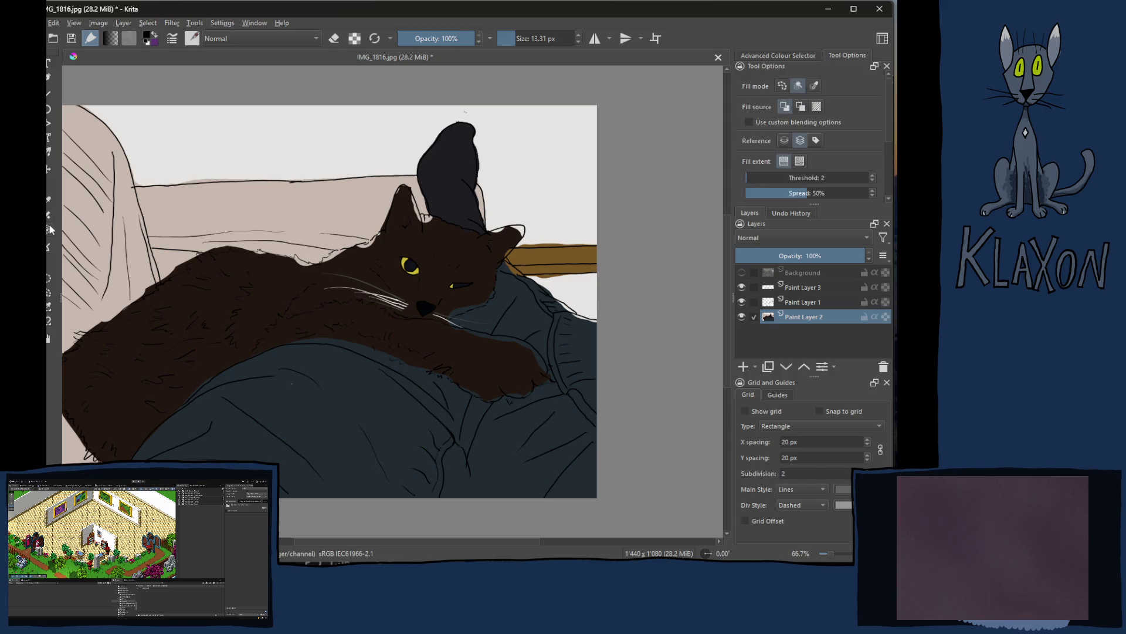
{"action": "left_click", "coordinate": [49, 228]}
{"action": "left_click_drag", "start_coordinate": [243, 164], "coordinate": [187, 126]}
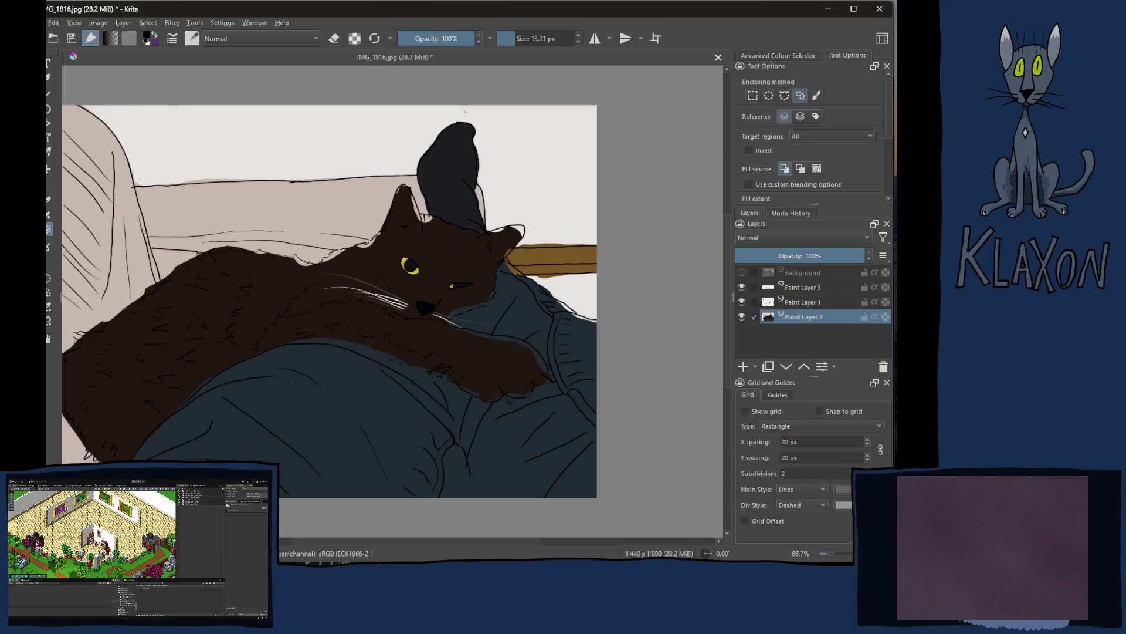
Step: Place a 2 Point Perspective assistant with three handles, then delete it
{"action": "left_click", "coordinate": [49, 239]}
{"action": "left_click", "coordinate": [136, 153]}
{"action": "left_click", "coordinate": [152, 154]}
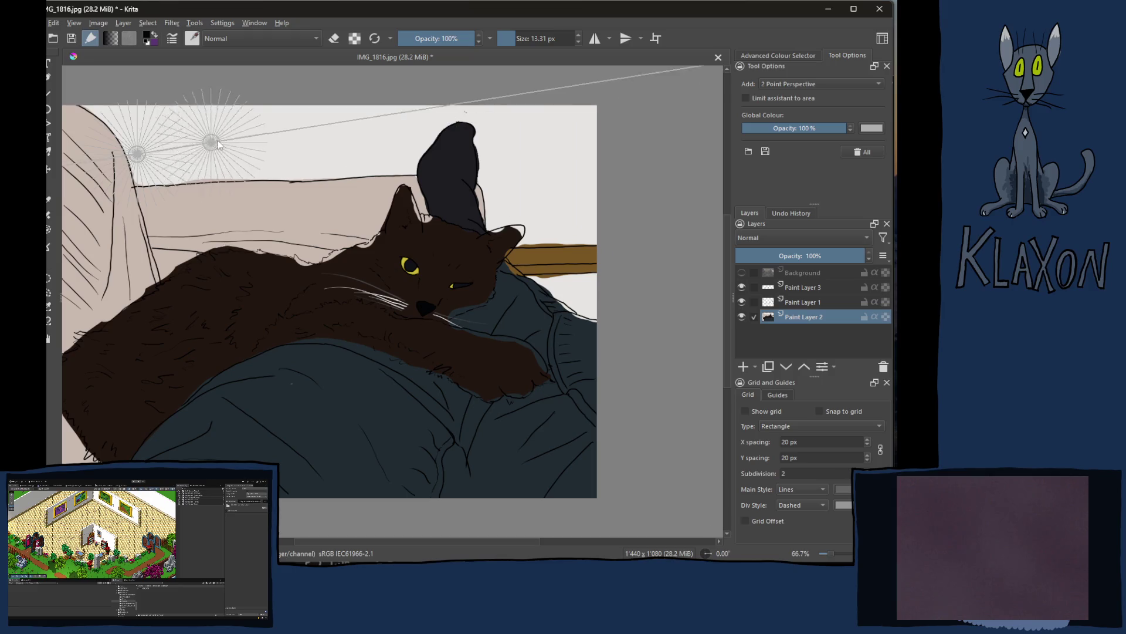
{"action": "left_click", "coordinate": [256, 145]}
{"action": "left_click", "coordinate": [198, 169]}
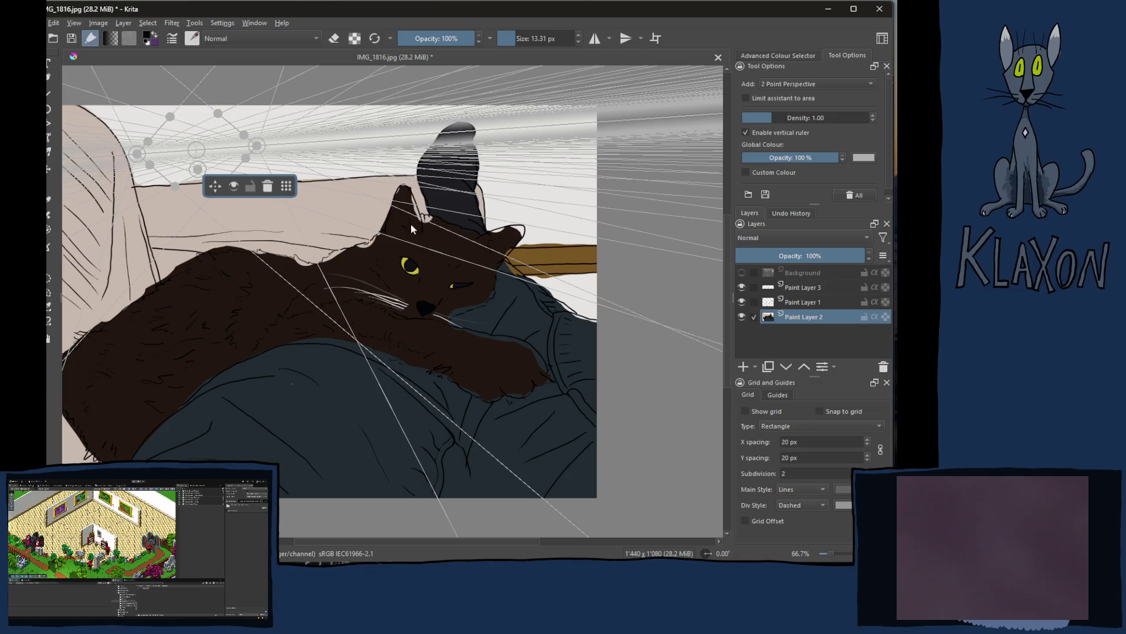
{"action": "left_click", "coordinate": [267, 186]}
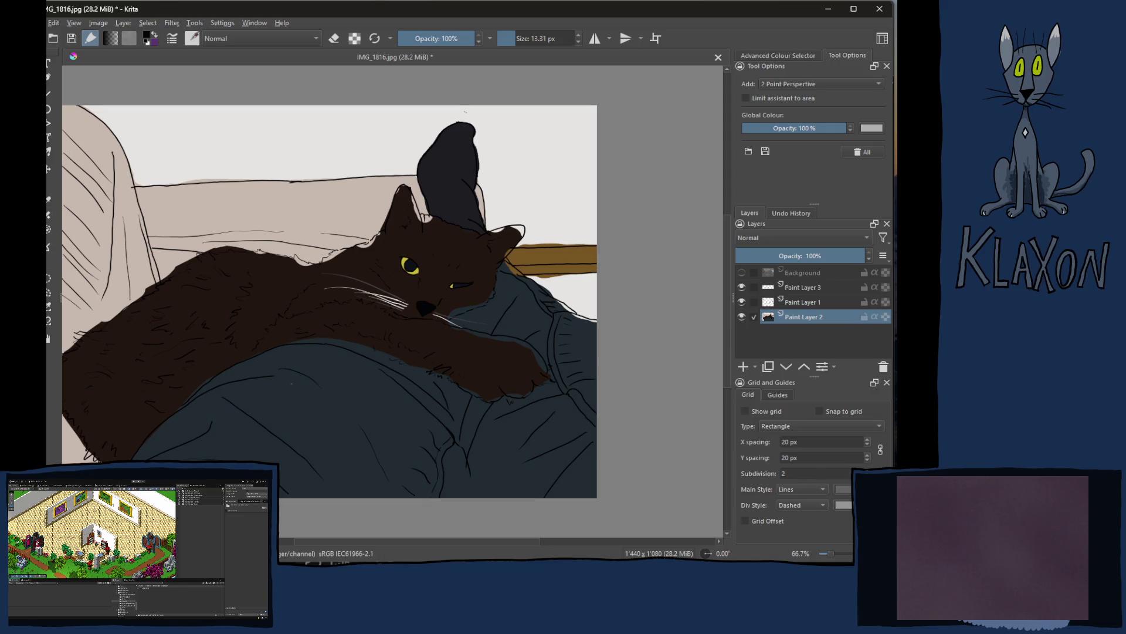
{"action": "key", "text": "g"}
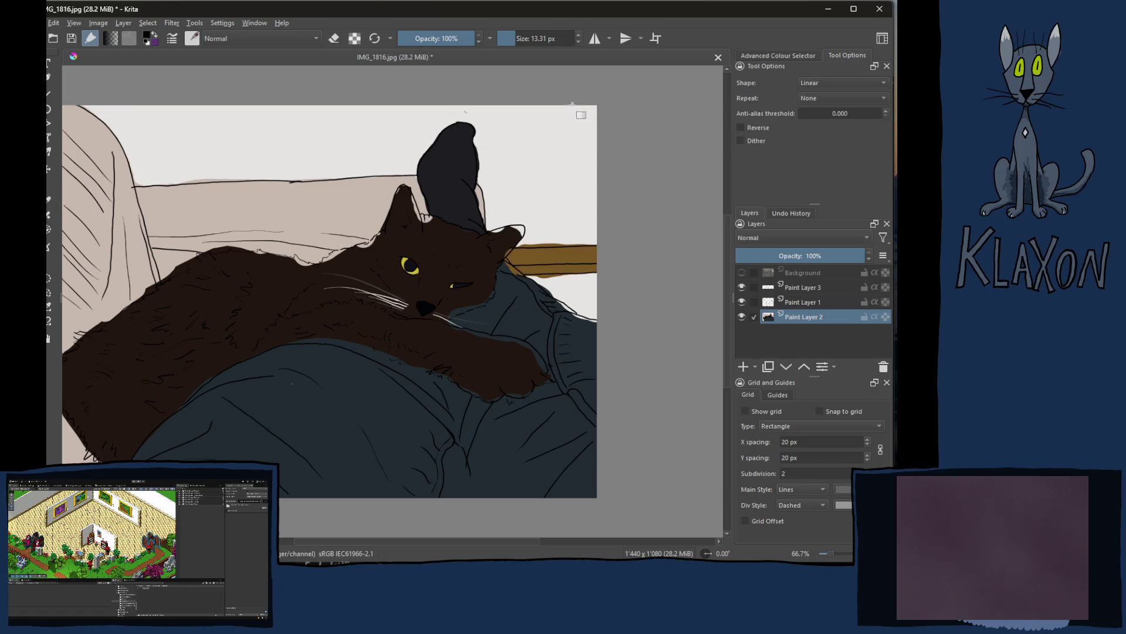
Step: Sample the wall colour, reset colours to black and white, and shift the hue toward yellow-green
{"action": "left_click", "coordinate": [271, 162], "text": "ctrl"}
{"action": "left_click", "coordinate": [154, 41]}
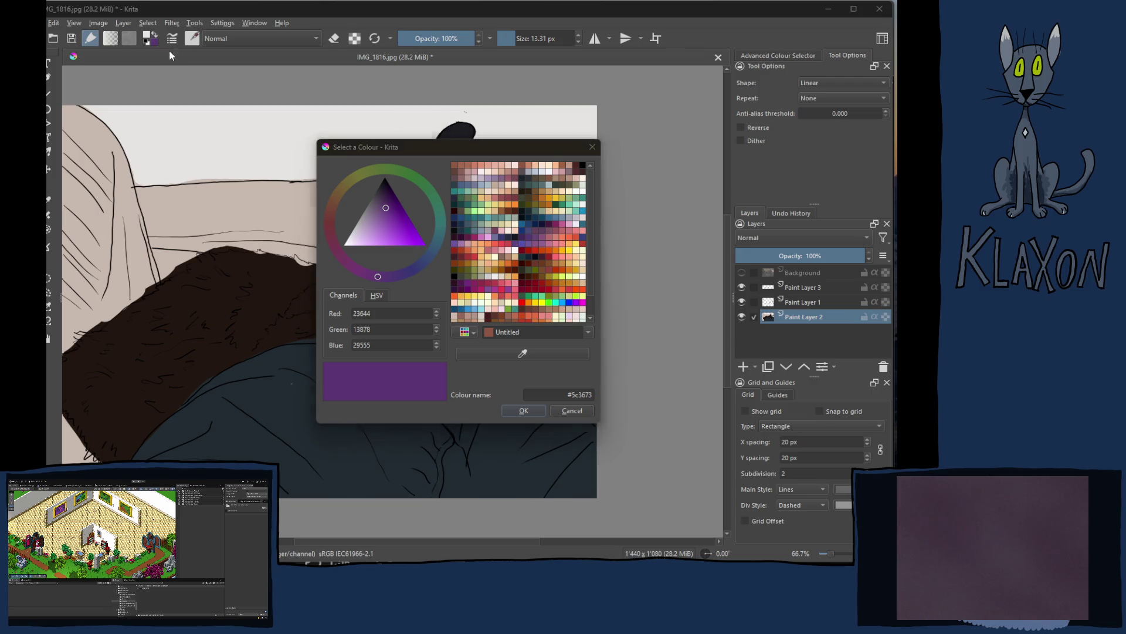
{"action": "left_click", "coordinate": [573, 410]}
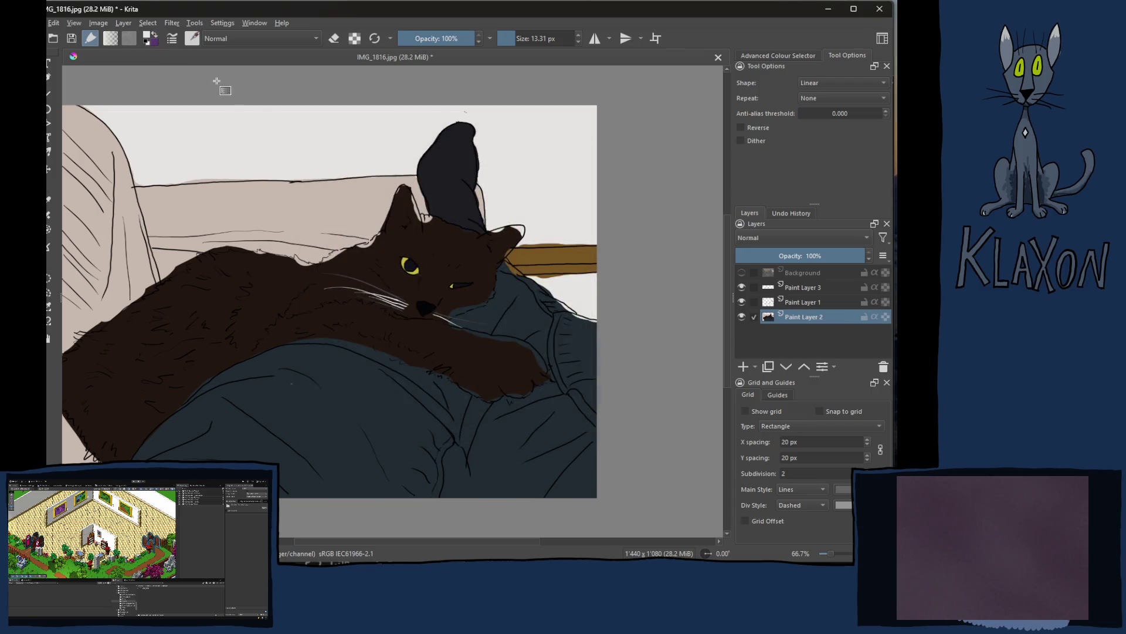
{"action": "key", "text": "d"}
{"action": "left_click", "coordinate": [786, 56]}
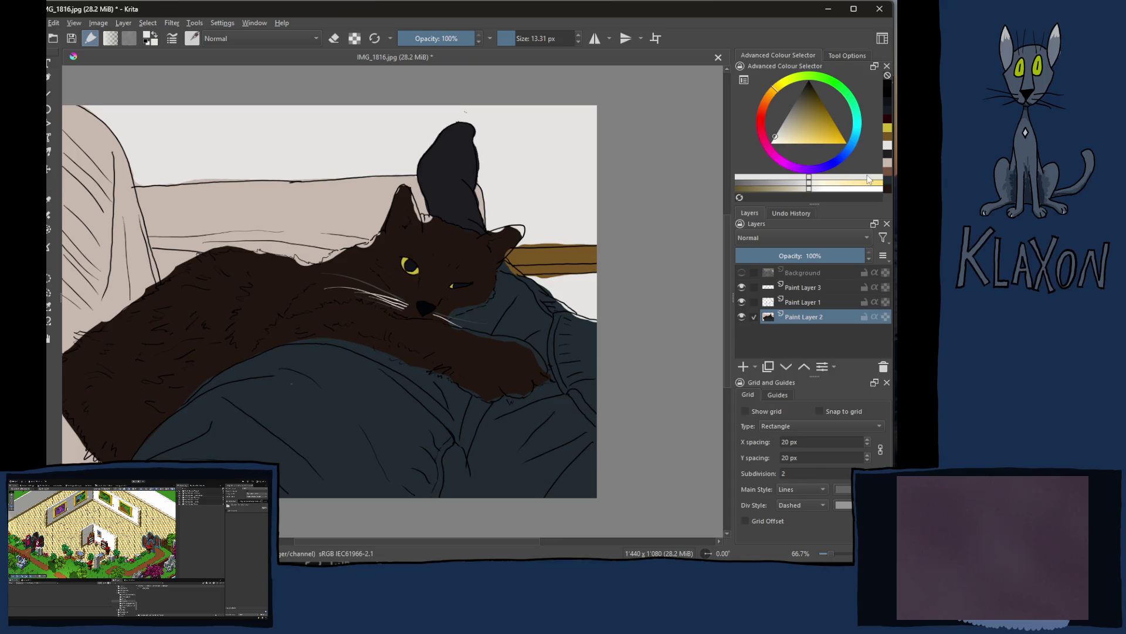
{"action": "left_click", "coordinate": [866, 177]}
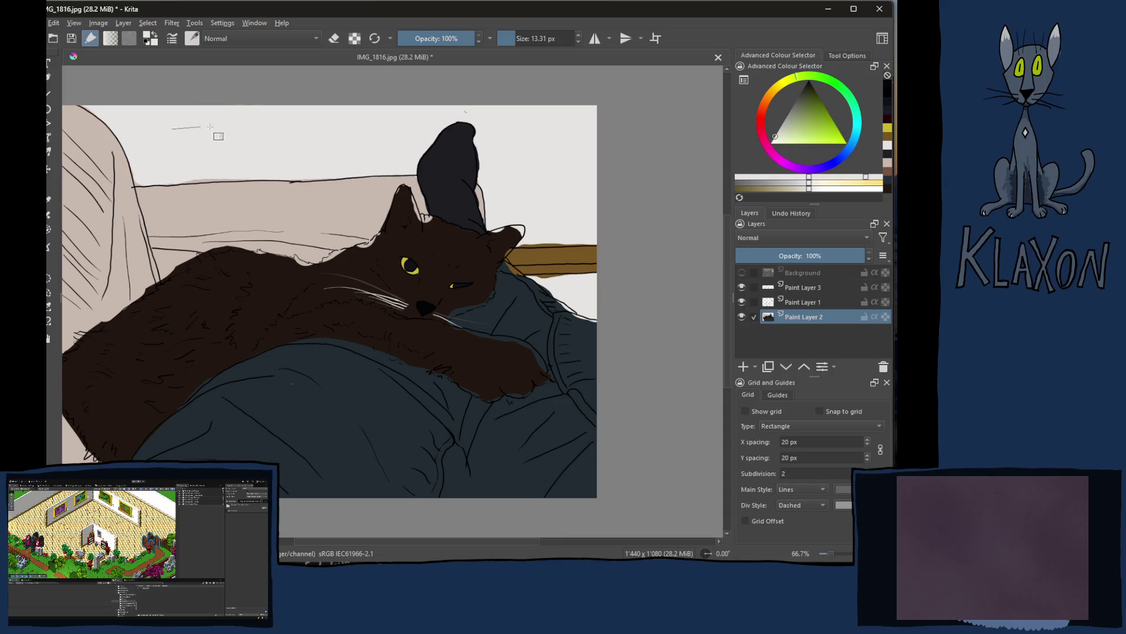
Step: Drag two trial white gradients across the painting and undo both
{"action": "left_click_drag", "start_coordinate": [200, 126], "coordinate": [338, 155]}
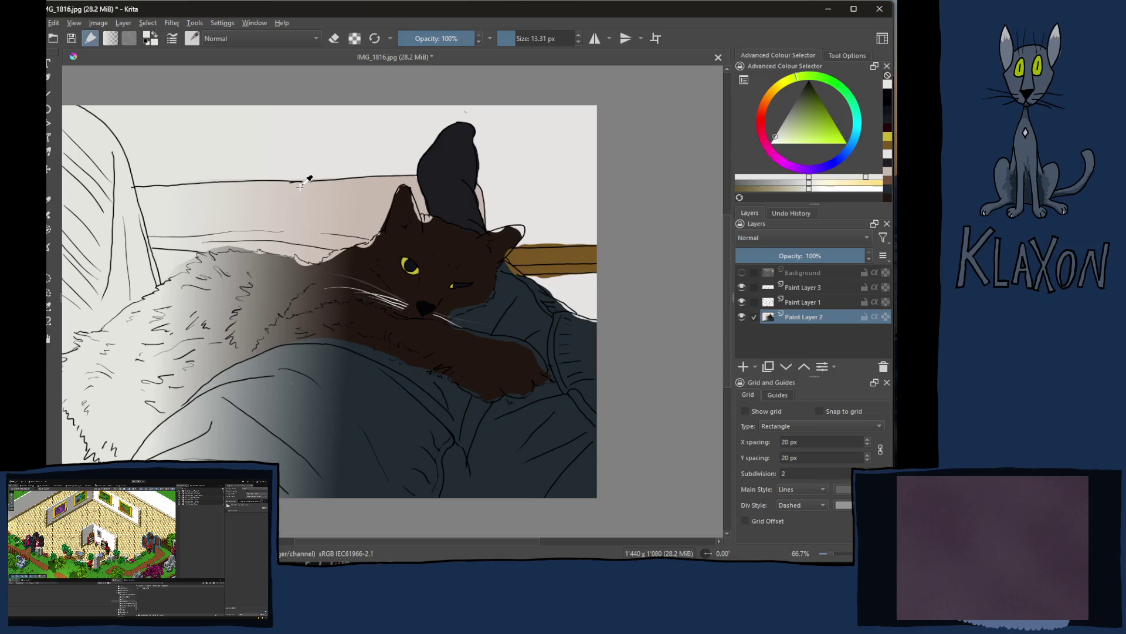
{"action": "key", "text": "ctrl+z"}
{"action": "left_click_drag", "start_coordinate": [551, 157], "coordinate": [197, 130]}
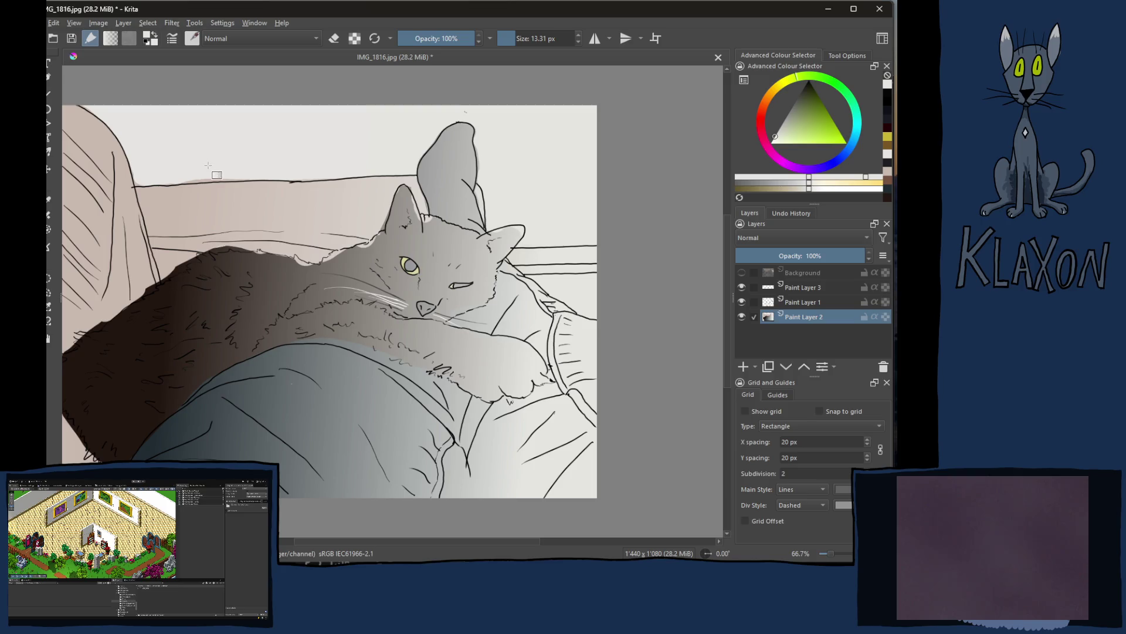
{"action": "key", "text": "ctrl+z"}
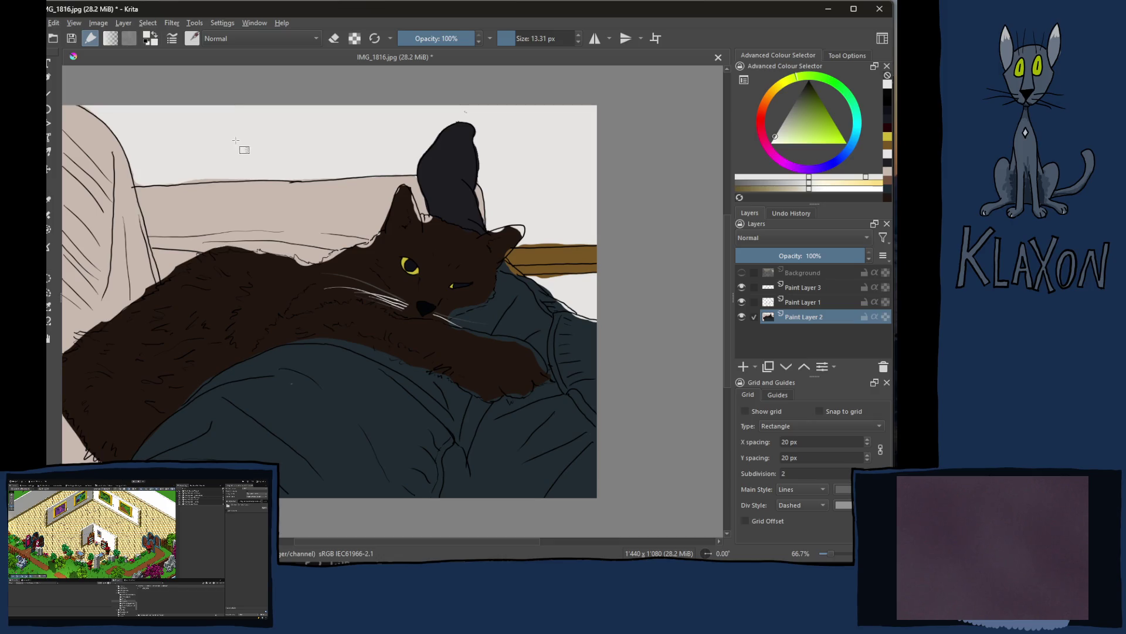
{"action": "left_click", "coordinate": [851, 56]}
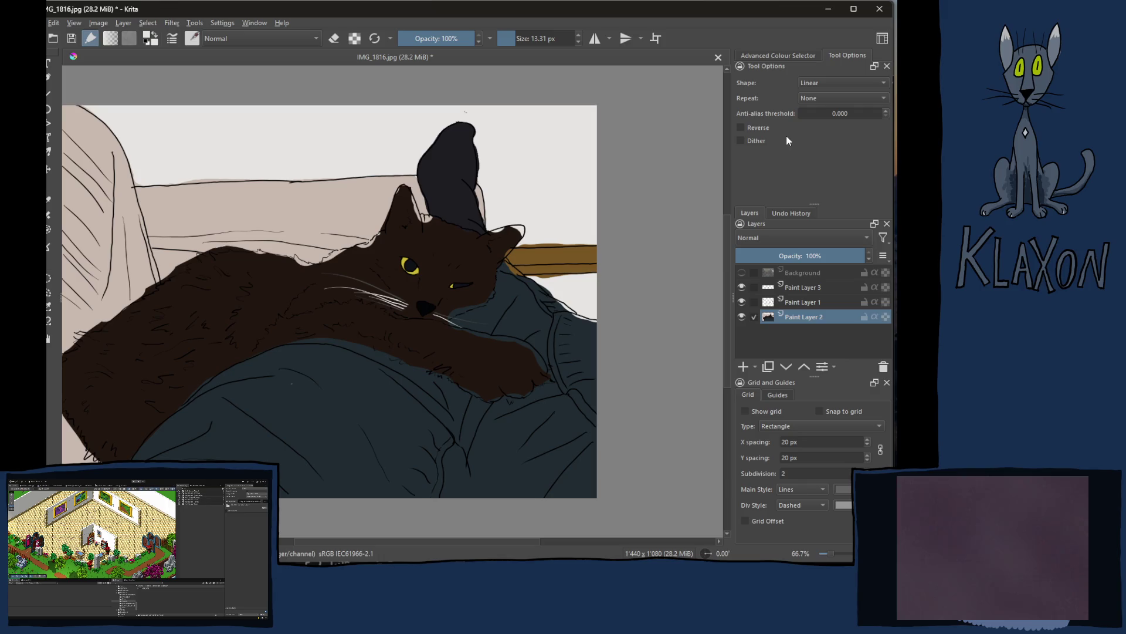
Step: Check the gradient Shape list, select the pale wall with Contiguous Selection, and start a gradient across it
{"action": "left_click", "coordinate": [837, 83]}
{"action": "key", "text": "Escape"}
{"action": "left_click", "coordinate": [51, 276]}
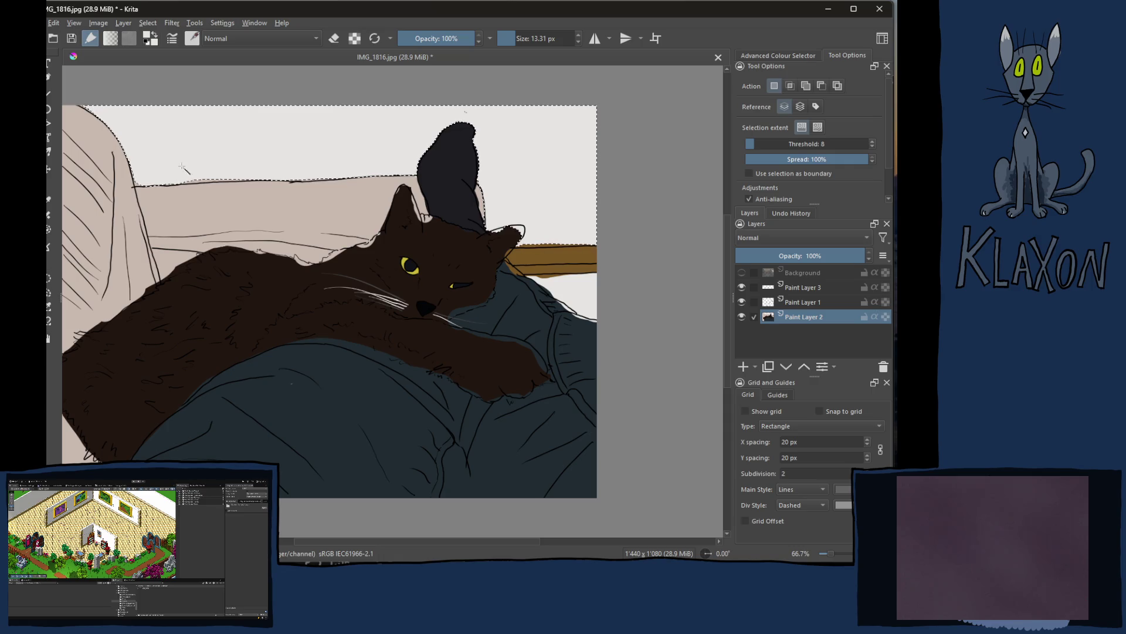
{"action": "key", "text": "g"}
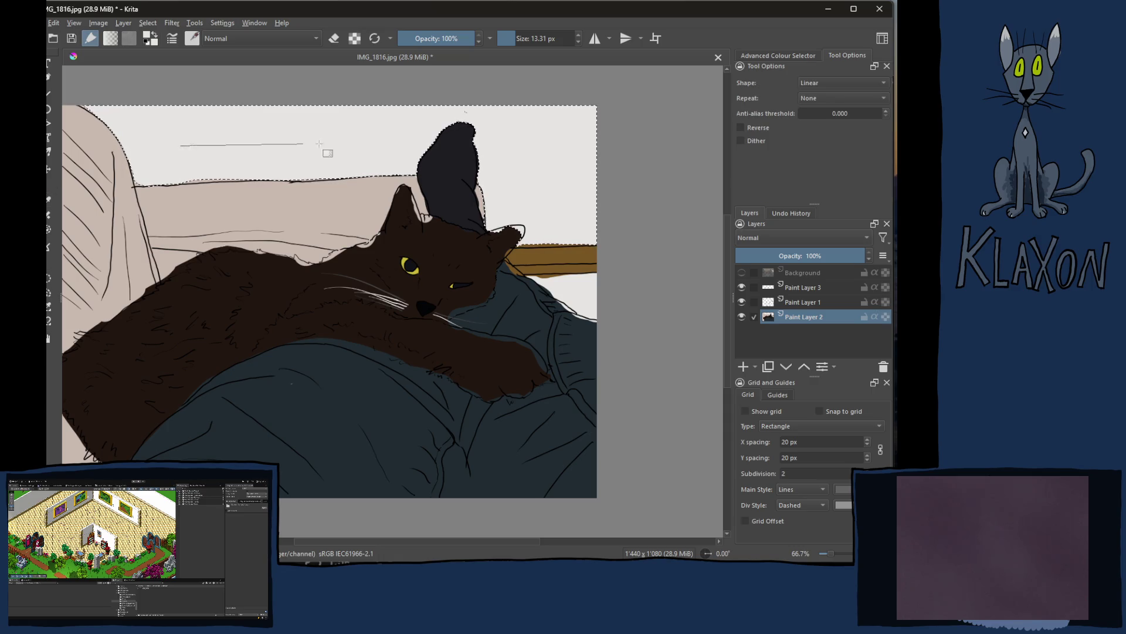
{"action": "mouse_move", "coordinate": [509, 143]}
{"action": "left_mouse_down"}
{"action": "mouse_move", "coordinate": [272, 130]}
{"action": "mouse_move", "coordinate": [478, 155]}
{"action": "left_mouse_up"}
{"action": "right_click", "coordinate": [402, 179]}
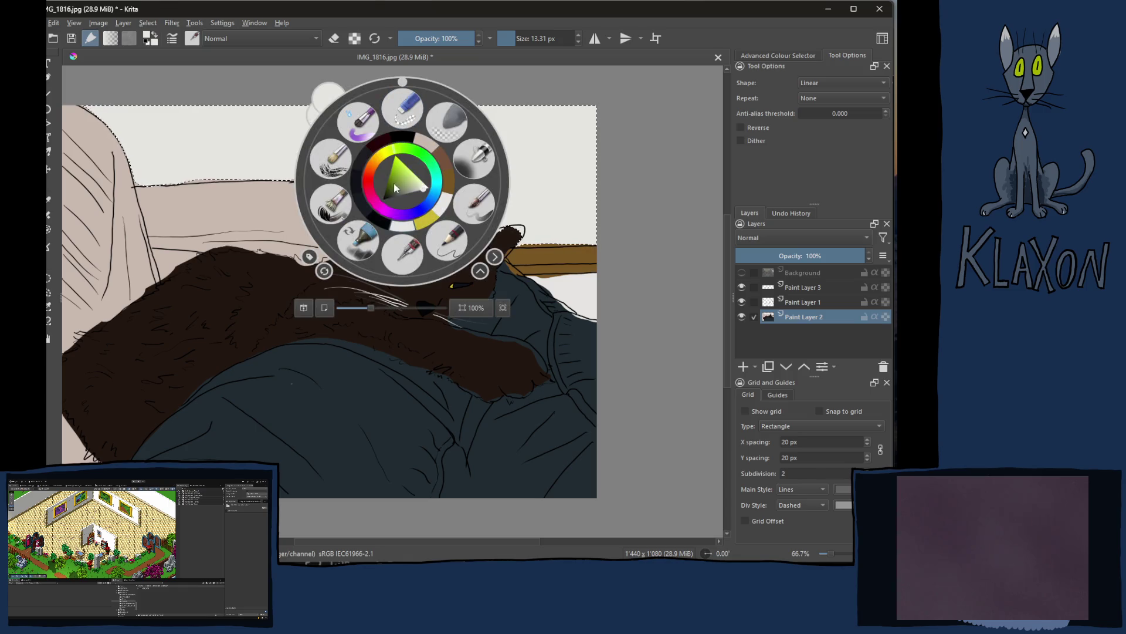
Step: Pick a darker grey in the Advanced Colour Selector
{"action": "left_click", "coordinate": [291, 130]}
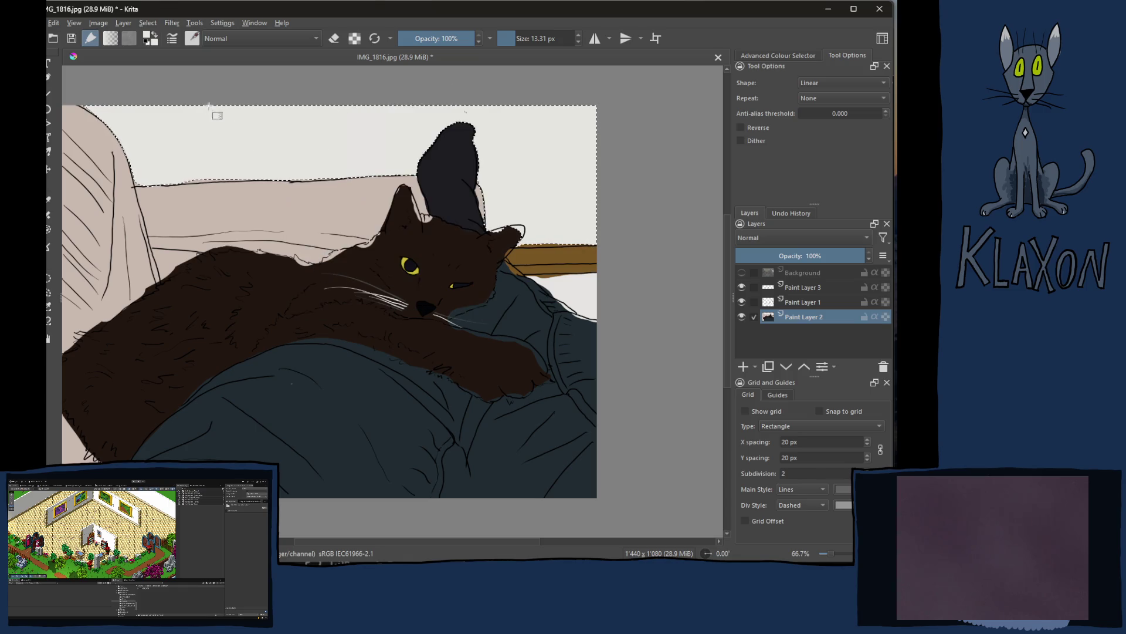
{"action": "left_click", "coordinate": [148, 36]}
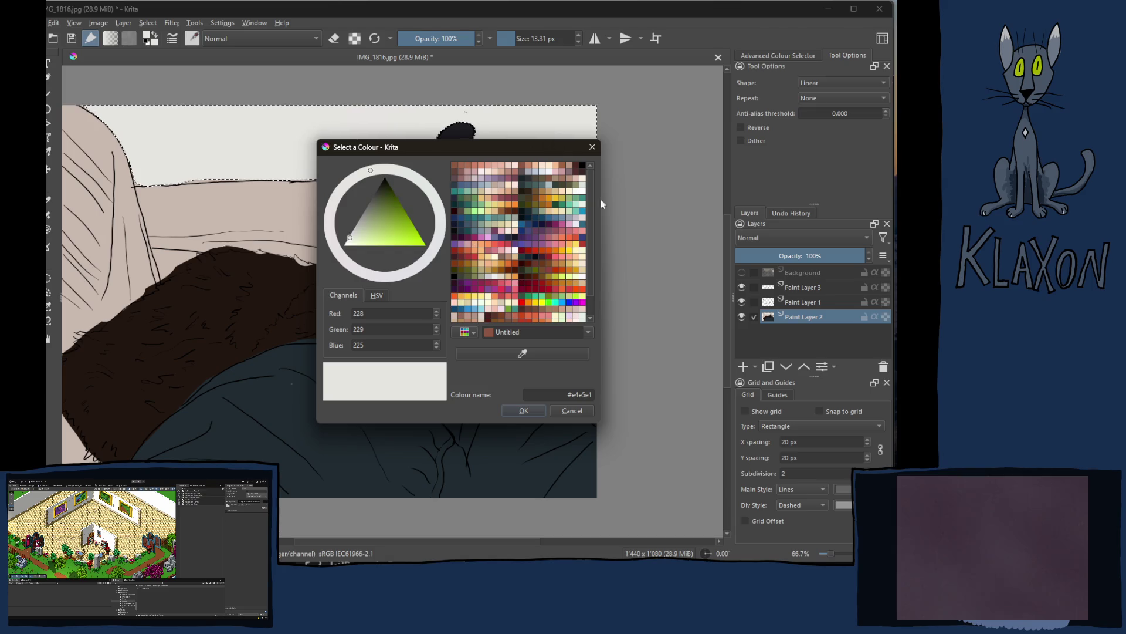
{"action": "left_click", "coordinate": [593, 146]}
{"action": "left_click", "coordinate": [792, 55]}
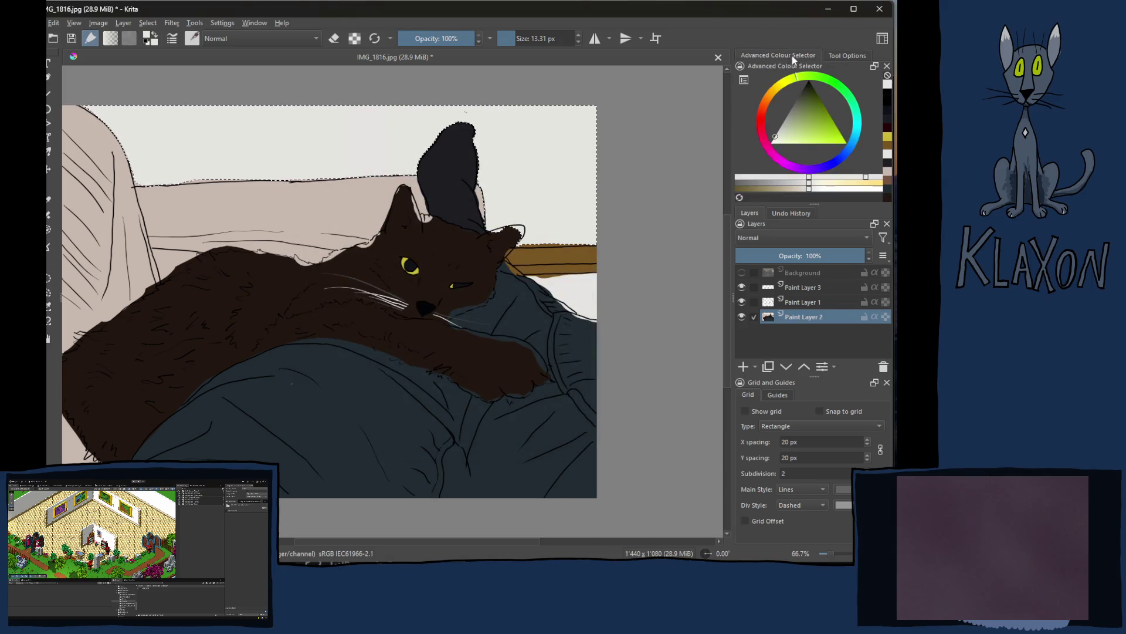
{"action": "left_click", "coordinate": [875, 177]}
{"action": "left_click_drag", "start_coordinate": [875, 179], "coordinate": [791, 182]}
Step: Try a grey fill on the wall, undo it, then drag light gradients across the selected wall
{"action": "mouse_move", "coordinate": [246, 135]}
{"action": "left_mouse_down"}
{"action": "mouse_move", "coordinate": [440, 156]}
{"action": "mouse_move", "coordinate": [469, 181]}
{"action": "left_mouse_up"}
{"action": "left_click", "coordinate": [431, 147]}
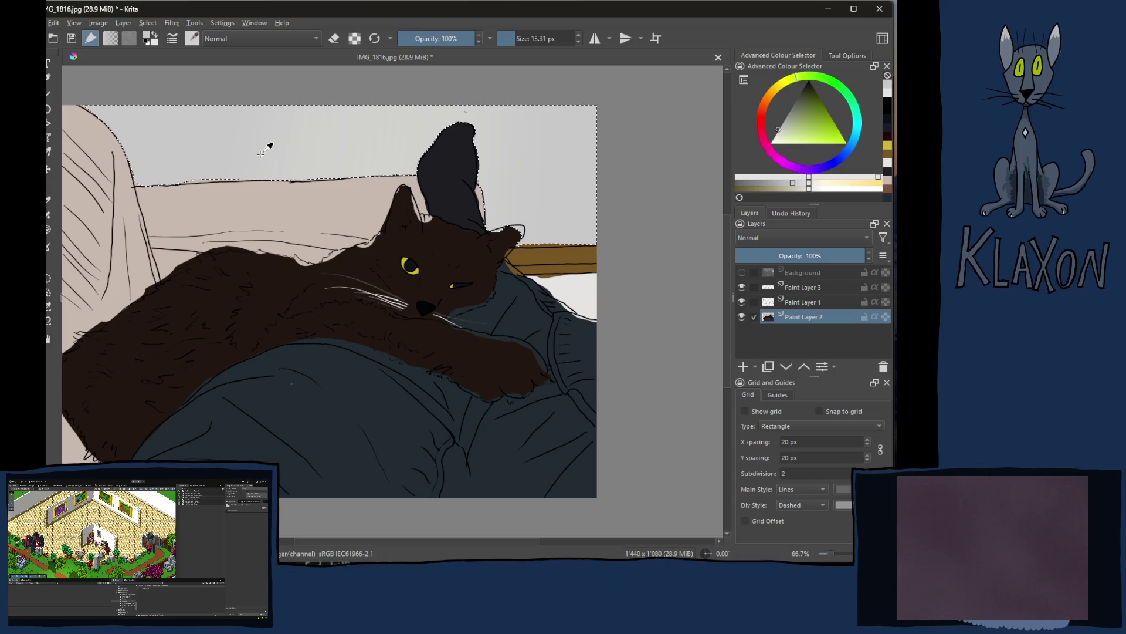
{"action": "key", "text": "ctrl+z"}
{"action": "key", "text": "ctrl+z"}
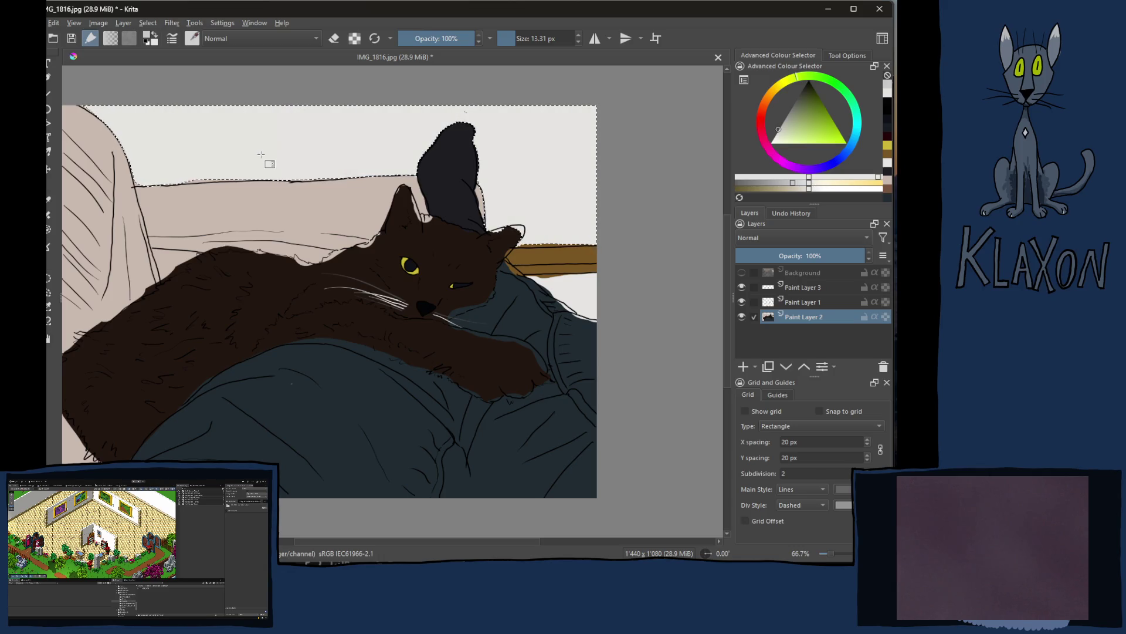
{"action": "left_click_drag", "start_coordinate": [188, 146], "coordinate": [282, 140]}
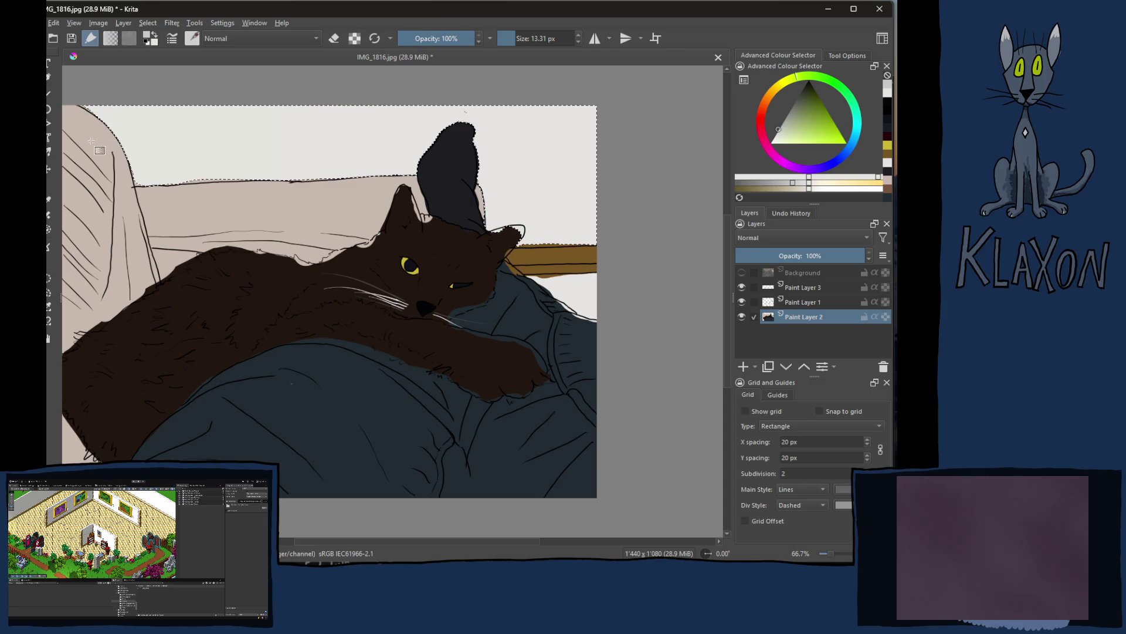
{"action": "mouse_move", "coordinate": [568, 156]}
{"action": "left_mouse_down"}
{"action": "mouse_move", "coordinate": [659, 151]}
{"action": "mouse_move", "coordinate": [634, 151]}
{"action": "left_mouse_up"}
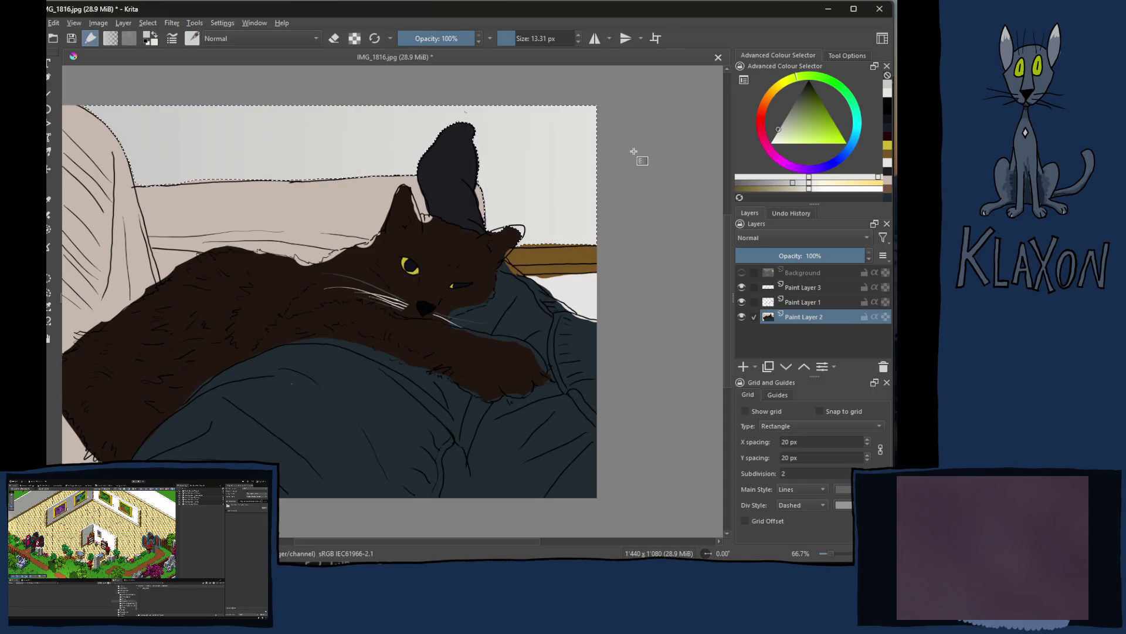
{"action": "mouse_move", "coordinate": [264, 188]}
{"action": "left_mouse_down"}
{"action": "mouse_move", "coordinate": [277, 207]}
{"action": "mouse_move", "coordinate": [264, 195]}
{"action": "left_mouse_up"}
{"action": "left_click_drag", "start_coordinate": [77, 166], "coordinate": [268, 162]}
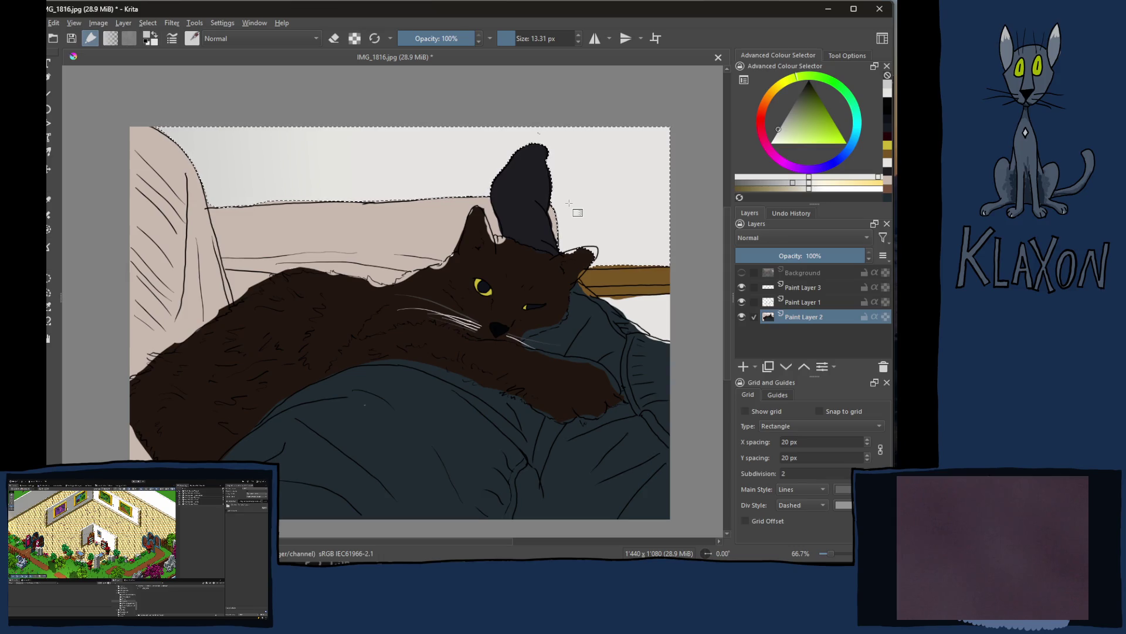
Step: Zoom into the ear, deselect the wall area with Ctrl+Shift+A, and switch to the browser
{"action": "scroll", "coordinate": [570, 200], "scroll_direction": "up", "scroll_amount": 4, "text": "ctrl"}
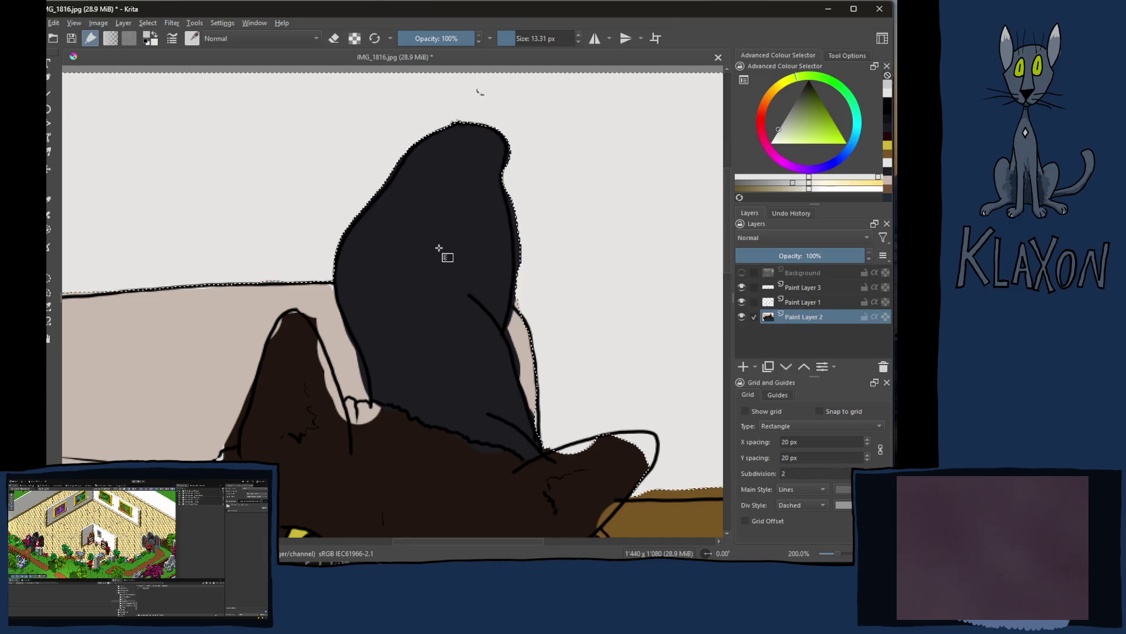
{"action": "key", "text": "ctrl+shift+a"}
{"action": "key", "text": "alt+Tab"}
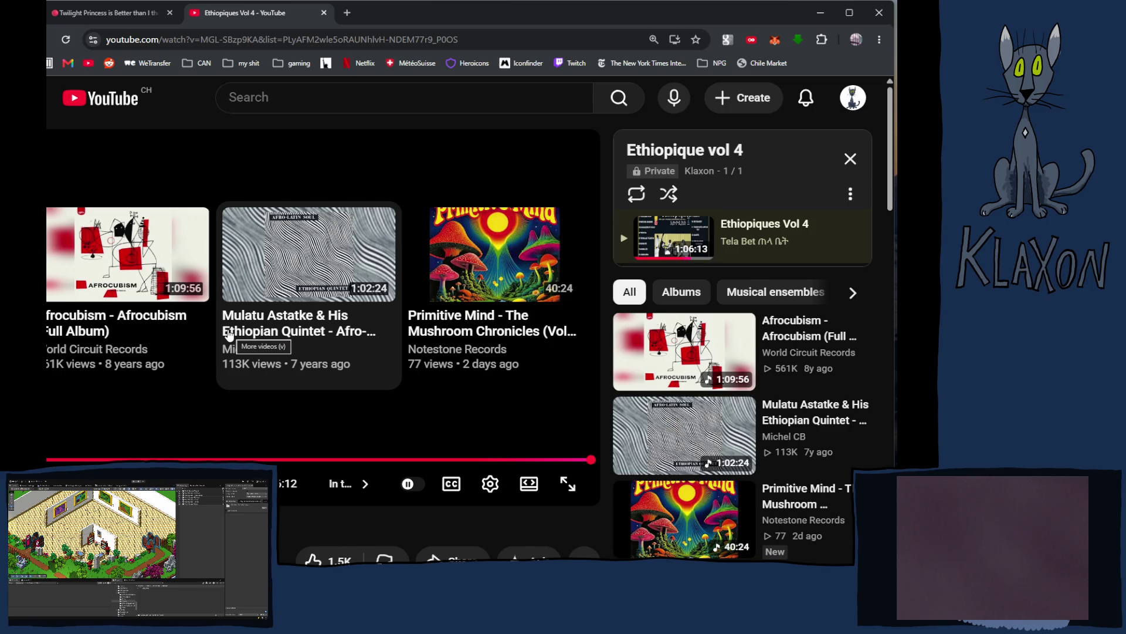
Step: Start the Afrocubism (Full Album) video from the sidebar
{"action": "scroll", "coordinate": [227, 333], "scroll_direction": "down", "scroll_amount": 4}
{"action": "scroll", "coordinate": [226, 327], "scroll_direction": "up", "scroll_amount": 2}
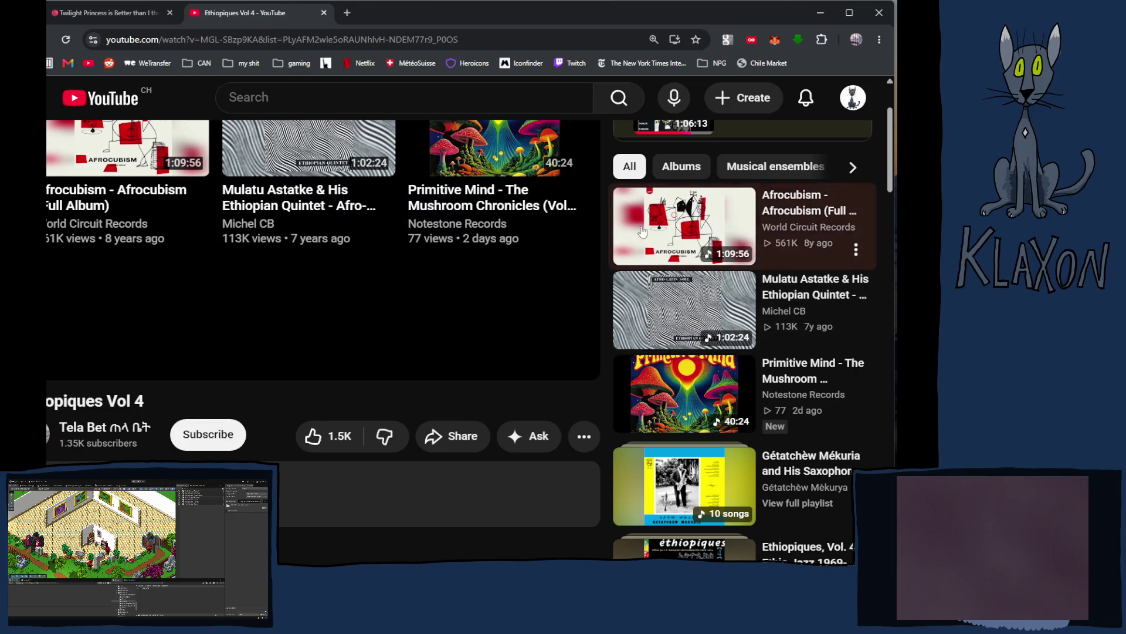
{"action": "left_click", "coordinate": [675, 208]}
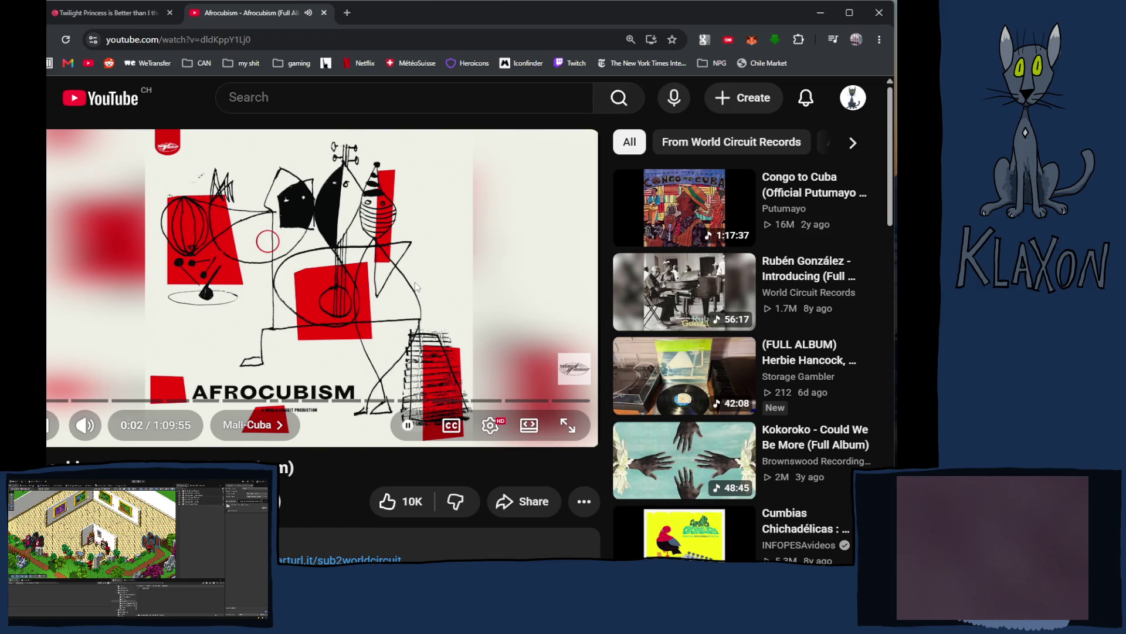
{"action": "scroll", "coordinate": [414, 286], "scroll_direction": "down", "scroll_amount": 5}
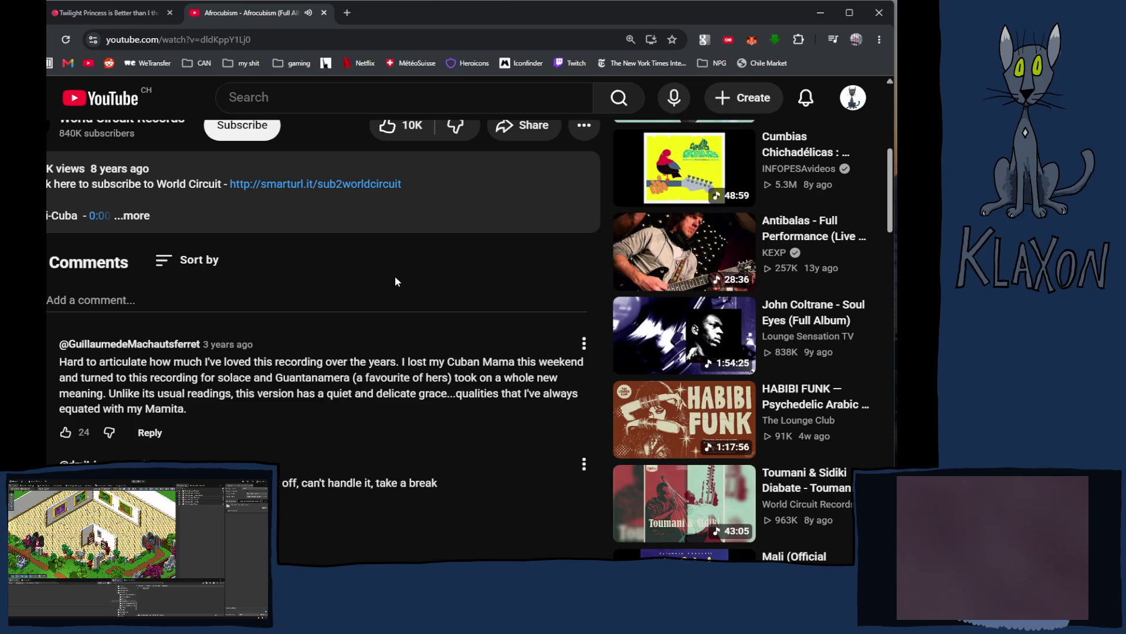
{"action": "scroll", "coordinate": [395, 278], "scroll_direction": "up", "scroll_amount": 1}
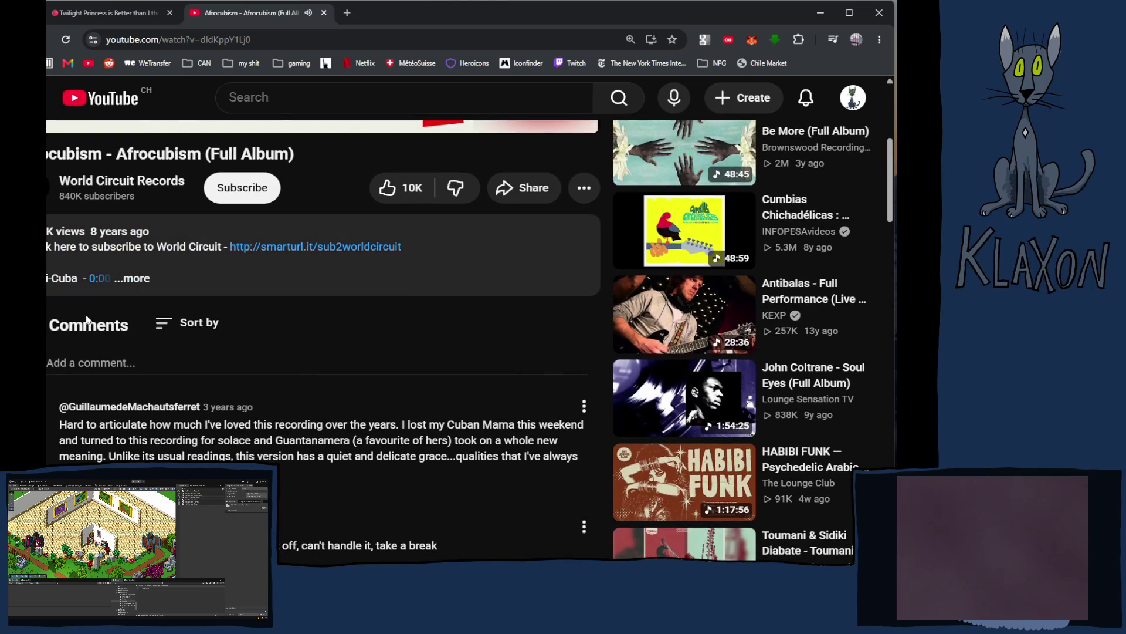
Step: Expand the description and scroll through the Afrocubism track list, including Karamo and Djelimady Rumba
{"action": "left_click", "coordinate": [135, 278]}
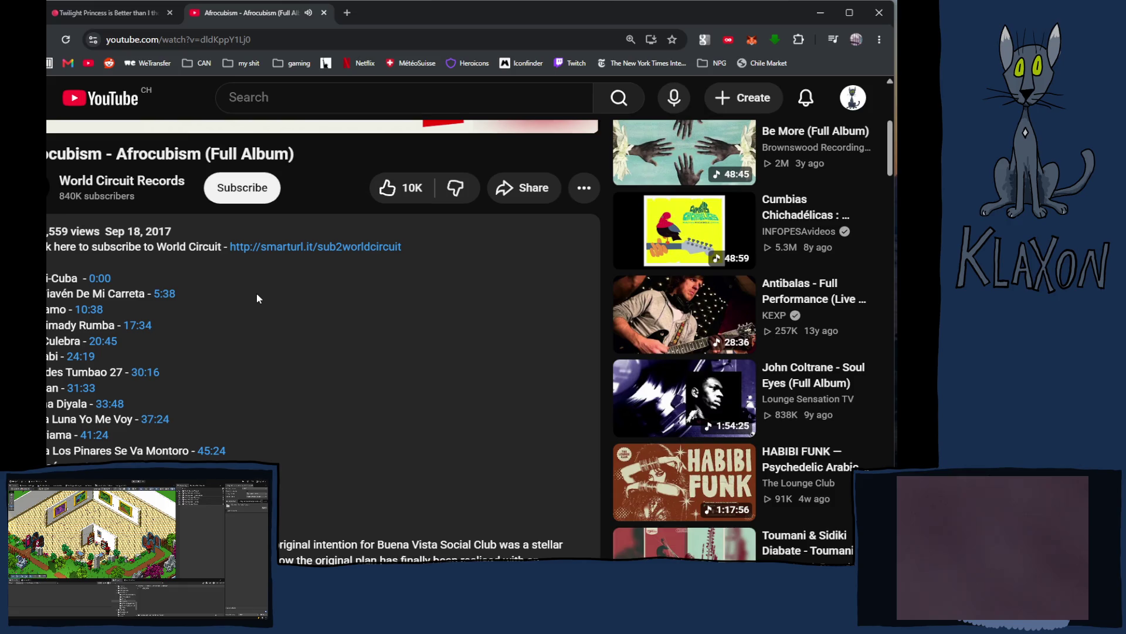
{"action": "scroll", "coordinate": [256, 298], "scroll_direction": "up", "scroll_amount": 1}
{"action": "scroll", "coordinate": [255, 298], "scroll_direction": "down", "scroll_amount": 2}
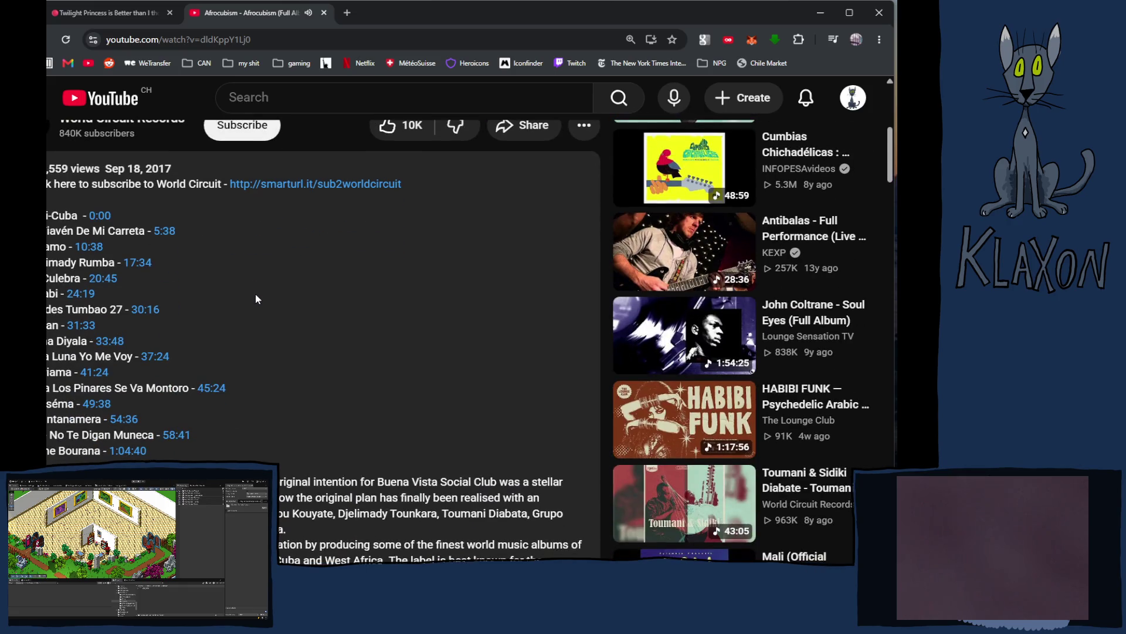
{"action": "scroll", "coordinate": [256, 299], "scroll_direction": "down", "scroll_amount": 1}
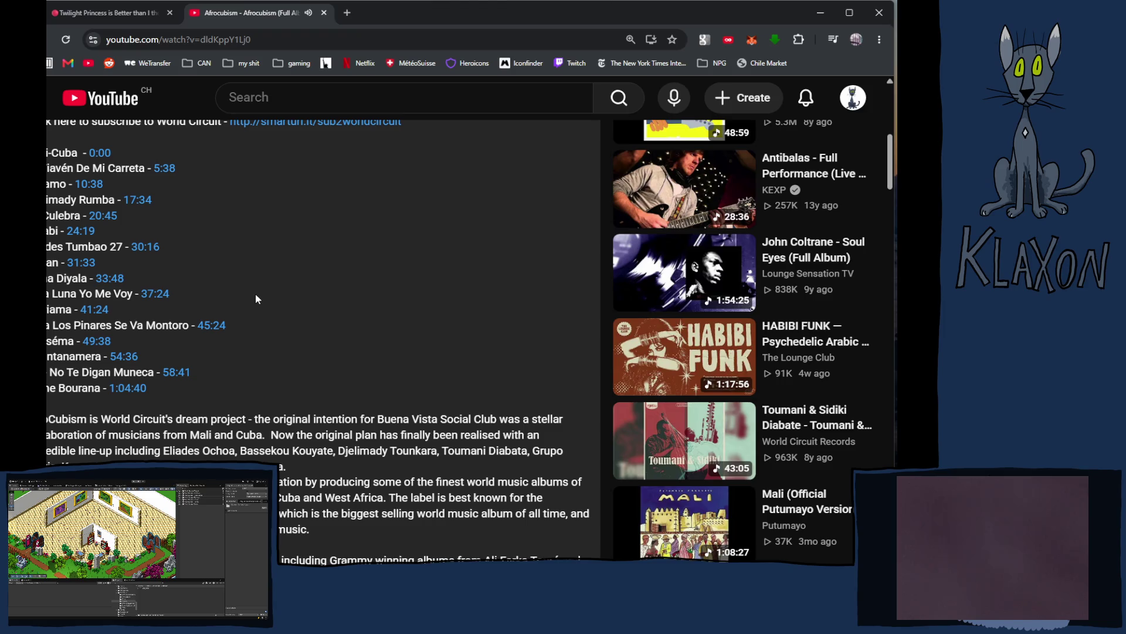
{"action": "scroll", "coordinate": [256, 295], "scroll_direction": "down", "scroll_amount": 1}
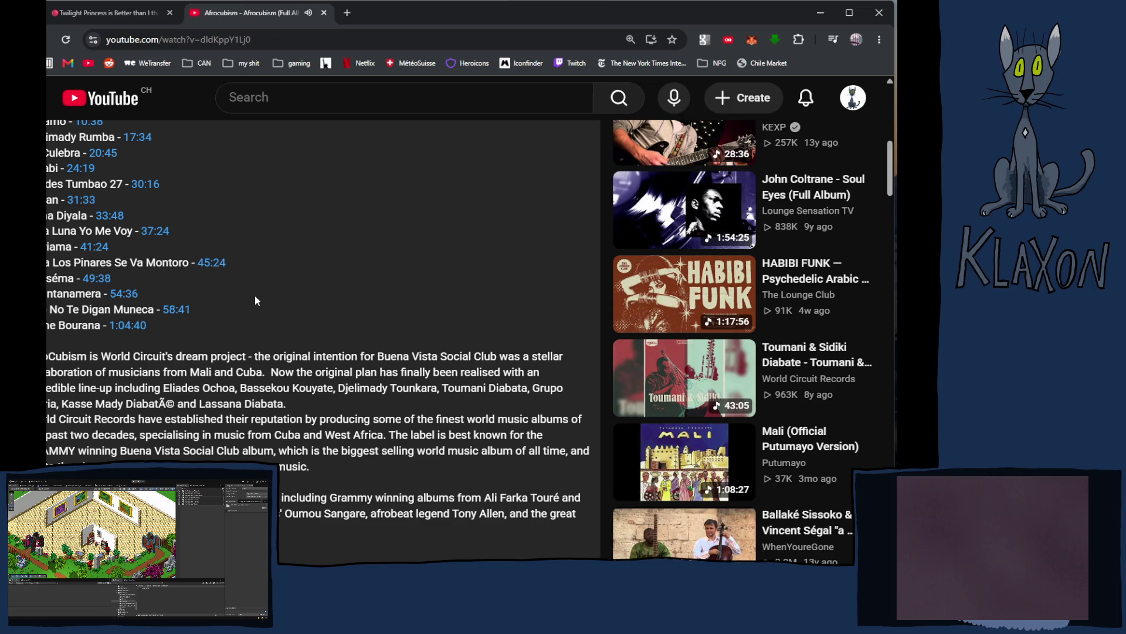
{"action": "scroll", "coordinate": [256, 300], "scroll_direction": "down", "scroll_amount": 4}
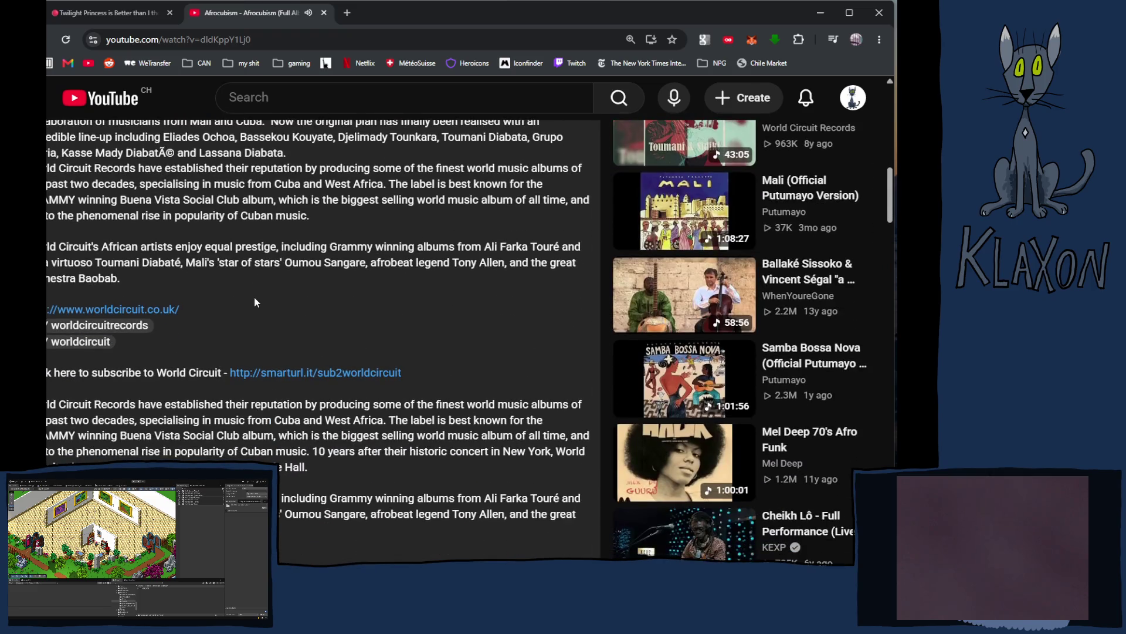
{"action": "scroll", "coordinate": [254, 300], "scroll_direction": "down", "scroll_amount": 2}
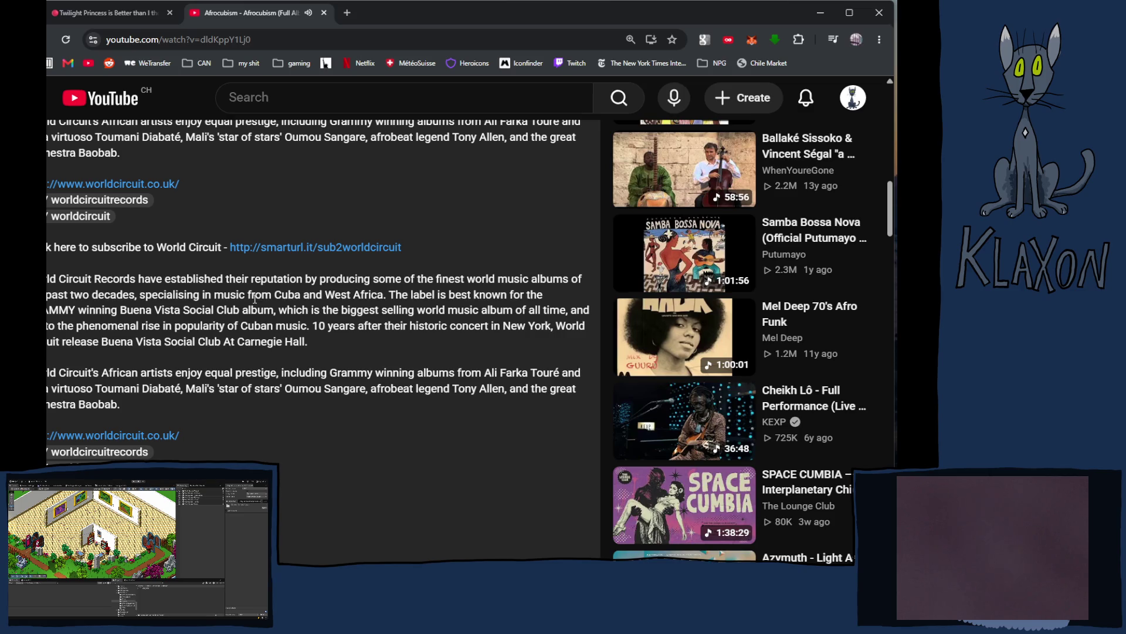
{"action": "scroll", "coordinate": [254, 299], "scroll_direction": "down", "scroll_amount": 5}
{"action": "scroll", "coordinate": [244, 302], "scroll_direction": "up", "scroll_amount": 2}
{"action": "left_click_drag", "start_coordinate": [48, 216], "coordinate": [134, 221]}
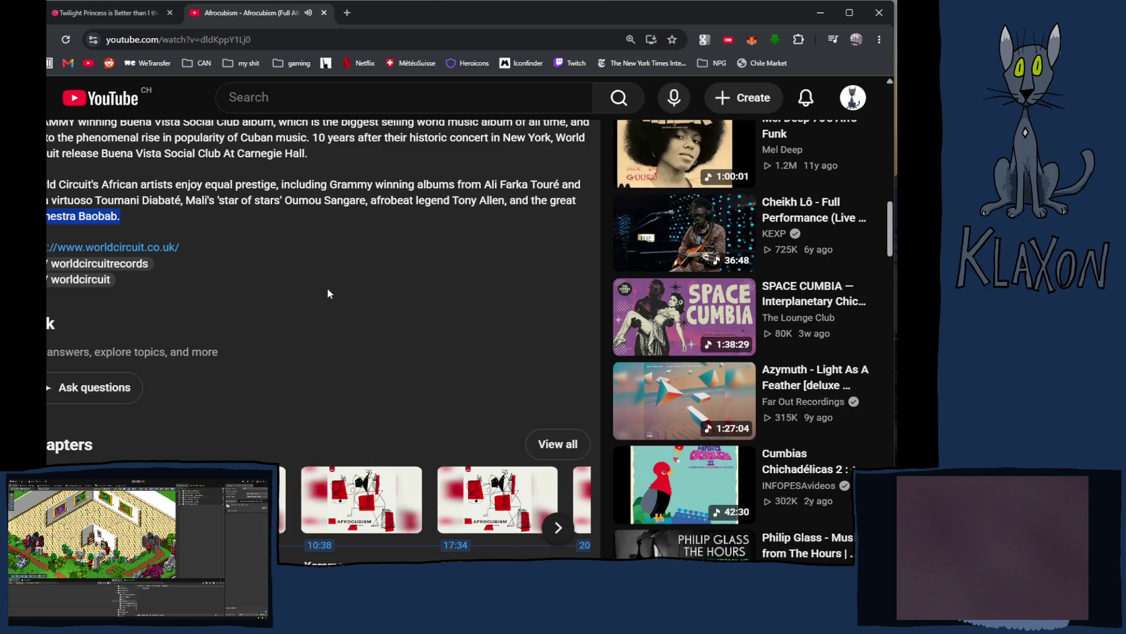
{"action": "scroll", "coordinate": [328, 294], "scroll_direction": "down", "scroll_amount": 10}
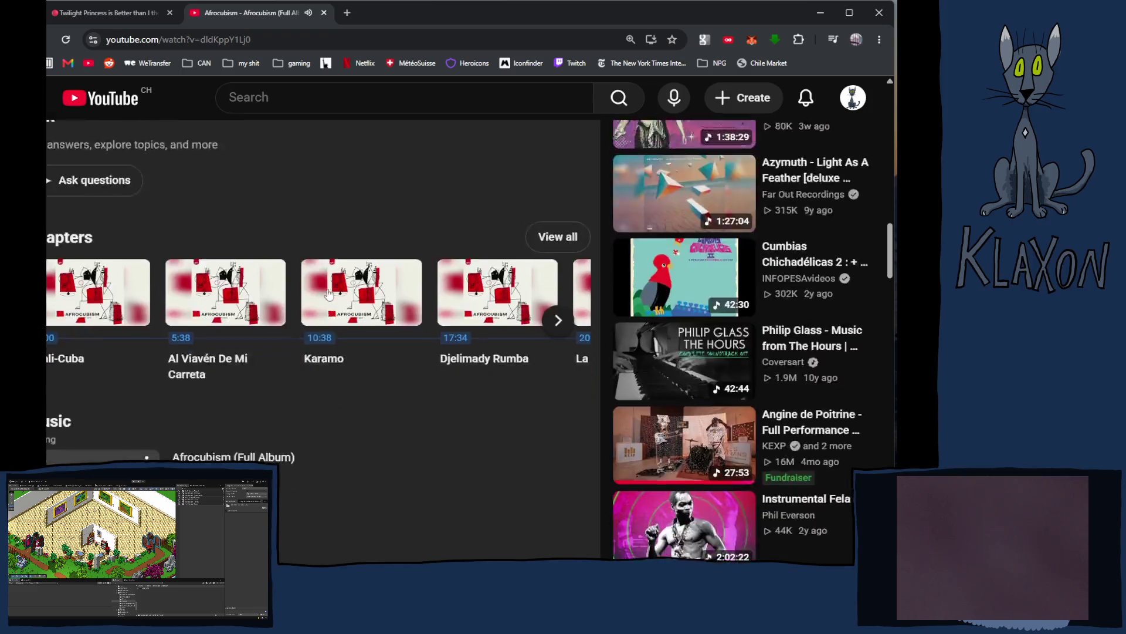
Step: Scroll down the Afrocubism comments and expand the long comment about how the album was made
{"action": "scroll", "coordinate": [328, 293], "scroll_direction": "down", "scroll_amount": 4}
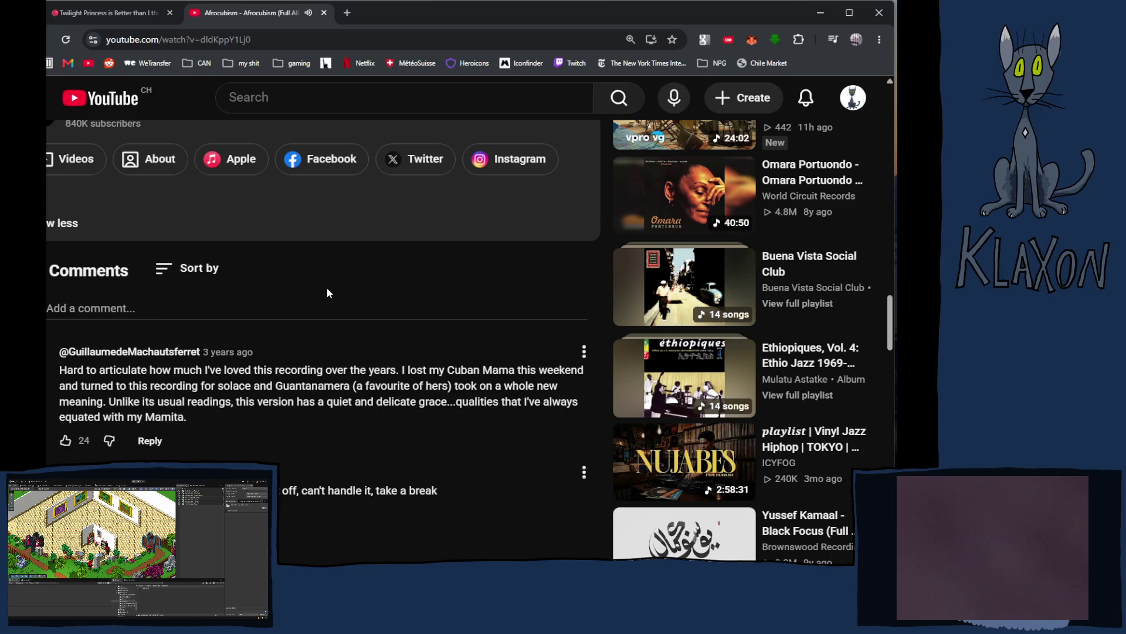
{"action": "scroll", "coordinate": [327, 292], "scroll_direction": "down", "scroll_amount": 2}
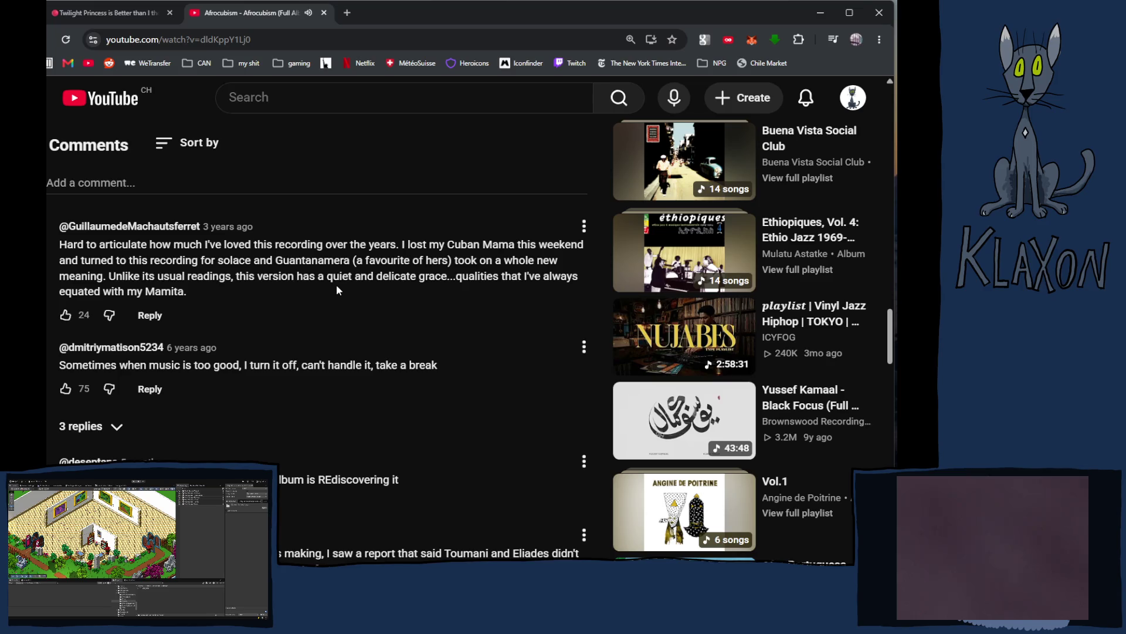
{"action": "scroll", "coordinate": [320, 340], "scroll_direction": "down", "scroll_amount": 1}
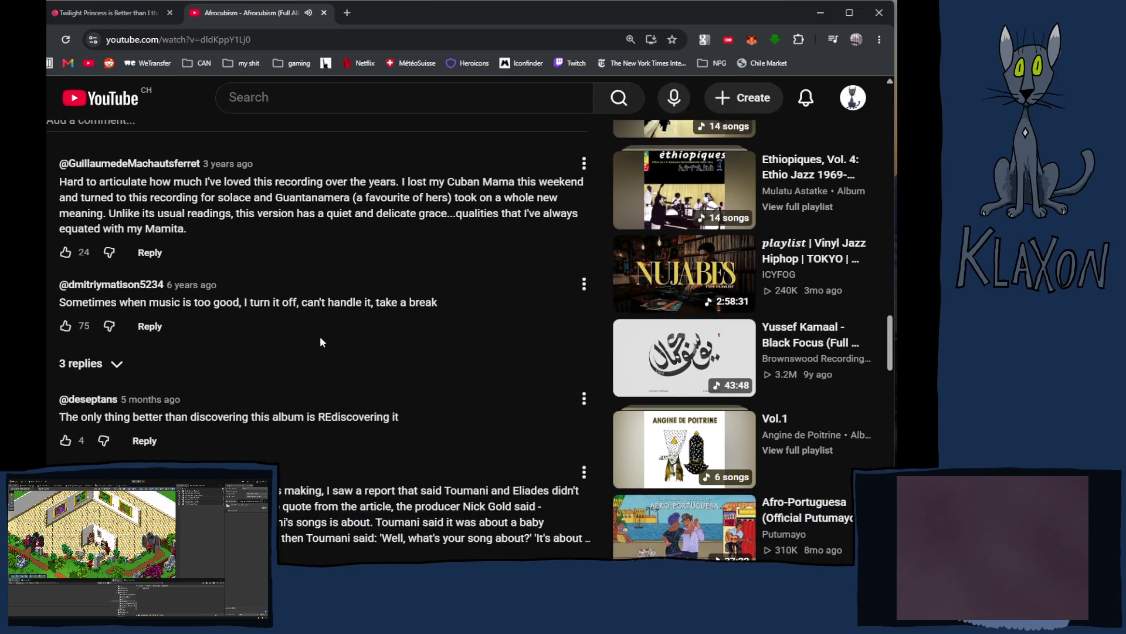
{"action": "scroll", "coordinate": [269, 355], "scroll_direction": "down", "scroll_amount": 1}
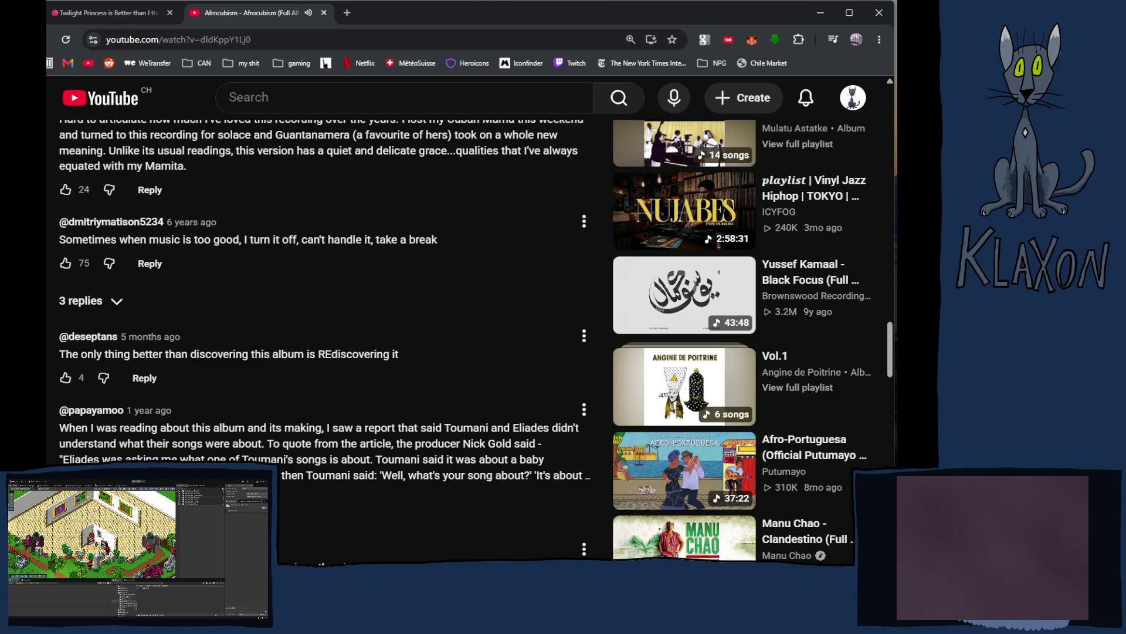
{"action": "left_click", "coordinate": [79, 491]}
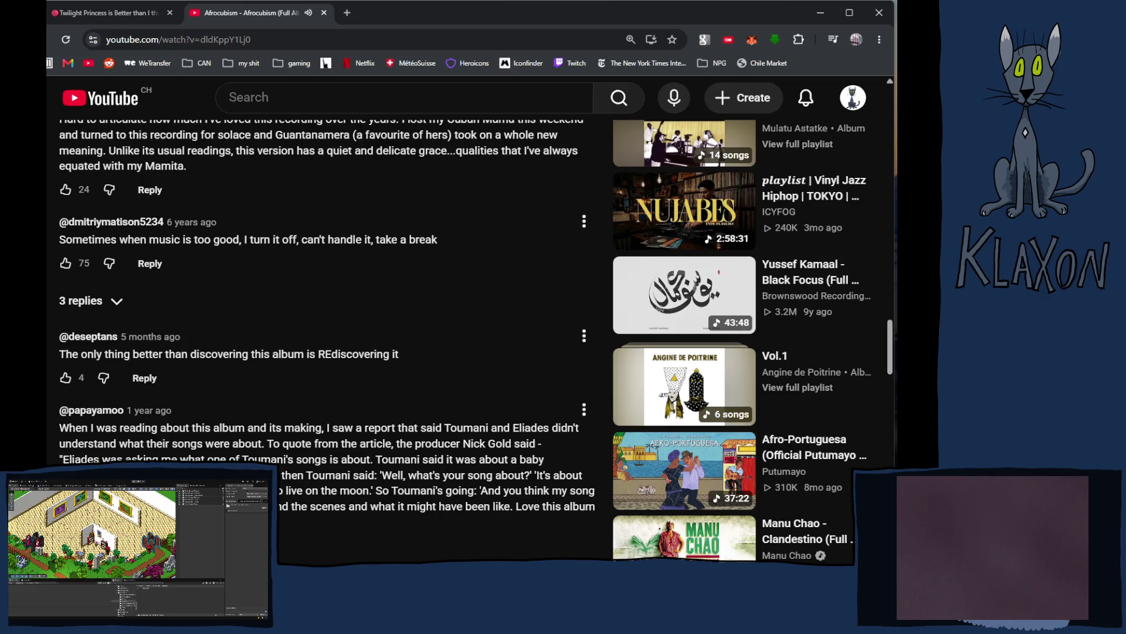
Step: Read through the expanded comment and remaining comments, then scroll back up toward Chapters
{"action": "scroll", "coordinate": [464, 342], "scroll_direction": "down", "scroll_amount": 2}
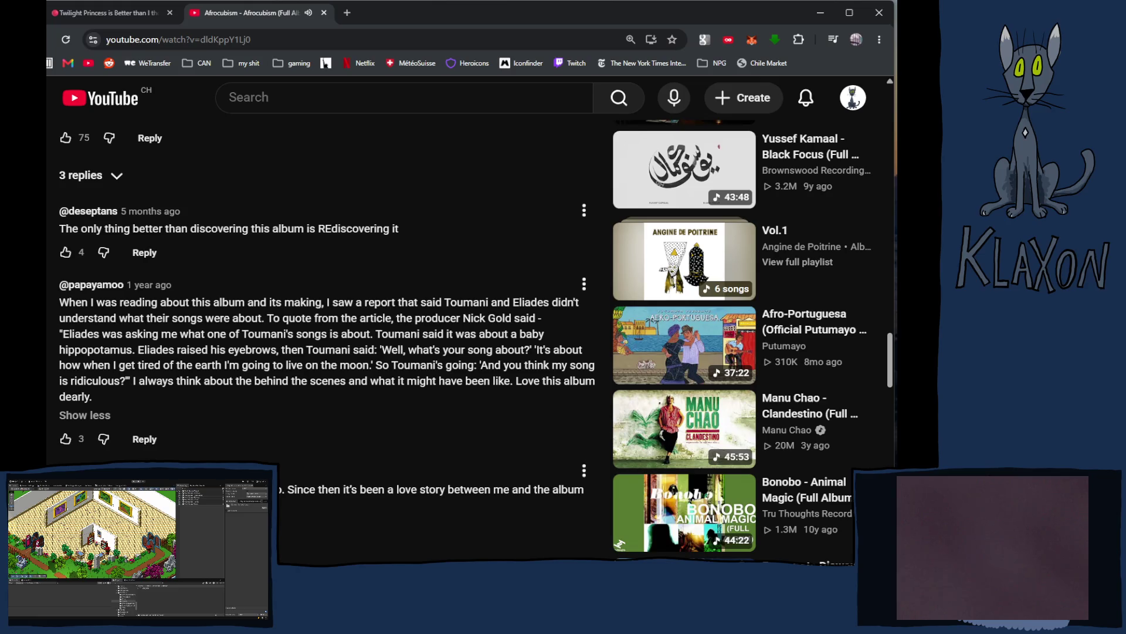
{"action": "scroll", "coordinate": [465, 342], "scroll_direction": "down", "scroll_amount": 2}
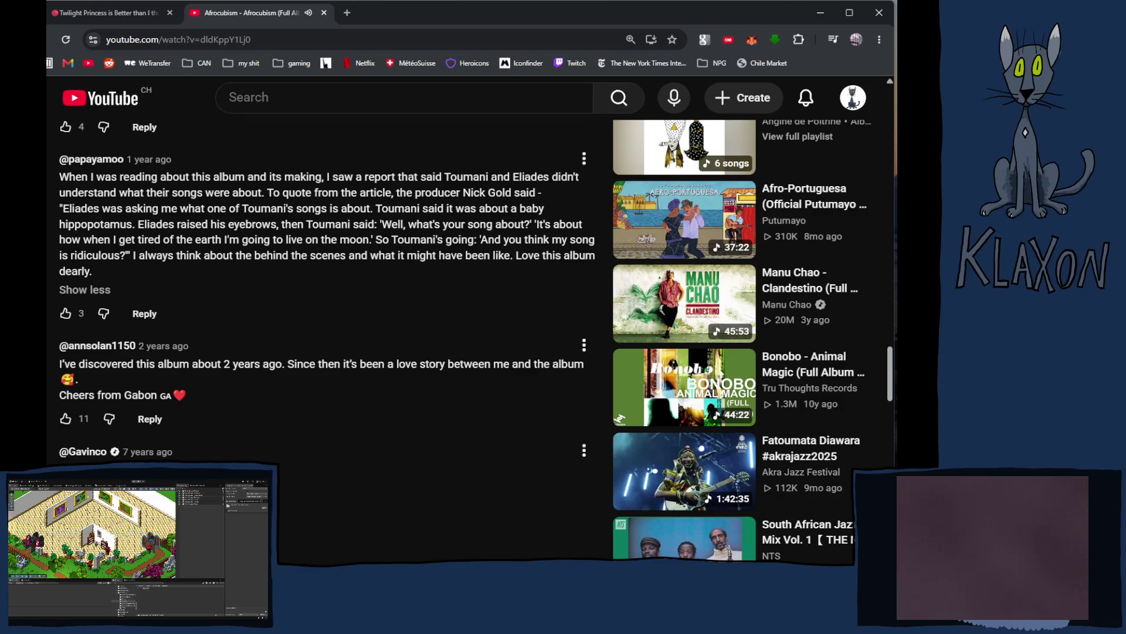
{"action": "scroll", "coordinate": [464, 342], "scroll_direction": "down", "scroll_amount": 2}
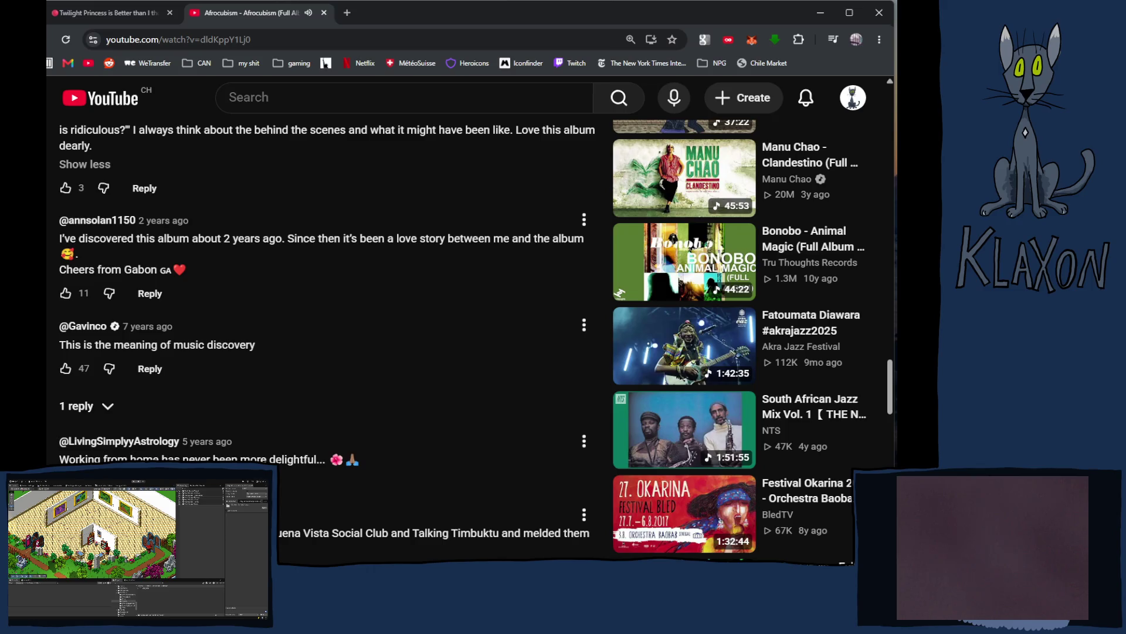
{"action": "scroll", "coordinate": [464, 342], "scroll_direction": "down", "scroll_amount": 1}
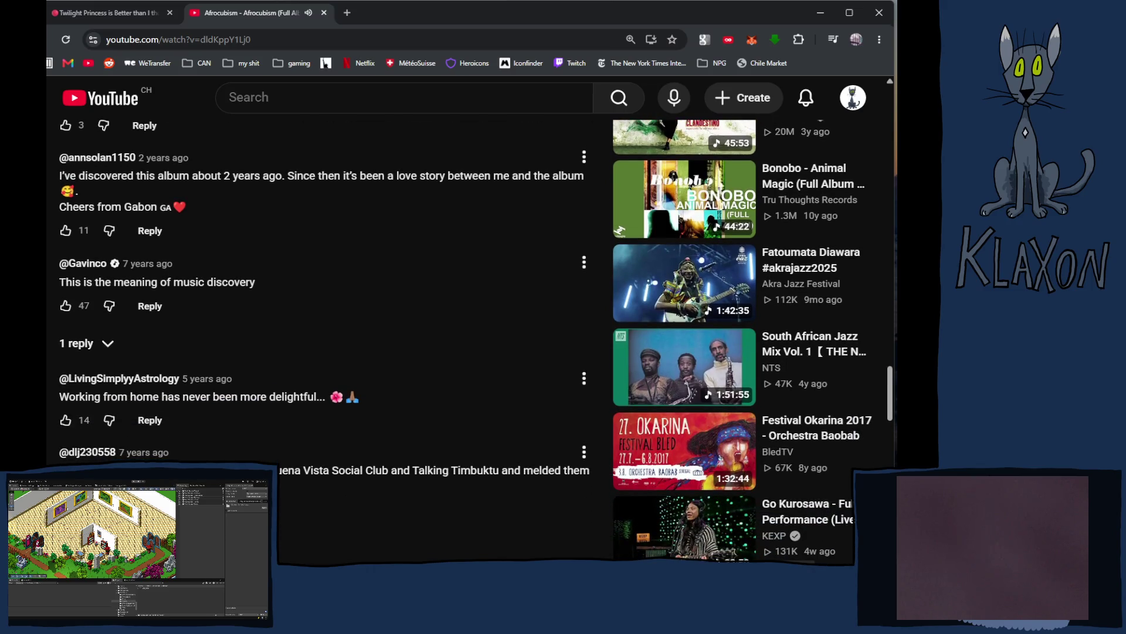
{"action": "scroll", "coordinate": [465, 342], "scroll_direction": "down", "scroll_amount": 1}
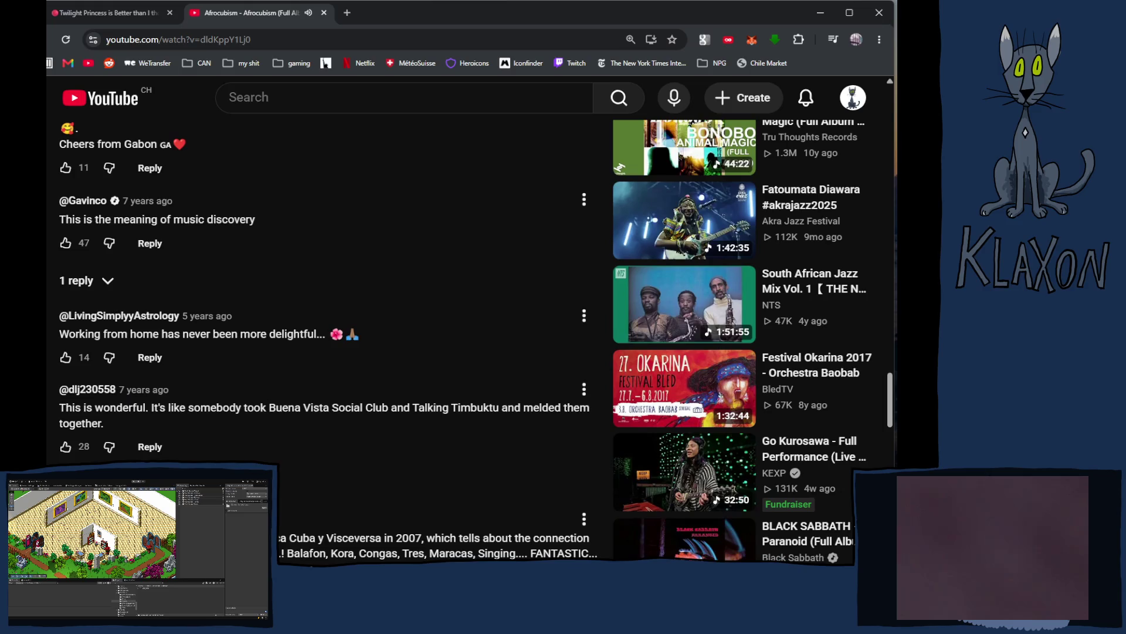
{"action": "scroll", "coordinate": [465, 342], "scroll_direction": "down", "scroll_amount": 2}
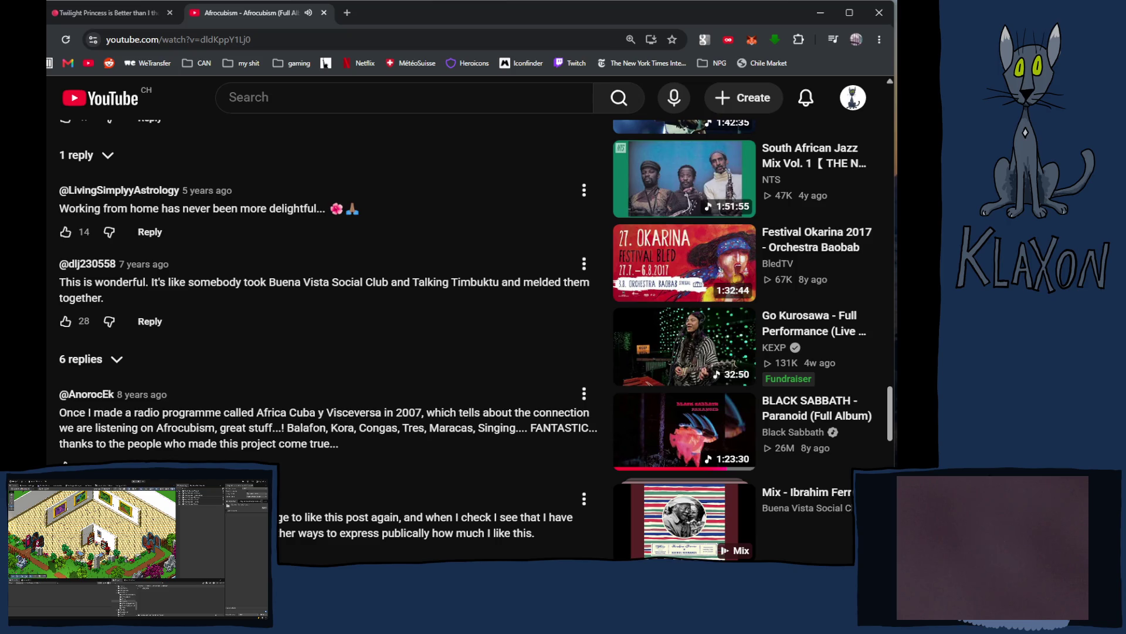
{"action": "scroll", "coordinate": [328, 294], "scroll_direction": "down", "scroll_amount": 1}
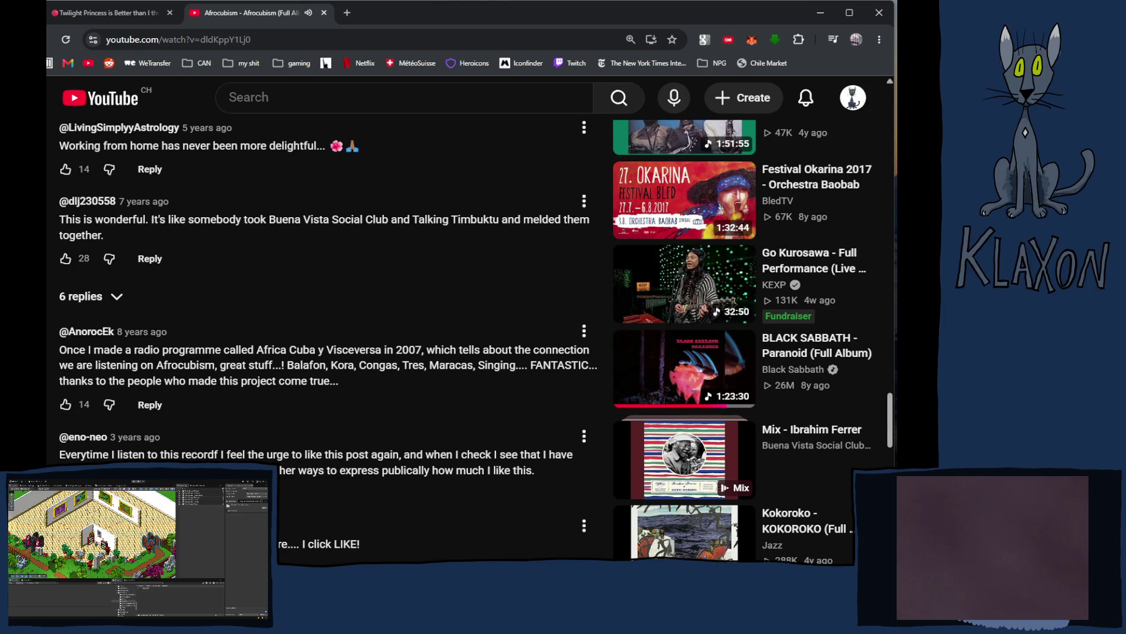
{"action": "scroll", "coordinate": [476, 343], "scroll_direction": "down", "scroll_amount": 1}
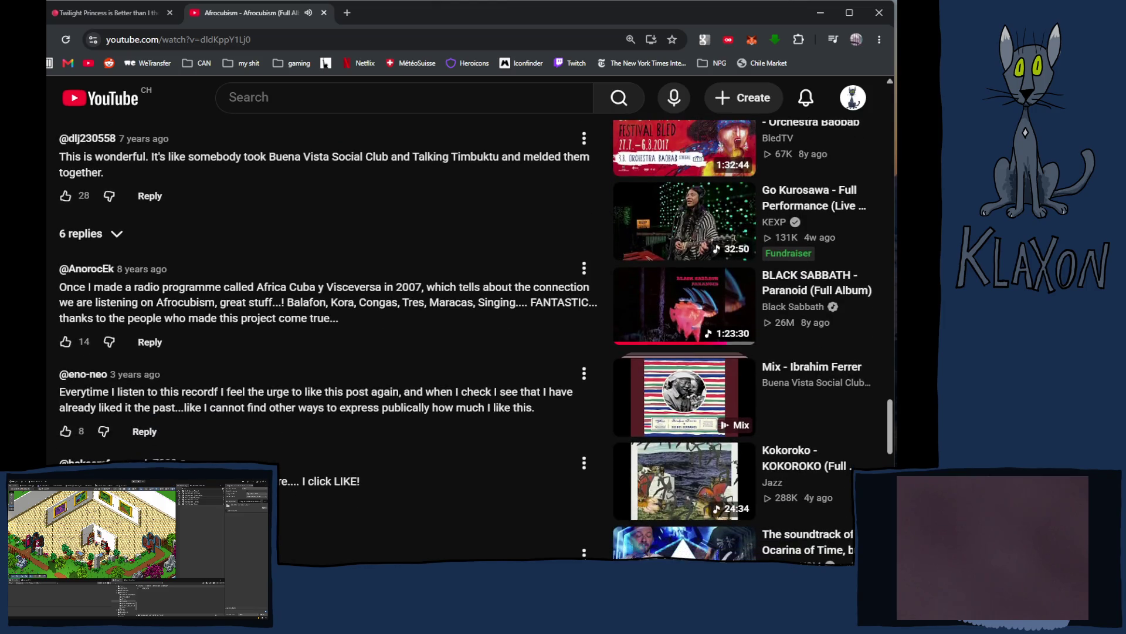
{"action": "scroll", "coordinate": [329, 294], "scroll_direction": "down", "scroll_amount": 1}
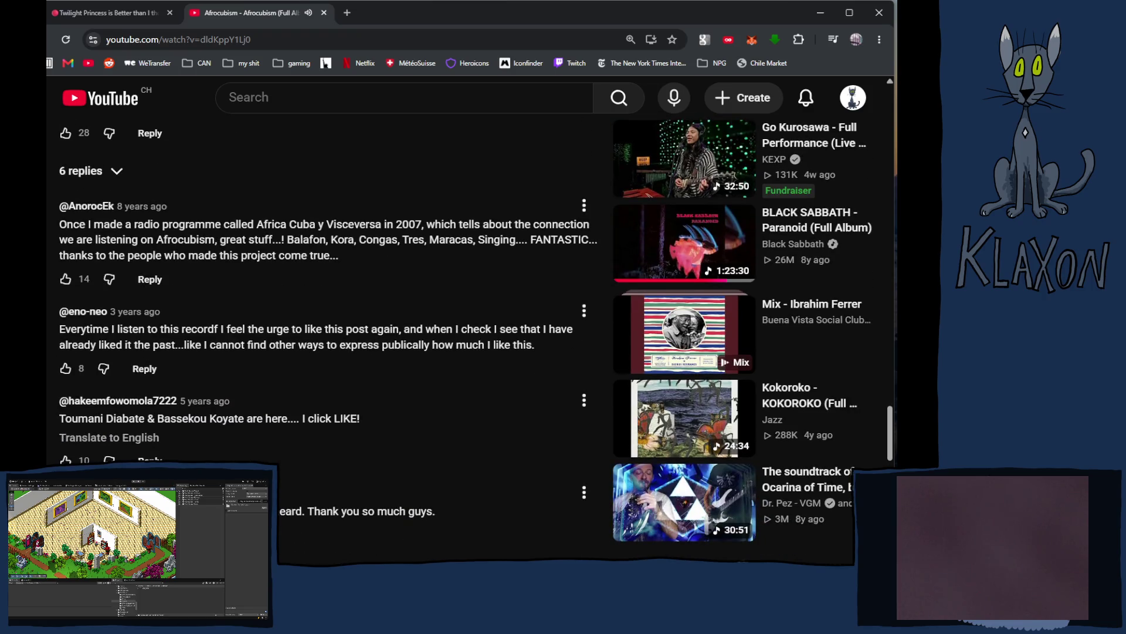
{"action": "scroll", "coordinate": [475, 340], "scroll_direction": "down", "scroll_amount": 1}
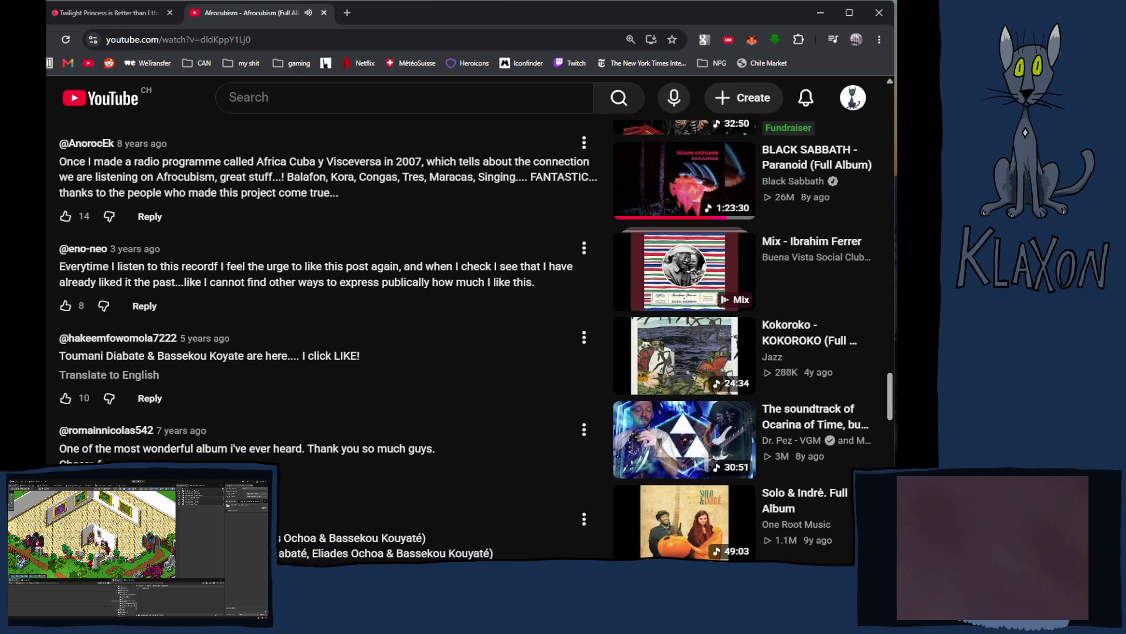
{"action": "scroll", "coordinate": [278, 509], "scroll_direction": "up", "scroll_amount": 20}
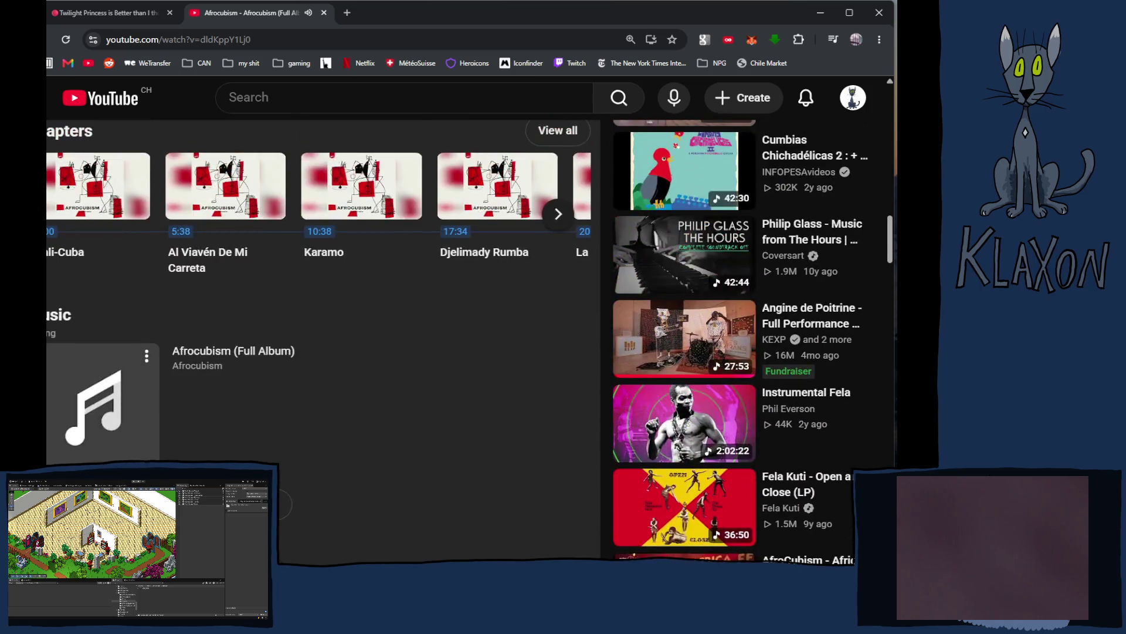
{"action": "scroll", "coordinate": [282, 508], "scroll_direction": "up", "scroll_amount": 12}
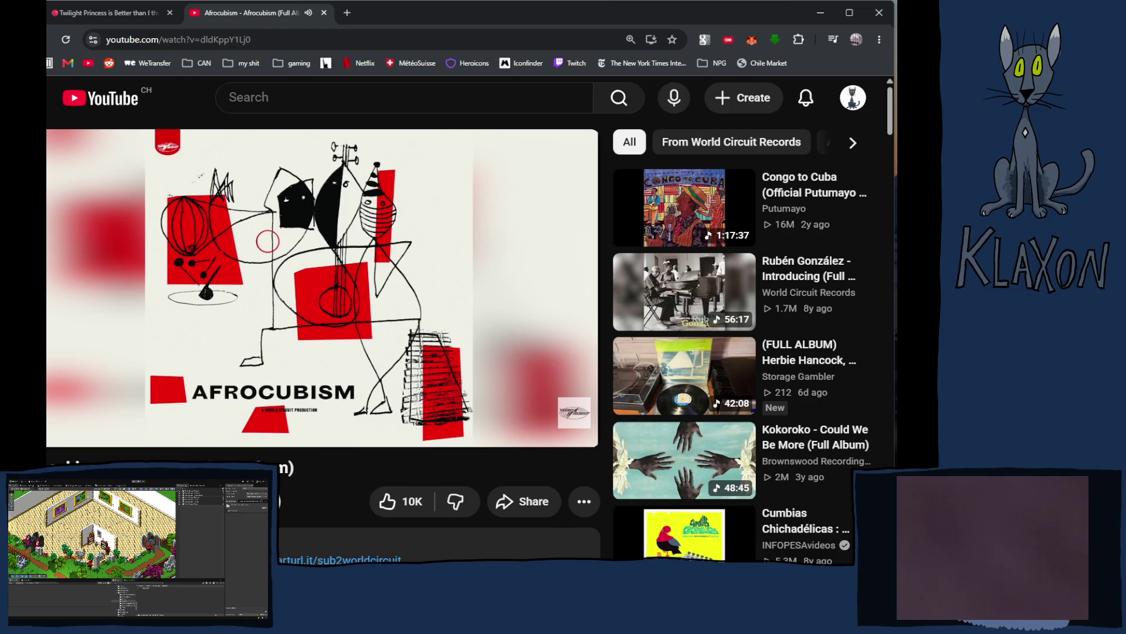
Step: Look over the Afrocubism description and tracklist, then jump back to the page top
{"action": "scroll", "coordinate": [323, 293], "scroll_direction": "down", "scroll_amount": 3}
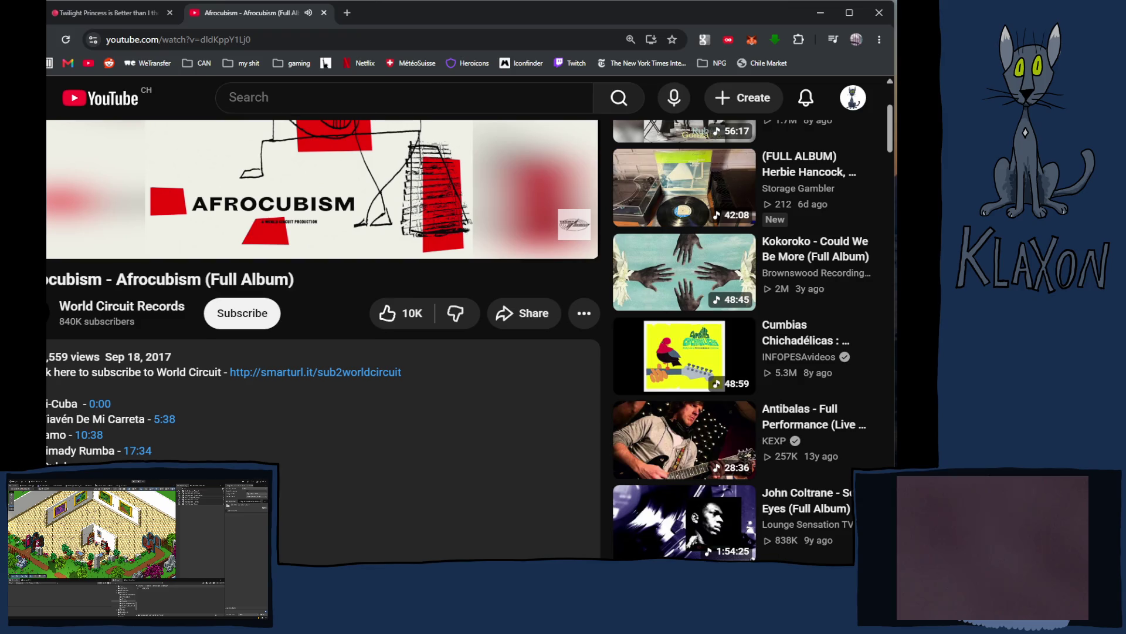
{"action": "scroll", "coordinate": [322, 334], "scroll_direction": "down", "scroll_amount": 3}
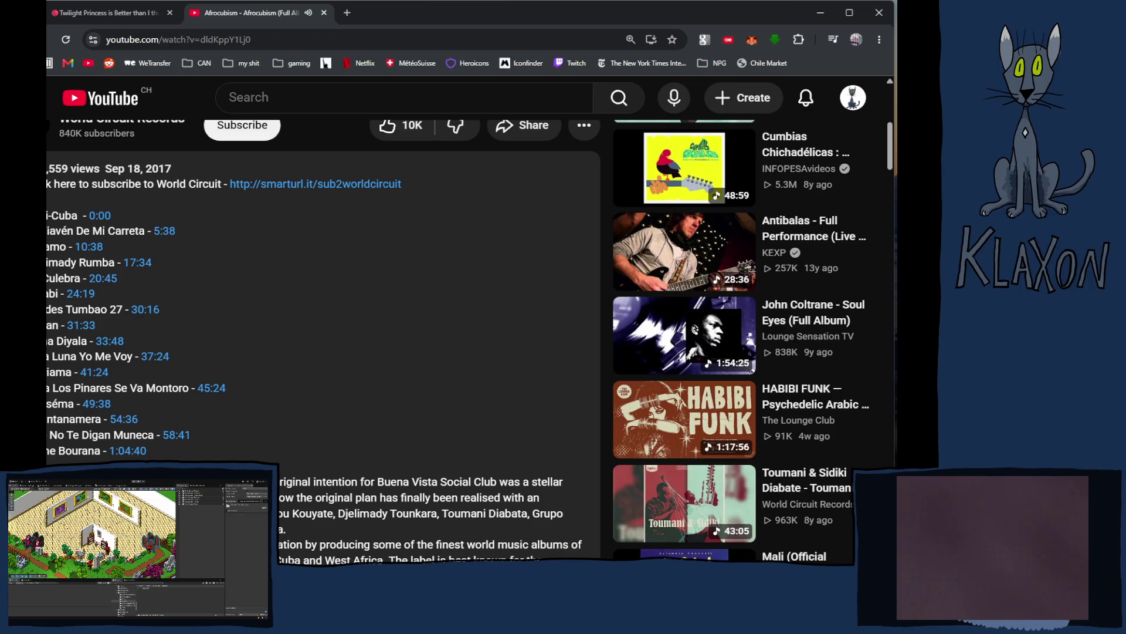
{"action": "scroll", "coordinate": [456, 342], "scroll_direction": "down", "scroll_amount": 2}
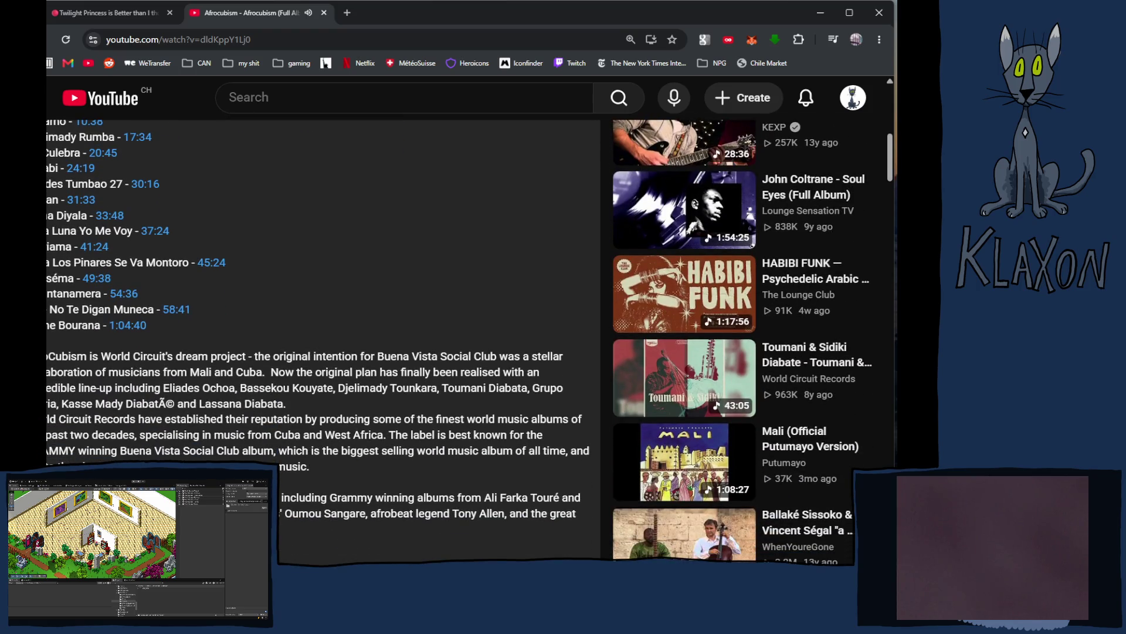
{"action": "key", "text": "Home"}
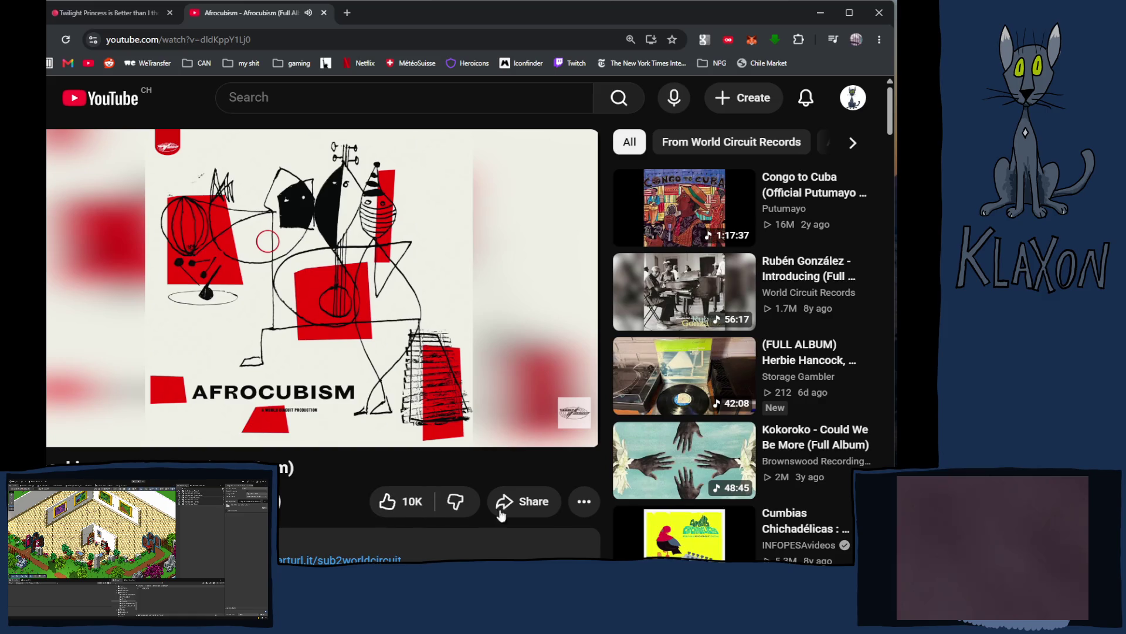
Step: Save the Afrocubism video to a new private playlist titled 'afrocubism'
{"action": "left_click", "coordinate": [582, 500]}
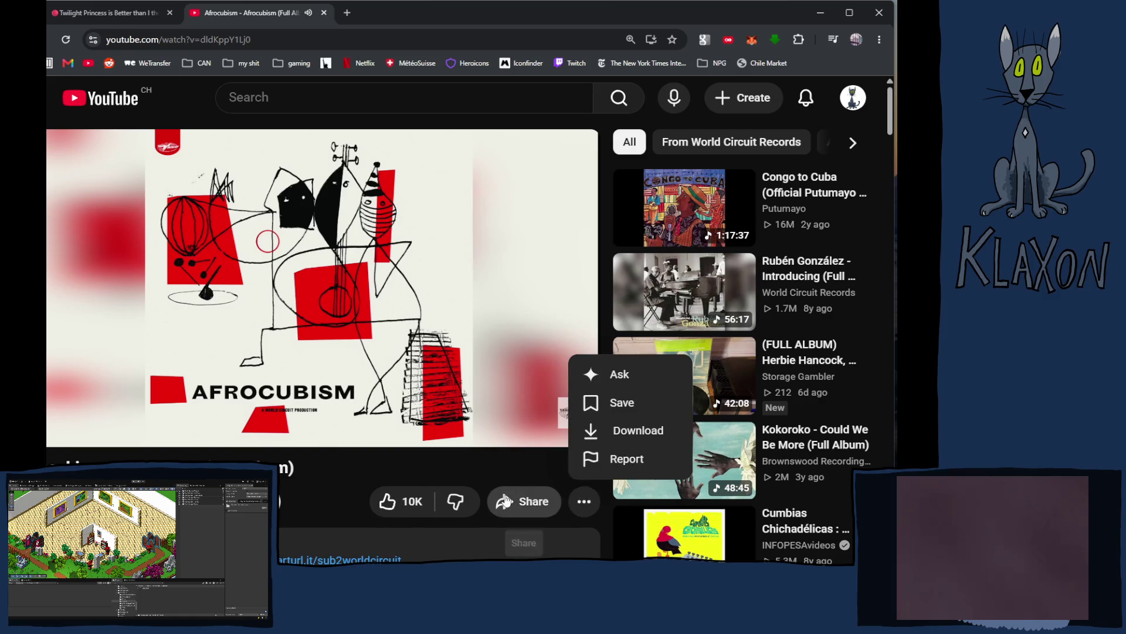
{"action": "mouse_move", "coordinate": [562, 439]}
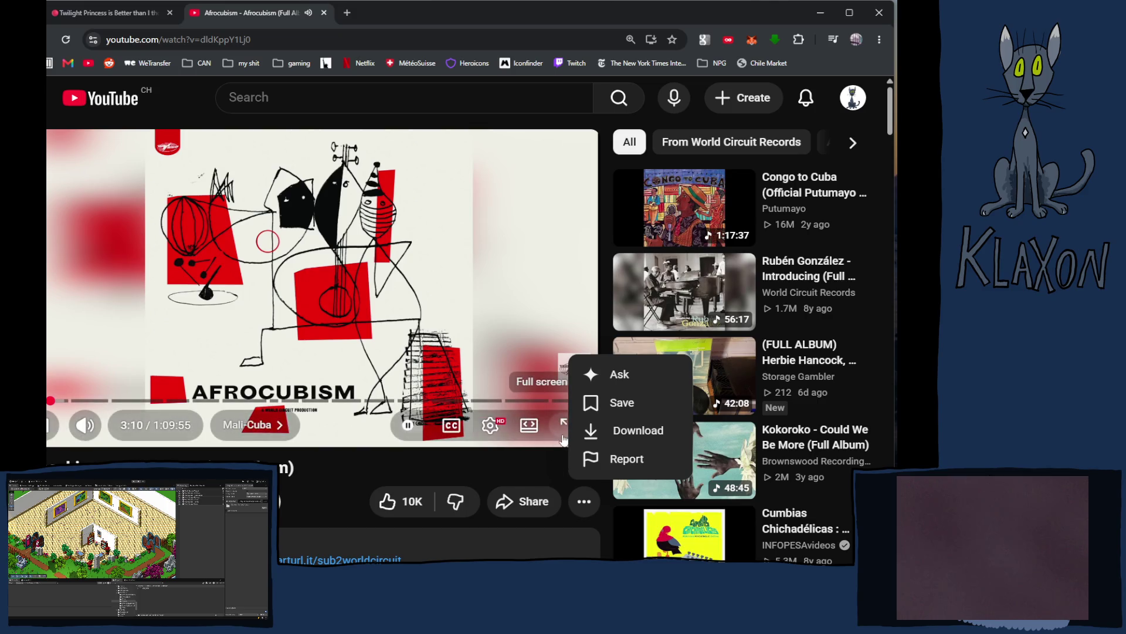
{"action": "left_click", "coordinate": [619, 401]}
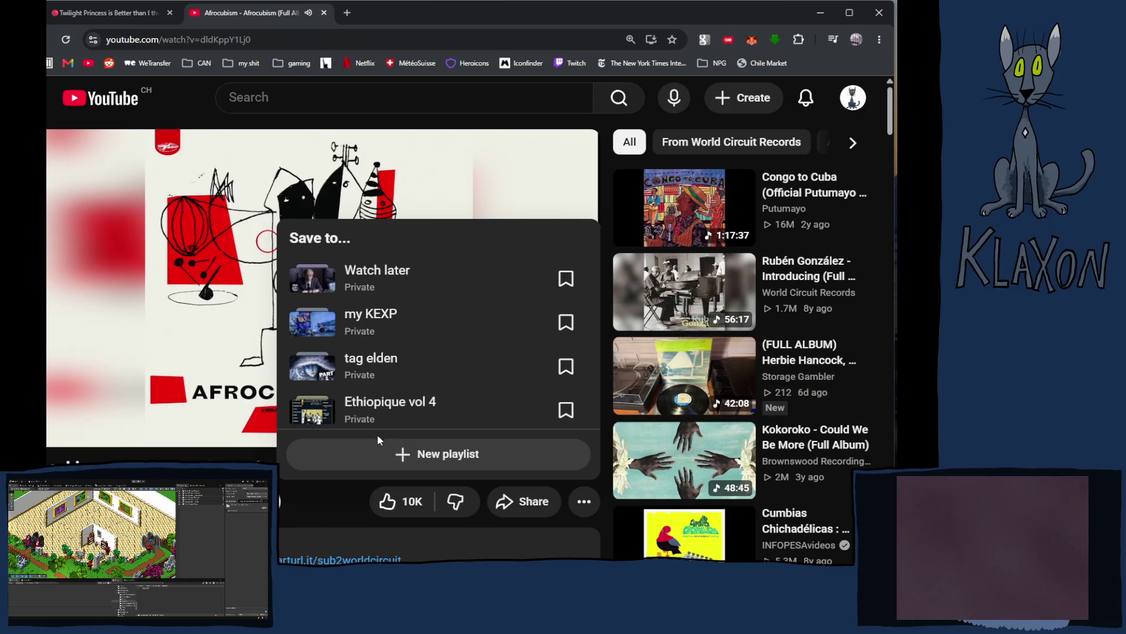
{"action": "left_click", "coordinate": [416, 455]}
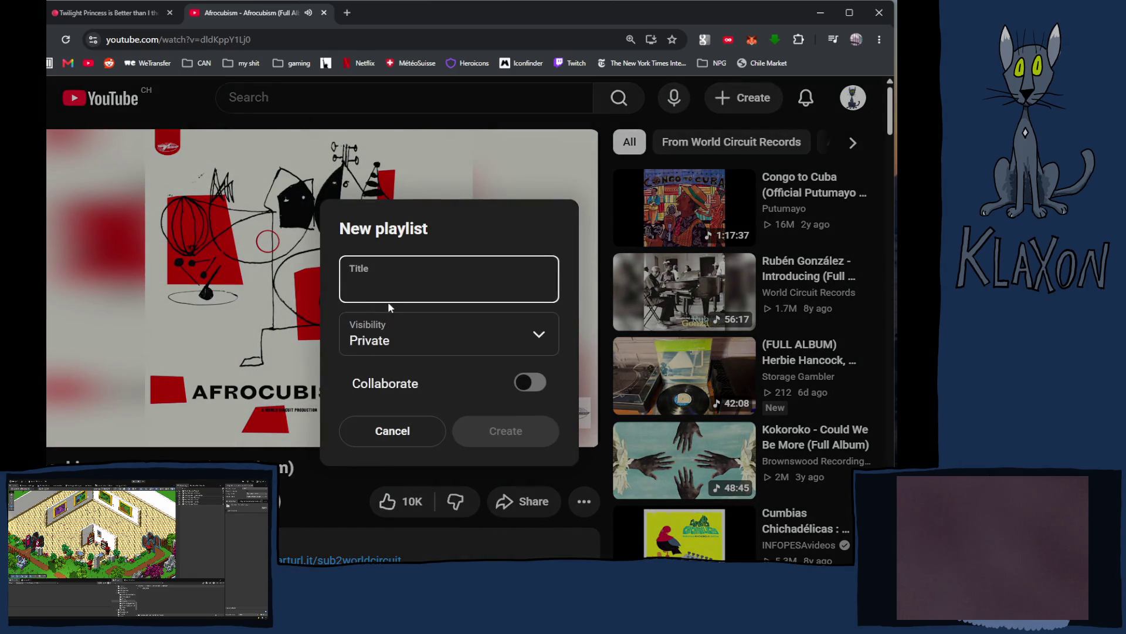
{"action": "type", "text": "afro"}
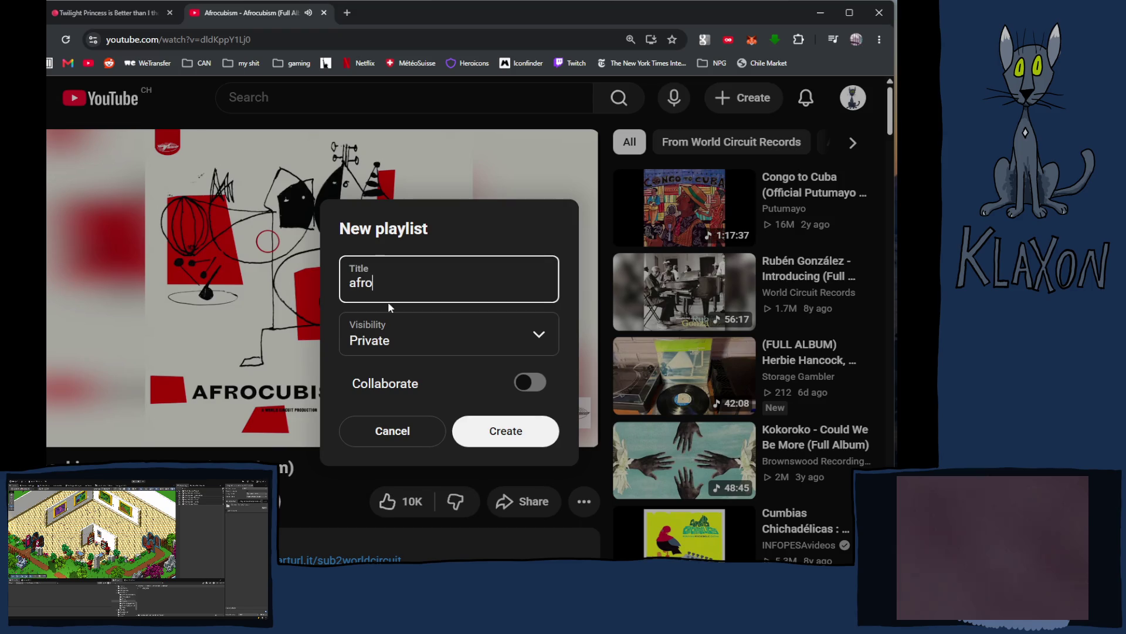
{"action": "type", "text": "cubism"}
{"action": "left_click", "coordinate": [496, 436]}
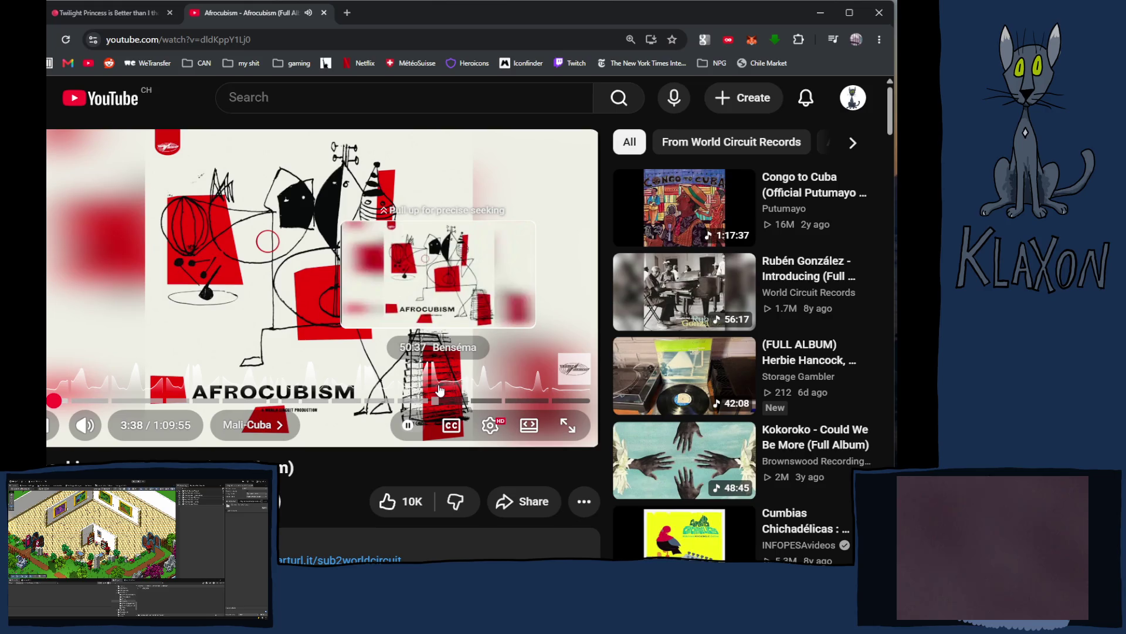
Step: Switch from the YouTube browser back to the Krita cat painting IMG_1816.jpg
{"action": "scroll", "coordinate": [441, 390], "scroll_direction": "down", "scroll_amount": 2}
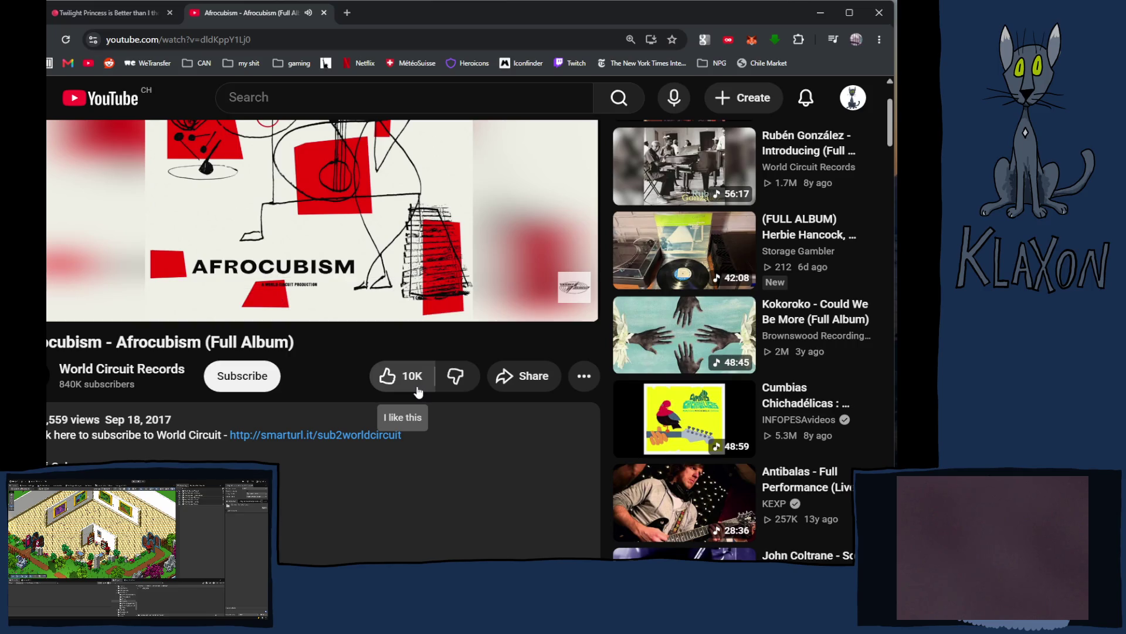
{"action": "scroll", "coordinate": [418, 392], "scroll_direction": "up", "scroll_amount": 2}
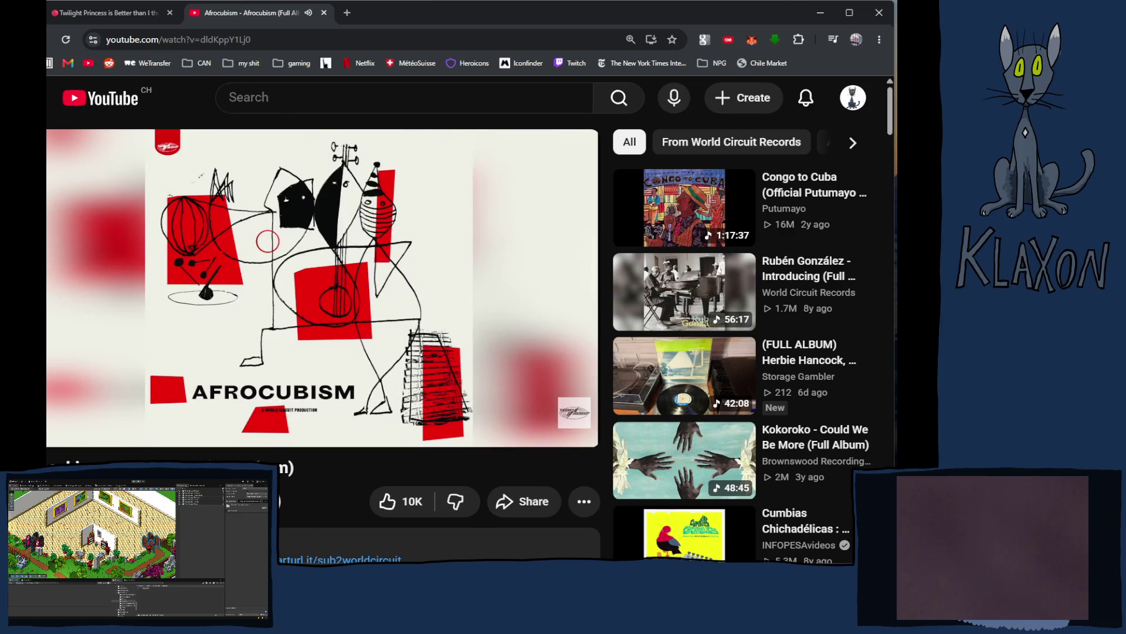
{"action": "key", "text": "alt+Tab"}
{"action": "scroll", "coordinate": [284, 428], "scroll_direction": "down", "scroll_amount": 2}
{"action": "scroll", "coordinate": [420, 315], "scroll_direction": "up", "scroll_amount": 3}
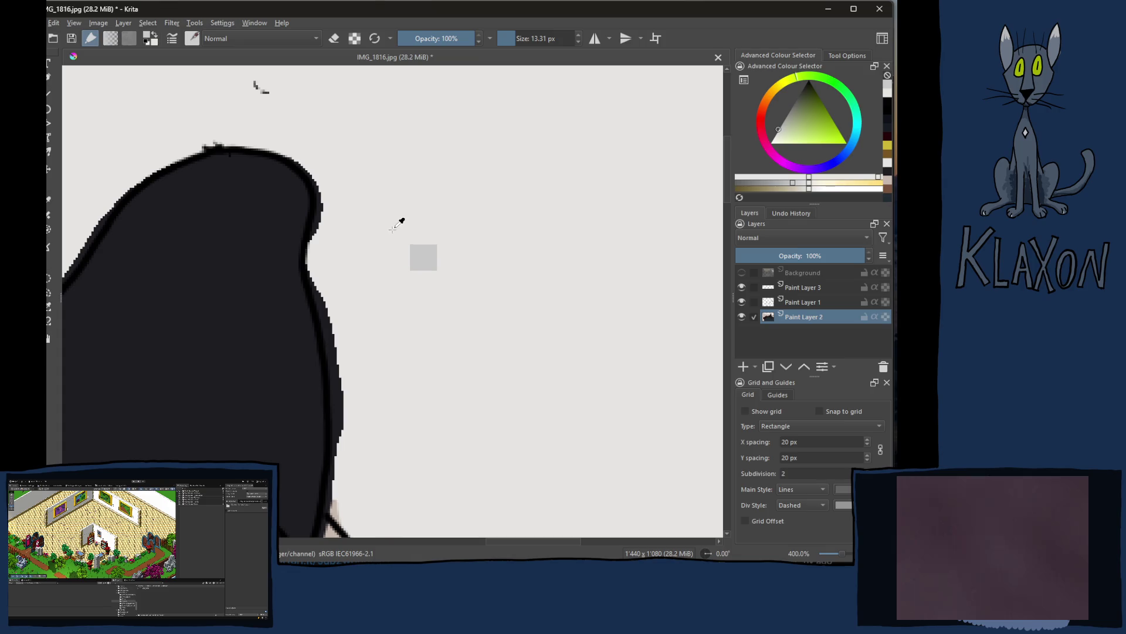
Step: Smooth the jagged left, upper-left and right edges of the dark head outline using sampled colours
{"action": "left_click", "coordinate": [416, 224], "text": "ctrl"}
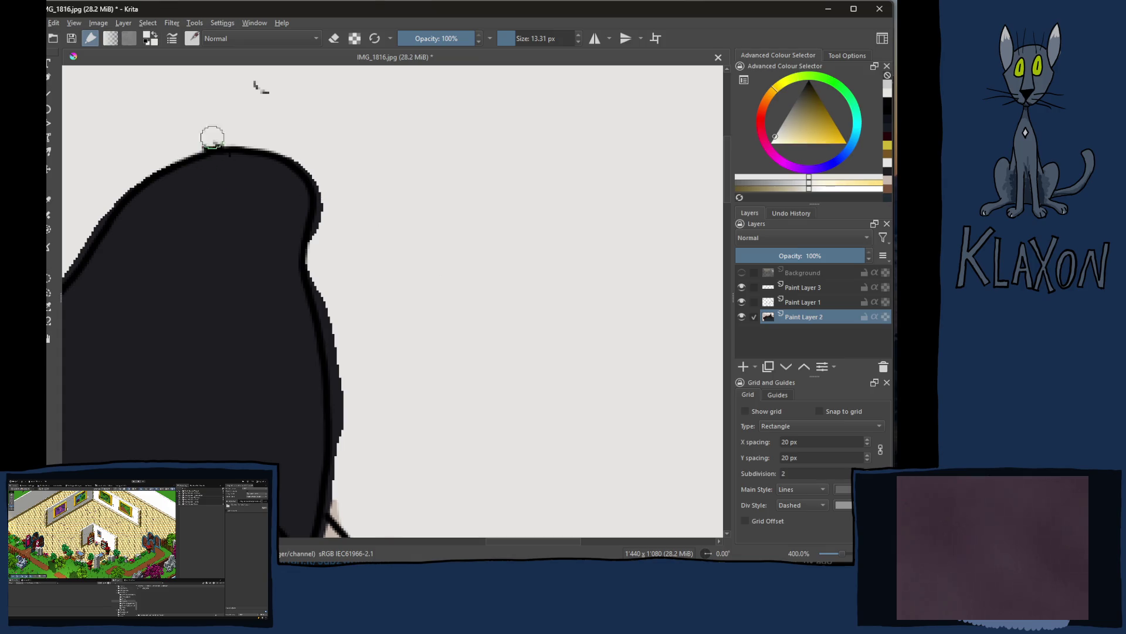
{"action": "left_click_drag", "start_coordinate": [171, 174], "coordinate": [251, 119]}
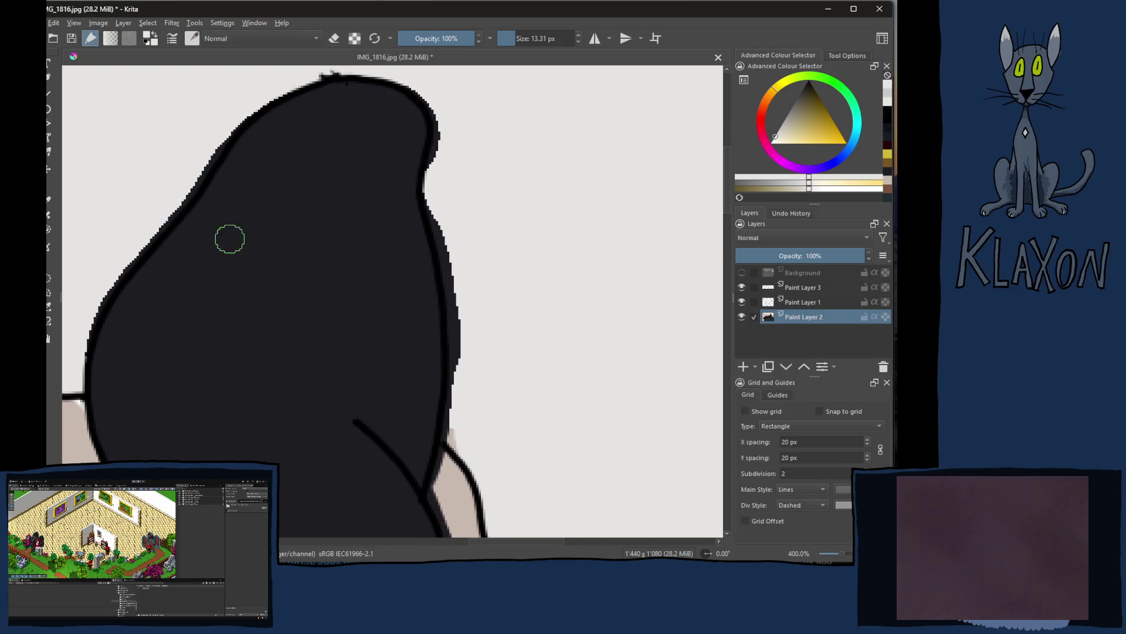
{"action": "left_click_drag", "start_coordinate": [109, 277], "coordinate": [75, 369]}
{"action": "mouse_move", "coordinate": [129, 239]}
{"action": "left_mouse_down"}
{"action": "mouse_move", "coordinate": [258, 96]}
{"action": "mouse_move", "coordinate": [247, 104]}
{"action": "left_mouse_up"}
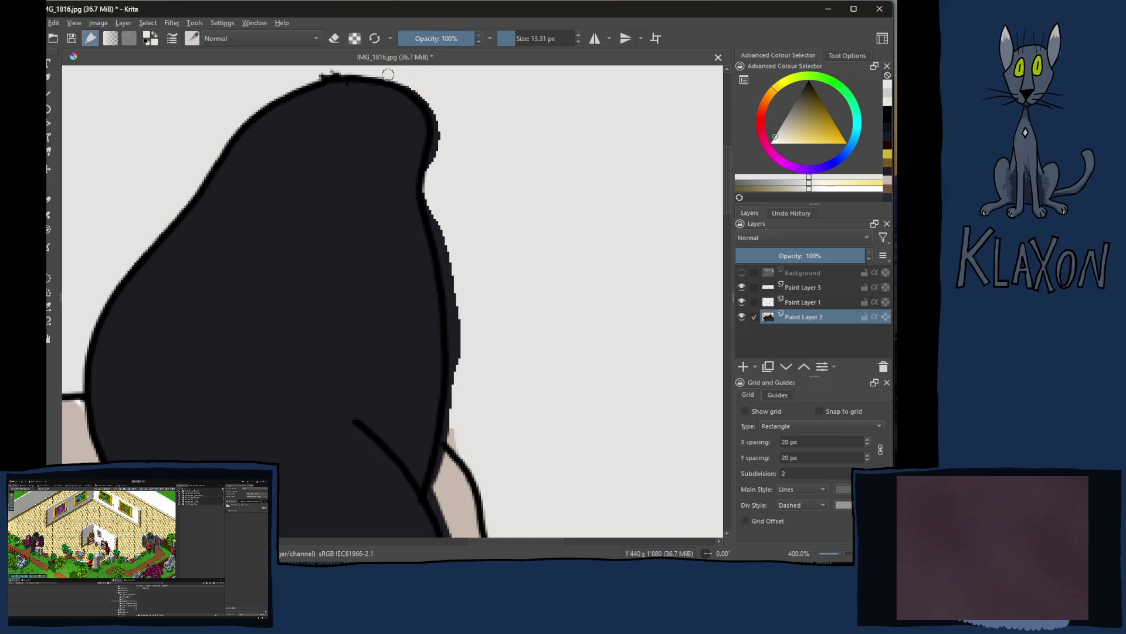
{"action": "mouse_move", "coordinate": [443, 123]}
{"action": "left_mouse_down"}
{"action": "mouse_move", "coordinate": [433, 188]}
{"action": "mouse_move", "coordinate": [460, 311]}
{"action": "mouse_move", "coordinate": [454, 434]}
{"action": "left_mouse_up"}
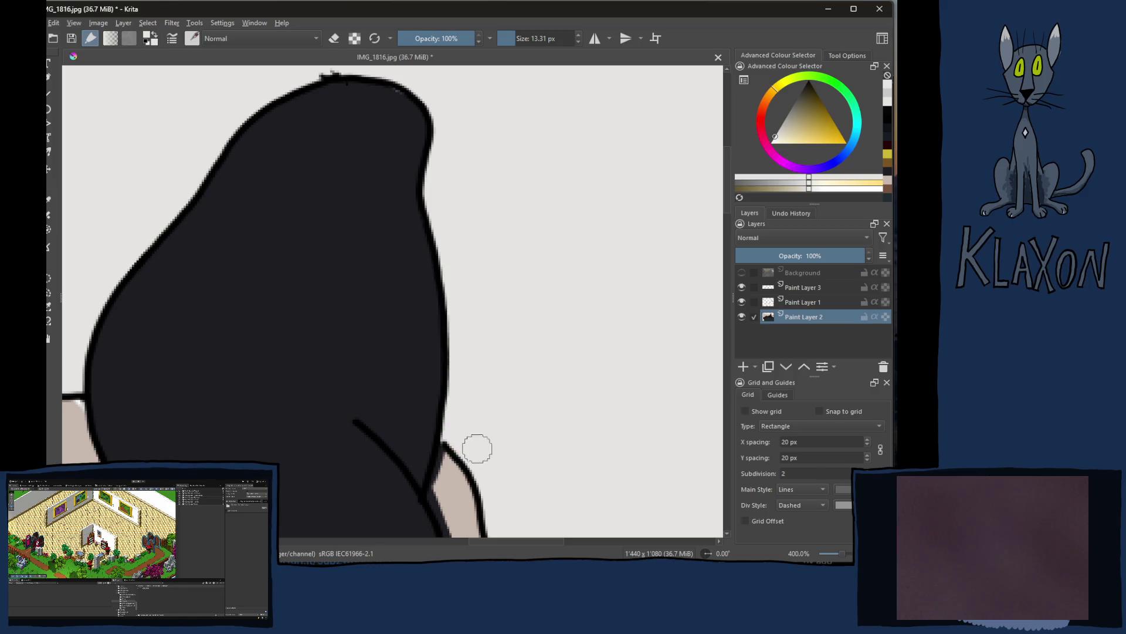
{"action": "left_click_drag", "start_coordinate": [433, 203], "coordinate": [511, 332]}
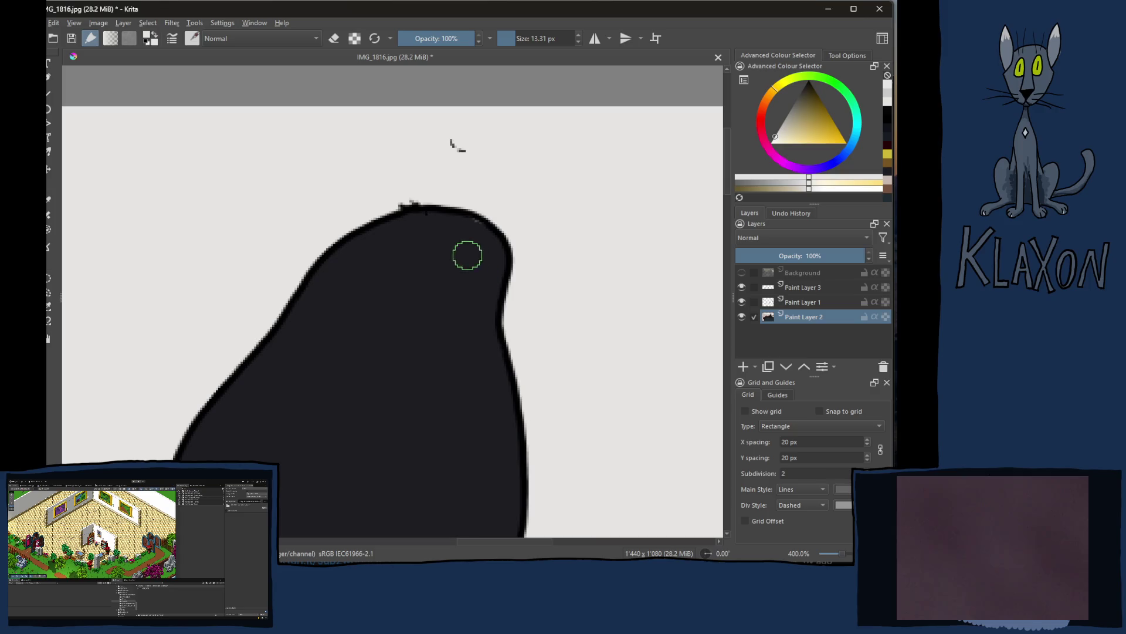
{"action": "left_click", "coordinate": [450, 231], "text": "ctrl"}
{"action": "left_click", "coordinate": [452, 143], "text": "ctrl"}
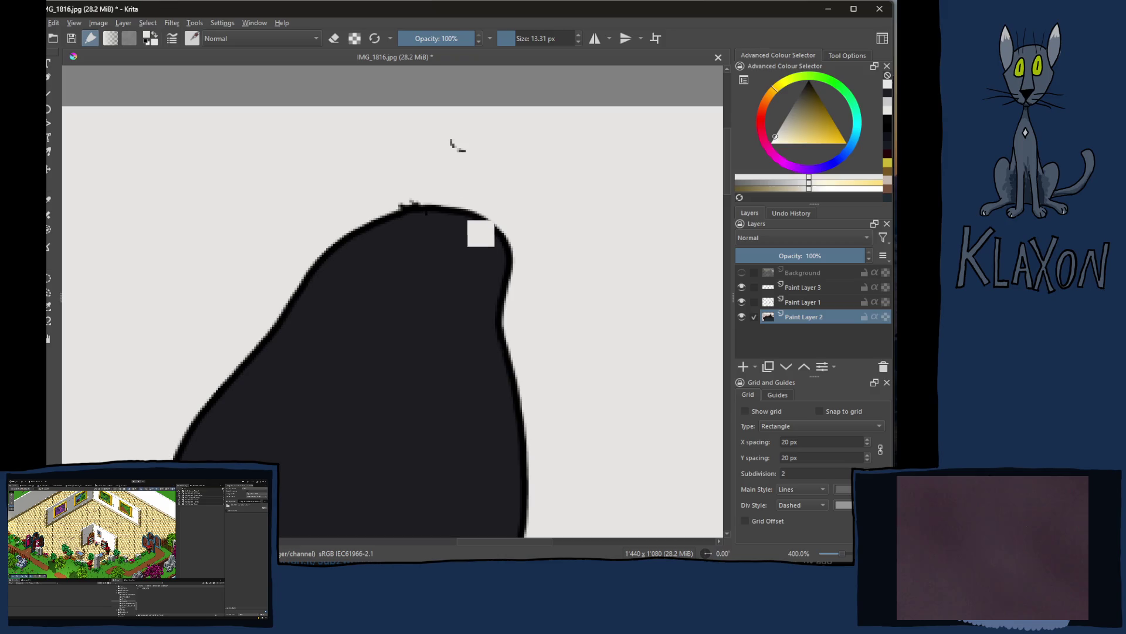
Step: On Paint Layer 1, erase the stray mark and tiny bump above the head, then reselect Paint Layer 2
{"action": "left_click", "coordinate": [742, 302]}
{"action": "left_click", "coordinate": [741, 301]}
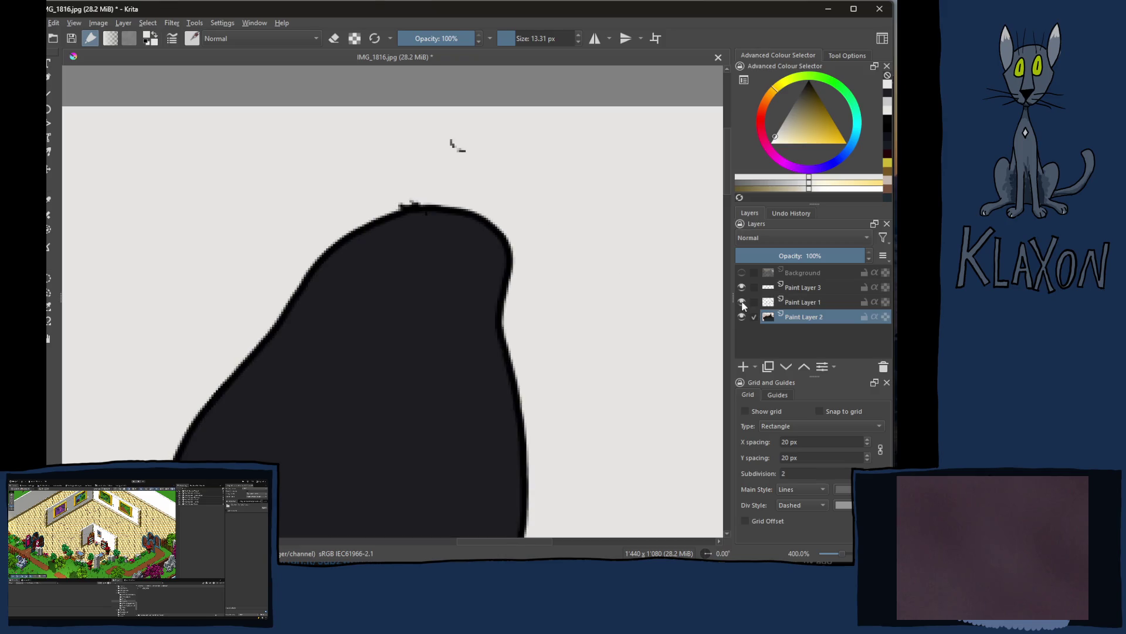
{"action": "left_click", "coordinate": [758, 305]}
{"action": "key", "text": "e"}
{"action": "mouse_move", "coordinate": [468, 123]}
{"action": "left_mouse_down"}
{"action": "mouse_move", "coordinate": [463, 156]}
{"action": "mouse_move", "coordinate": [448, 143]}
{"action": "left_mouse_up"}
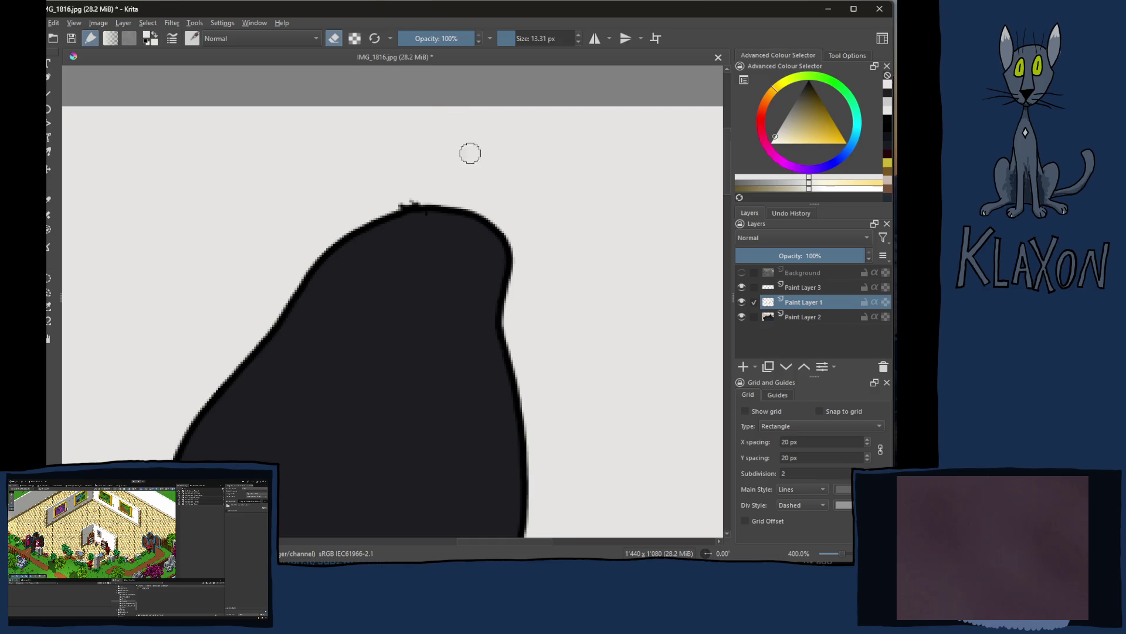
{"action": "mouse_move", "coordinate": [395, 197]}
{"action": "left_mouse_down"}
{"action": "mouse_move", "coordinate": [413, 188]}
{"action": "mouse_move", "coordinate": [402, 194]}
{"action": "left_mouse_up"}
{"action": "left_click", "coordinate": [797, 317]}
{"action": "mouse_move", "coordinate": [417, 329]}
{"action": "left_mouse_down"}
{"action": "mouse_move", "coordinate": [500, 234]}
{"action": "mouse_move", "coordinate": [460, 284]}
{"action": "mouse_move", "coordinate": [541, 217]}
{"action": "left_mouse_up"}
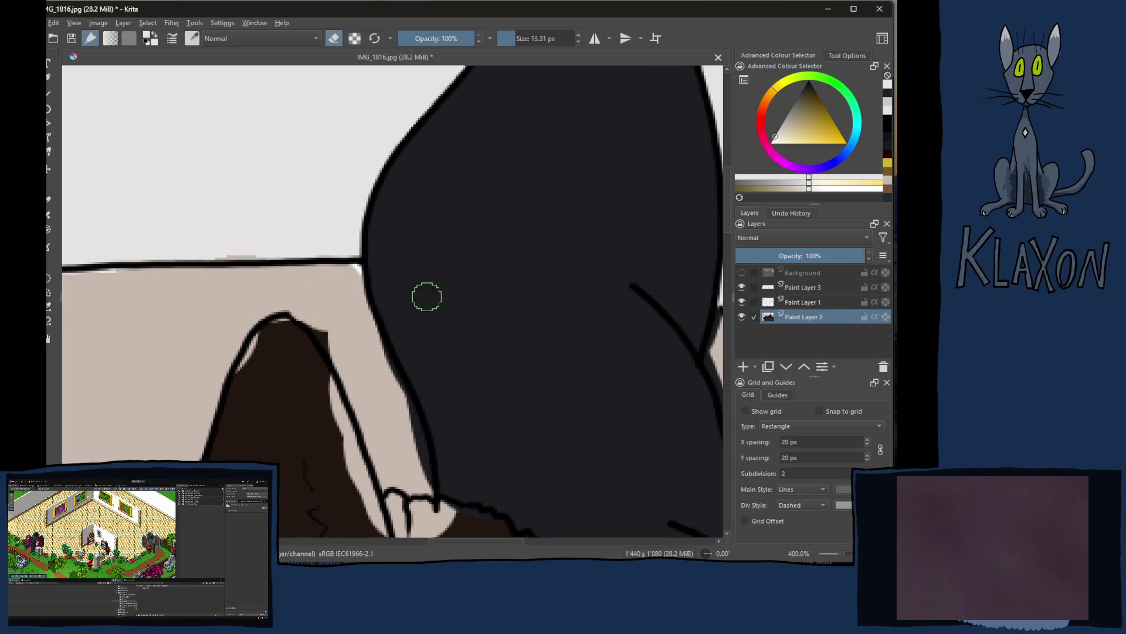
Step: Paint skin tone over the dark outline spill along the beige lap strip's left edge and top
{"action": "left_click", "coordinate": [358, 283], "text": "ctrl"}
{"action": "key", "text": "e"}
{"action": "mouse_move", "coordinate": [362, 303]}
{"action": "left_mouse_down"}
{"action": "mouse_move", "coordinate": [415, 412]}
{"action": "mouse_move", "coordinate": [433, 490]}
{"action": "left_mouse_up"}
{"action": "left_click_drag", "start_coordinate": [661, 306], "coordinate": [464, 250]}
{"action": "mouse_move", "coordinate": [547, 253]}
{"action": "left_mouse_down"}
{"action": "mouse_move", "coordinate": [527, 258]}
{"action": "mouse_move", "coordinate": [514, 296]}
{"action": "mouse_move", "coordinate": [528, 344]}
{"action": "left_mouse_up"}
{"action": "left_click_drag", "start_coordinate": [548, 412], "coordinate": [574, 514]}
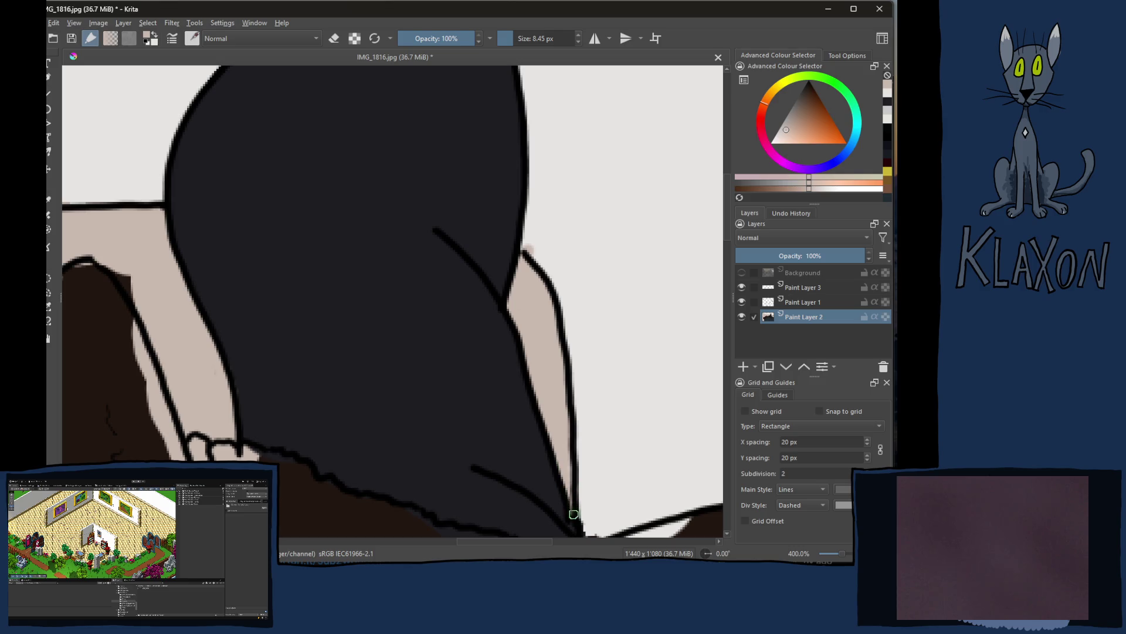
Step: Cover the beige smudge along the wall line with the off-white wall colour
{"action": "left_click", "coordinate": [677, 267], "text": "ctrl"}
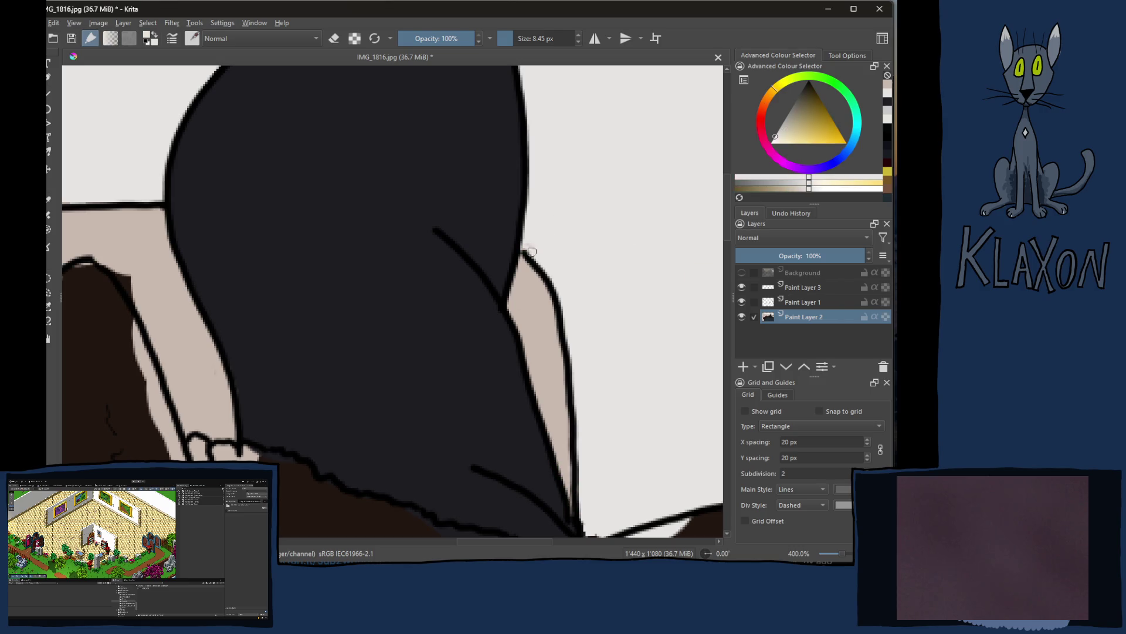
{"action": "left_click_drag", "start_coordinate": [536, 241], "coordinate": [540, 242]}
{"action": "mouse_move", "coordinate": [561, 180]}
{"action": "left_mouse_down"}
{"action": "mouse_move", "coordinate": [516, 258]}
{"action": "mouse_move", "coordinate": [540, 235]}
{"action": "left_mouse_up"}
{"action": "left_click", "coordinate": [393, 261], "text": "ctrl"}
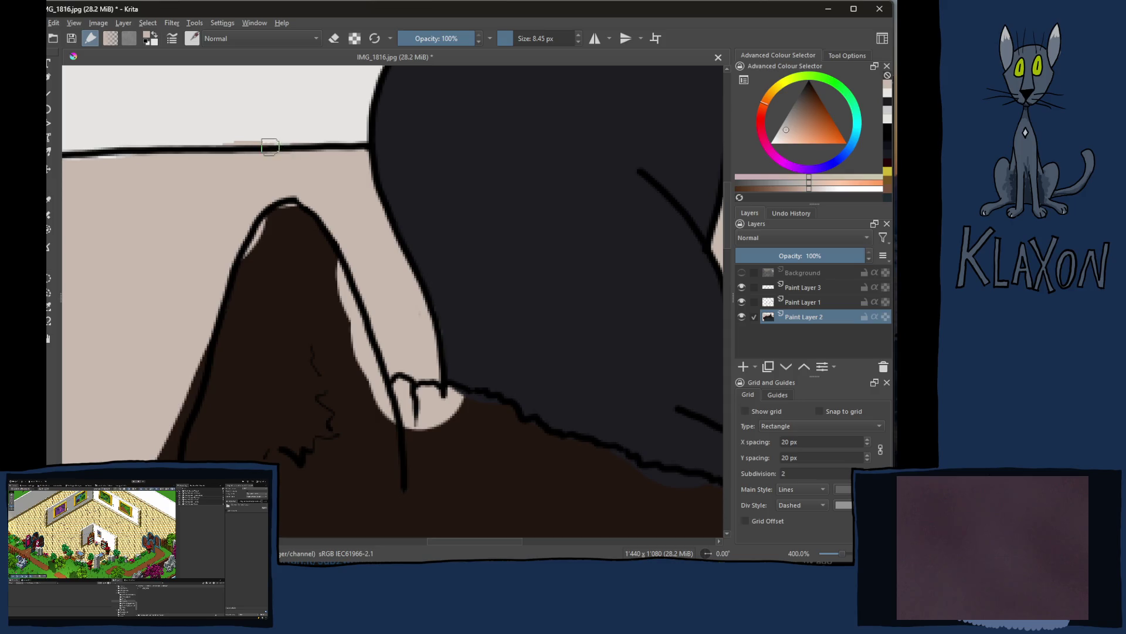
{"action": "left_click", "coordinate": [276, 123], "text": "ctrl"}
{"action": "mouse_move", "coordinate": [213, 138]}
{"action": "left_mouse_down"}
{"action": "mouse_move", "coordinate": [339, 134]}
{"action": "mouse_move", "coordinate": [340, 156]}
{"action": "mouse_move", "coordinate": [531, 168]}
{"action": "mouse_move", "coordinate": [542, 195]}
{"action": "left_mouse_up"}
Step: Rotate the view -45° and paint light wall colour over the beige fringe along the line, undoing a bad stroke
{"action": "key", "text": "4"}
{"action": "key", "text": "4"}
{"action": "key", "text": "4"}
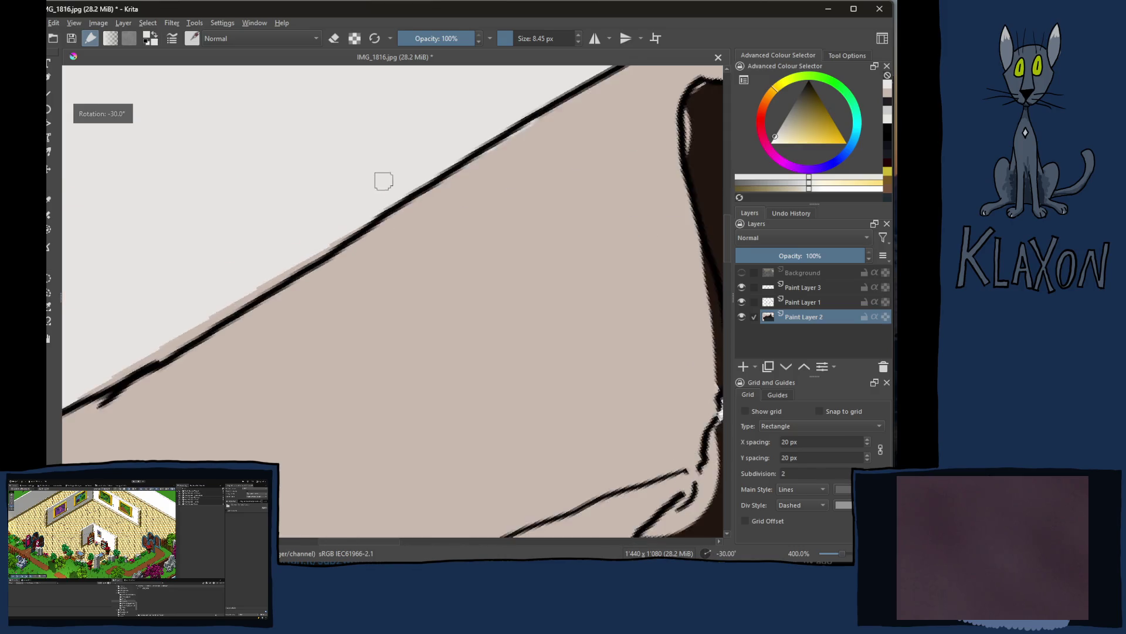
{"action": "left_click_drag", "start_coordinate": [320, 276], "coordinate": [461, 117]}
{"action": "mouse_move", "coordinate": [325, 268]}
{"action": "left_mouse_down"}
{"action": "mouse_move", "coordinate": [248, 351]}
{"action": "mouse_move", "coordinate": [337, 269]}
{"action": "left_mouse_up"}
{"action": "mouse_move", "coordinate": [299, 301]}
{"action": "left_mouse_down"}
{"action": "mouse_move", "coordinate": [317, 208]}
{"action": "mouse_move", "coordinate": [393, 183]}
{"action": "mouse_move", "coordinate": [314, 252]}
{"action": "mouse_move", "coordinate": [452, 126]}
{"action": "mouse_move", "coordinate": [231, 347]}
{"action": "mouse_move", "coordinate": [271, 291]}
{"action": "mouse_move", "coordinate": [286, 295]}
{"action": "mouse_move", "coordinate": [378, 181]}
{"action": "mouse_move", "coordinate": [205, 381]}
{"action": "mouse_move", "coordinate": [258, 305]}
{"action": "left_mouse_up"}
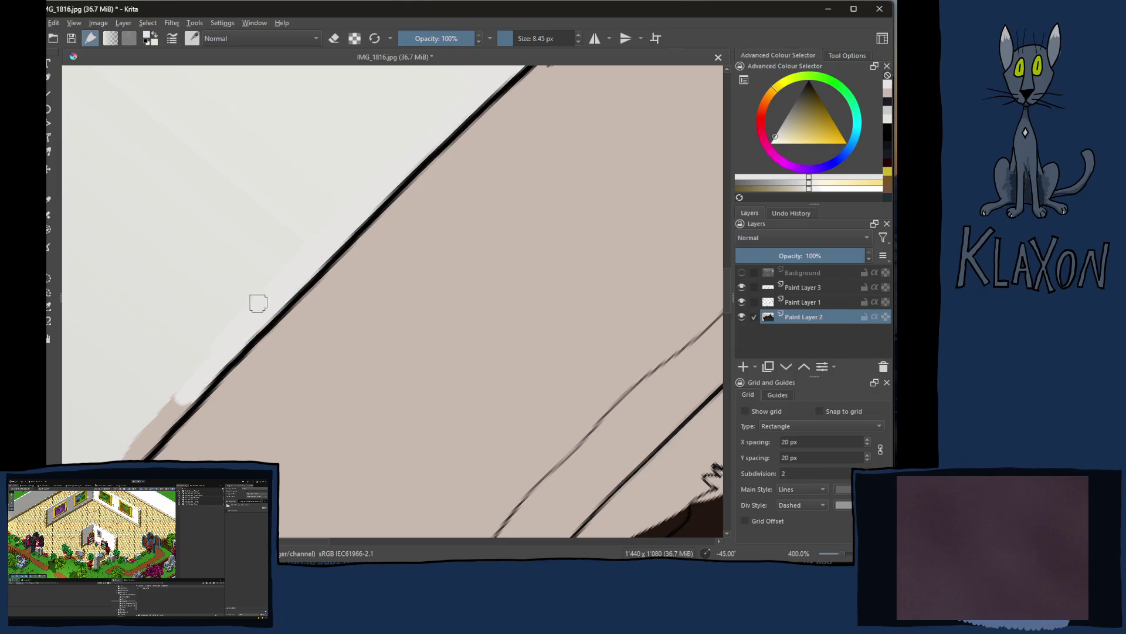
{"action": "left_click", "coordinate": [236, 286], "text": "ctrl"}
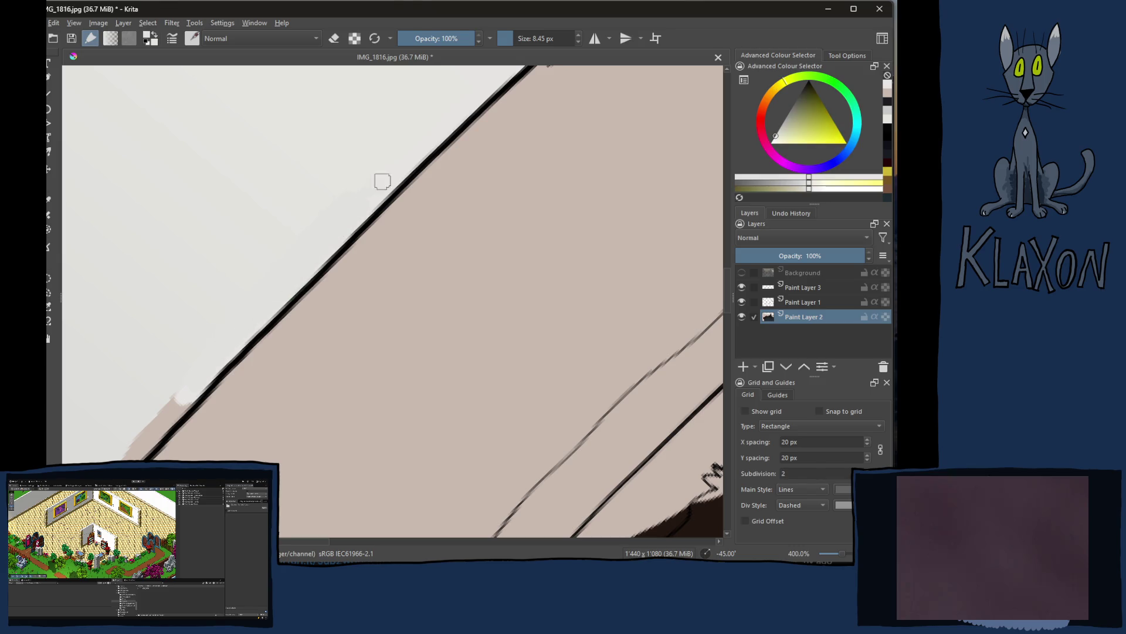
{"action": "key", "text": "ctrl+z"}
{"action": "key", "text": "ctrl+z"}
{"action": "key", "text": "ctrl+z"}
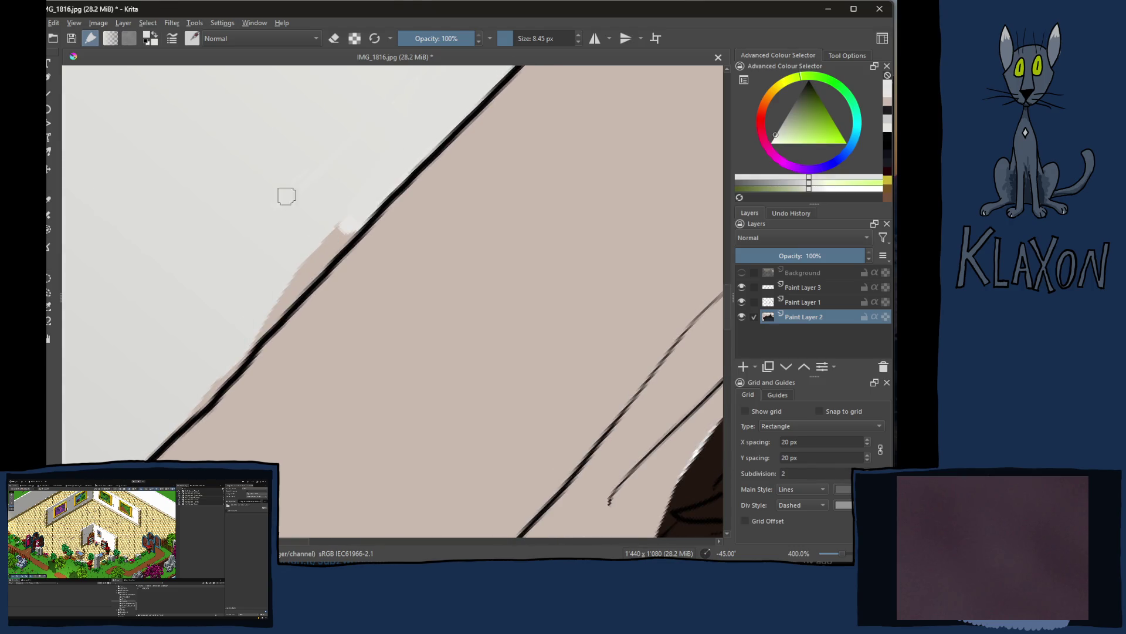
{"action": "mouse_move", "coordinate": [269, 294]}
{"action": "left_mouse_down"}
{"action": "mouse_move", "coordinate": [334, 234]}
{"action": "mouse_move", "coordinate": [269, 320]}
{"action": "mouse_move", "coordinate": [338, 245]}
{"action": "left_mouse_up"}
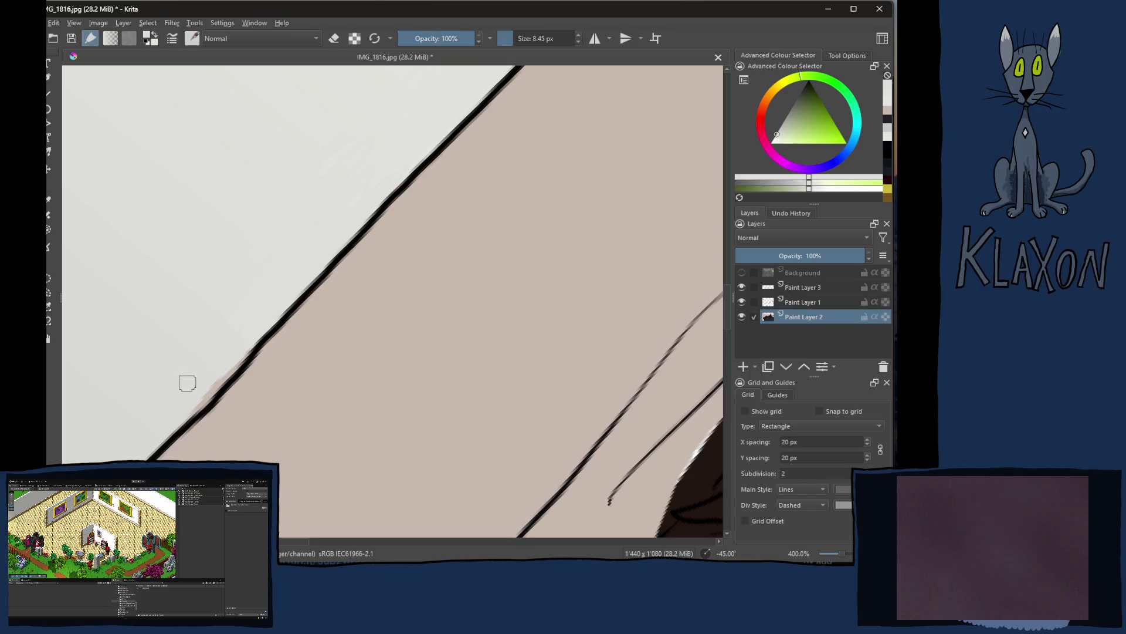
{"action": "mouse_move", "coordinate": [188, 397]}
{"action": "left_mouse_down"}
{"action": "mouse_move", "coordinate": [216, 382]}
{"action": "mouse_move", "coordinate": [428, 129]}
{"action": "left_mouse_up"}
Step: Continue covering the fringe past the line junction and upper wall line, undoing a stray stroke
{"action": "mouse_move", "coordinate": [208, 289]}
{"action": "left_mouse_down"}
{"action": "mouse_move", "coordinate": [273, 324]}
{"action": "mouse_move", "coordinate": [329, 253]}
{"action": "left_mouse_up"}
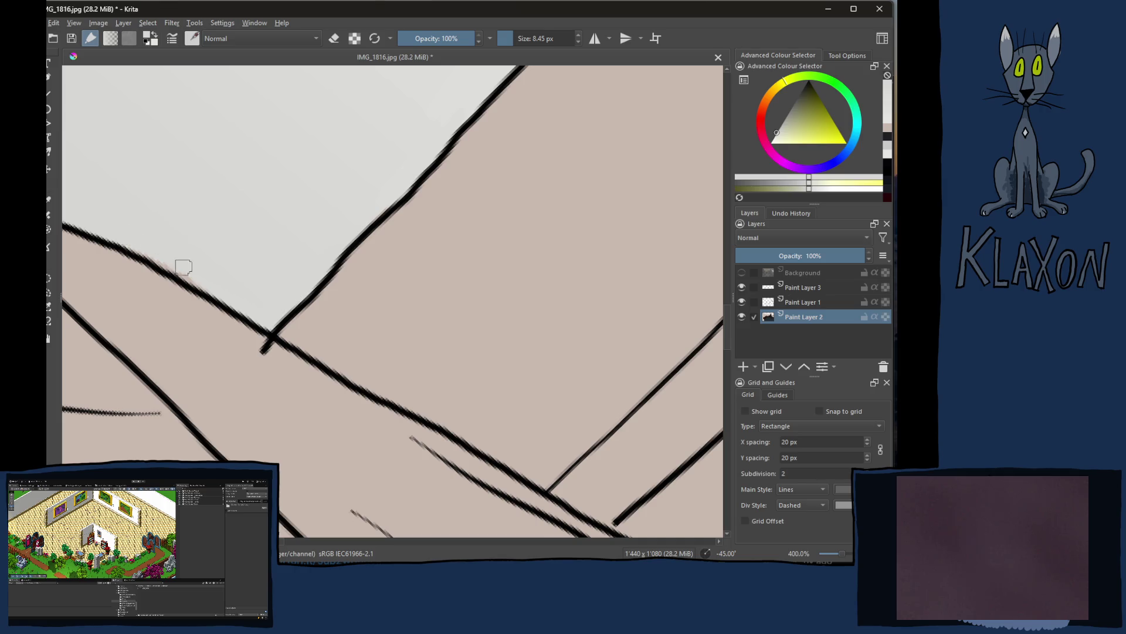
{"action": "left_click_drag", "start_coordinate": [206, 252], "coordinate": [269, 244]}
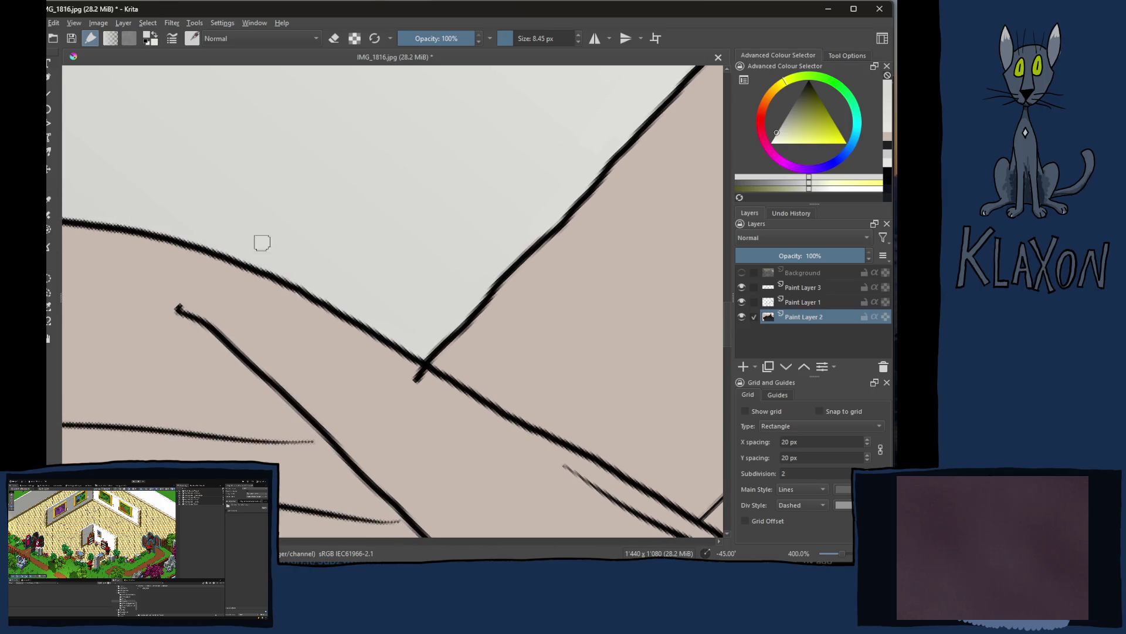
{"action": "mouse_move", "coordinate": [374, 277]}
{"action": "left_mouse_down"}
{"action": "mouse_move", "coordinate": [451, 300]}
{"action": "mouse_move", "coordinate": [239, 247]}
{"action": "mouse_move", "coordinate": [337, 221]}
{"action": "mouse_move", "coordinate": [252, 216]}
{"action": "left_mouse_up"}
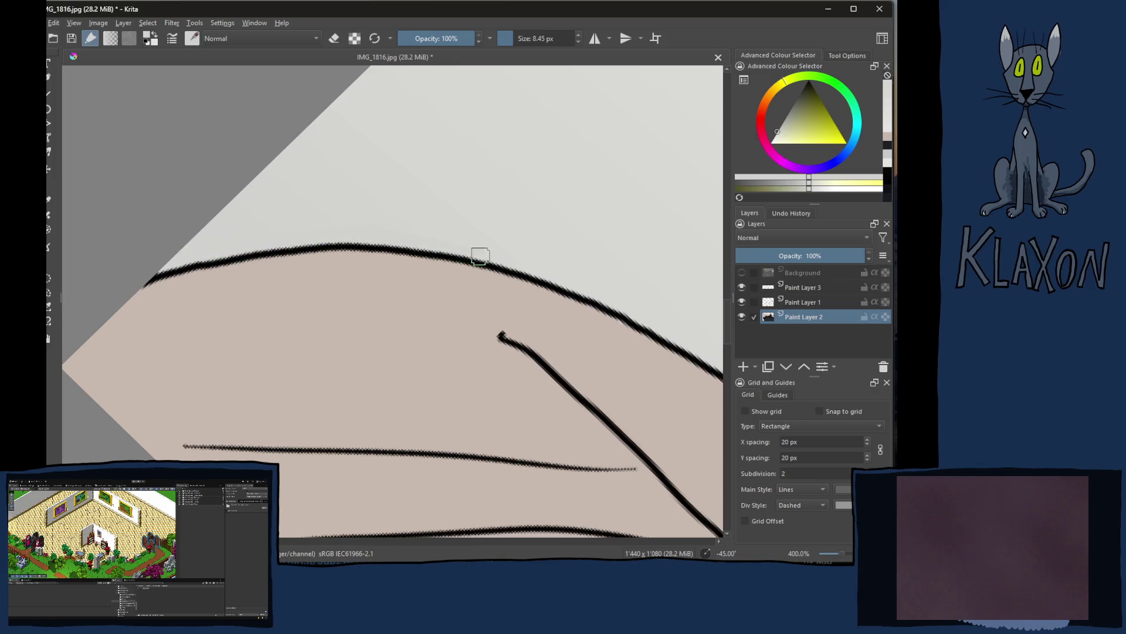
{"action": "left_click_drag", "start_coordinate": [478, 251], "coordinate": [341, 242]}
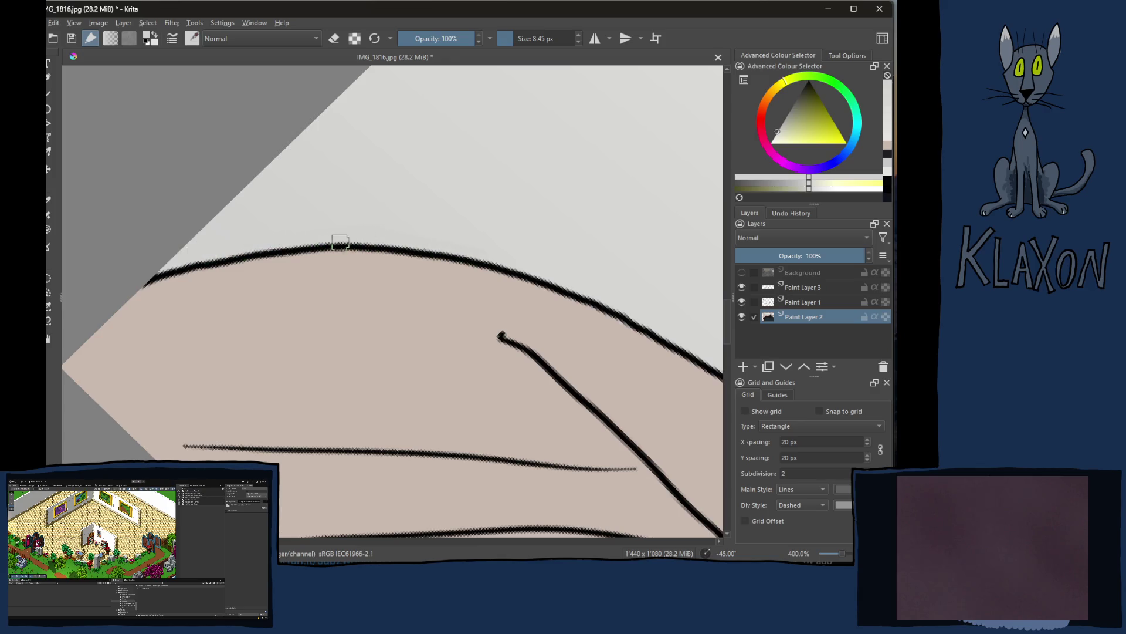
{"action": "mouse_move", "coordinate": [595, 292]}
{"action": "left_mouse_down"}
{"action": "mouse_move", "coordinate": [402, 221]}
{"action": "mouse_move", "coordinate": [448, 323]}
{"action": "mouse_move", "coordinate": [540, 352]}
{"action": "mouse_move", "coordinate": [365, 289]}
{"action": "mouse_move", "coordinate": [244, 322]}
{"action": "mouse_move", "coordinate": [608, 298]}
{"action": "left_mouse_up"}
{"action": "left_click", "coordinate": [352, 189], "text": "ctrl"}
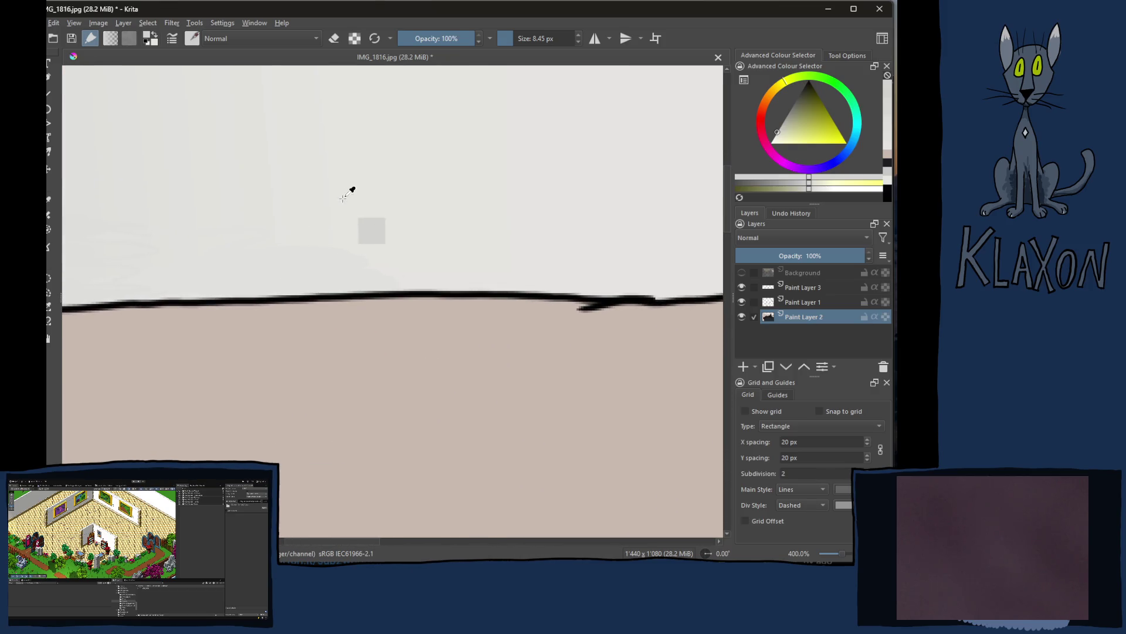
{"action": "left_click", "coordinate": [374, 290], "text": "ctrl"}
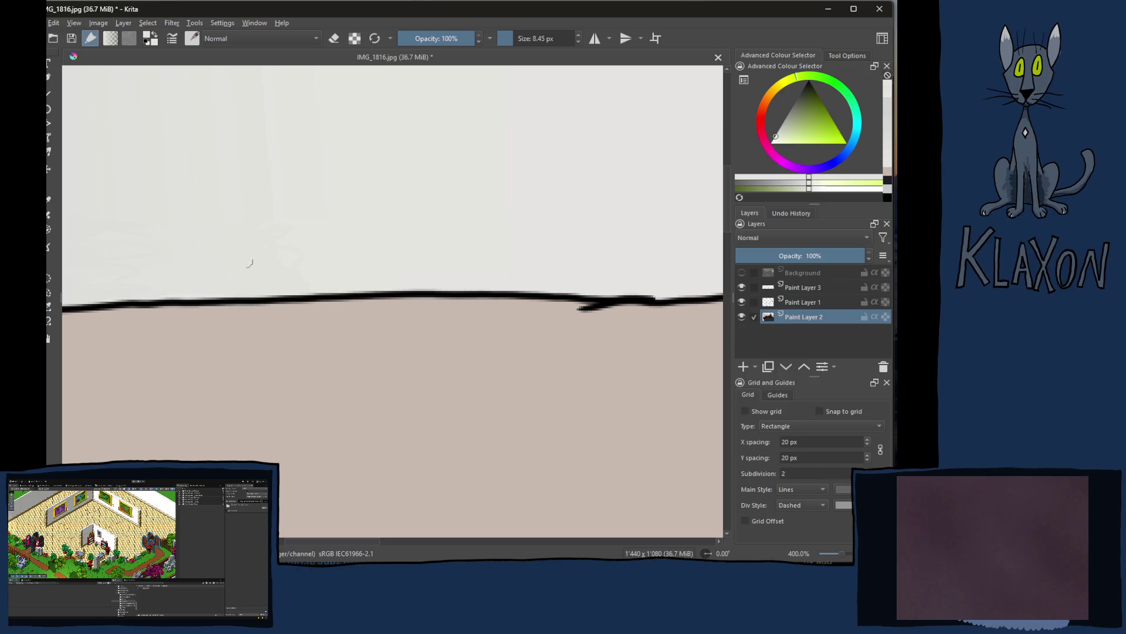
{"action": "key", "text": "ctrl+z"}
{"action": "key", "text": "ctrl+z"}
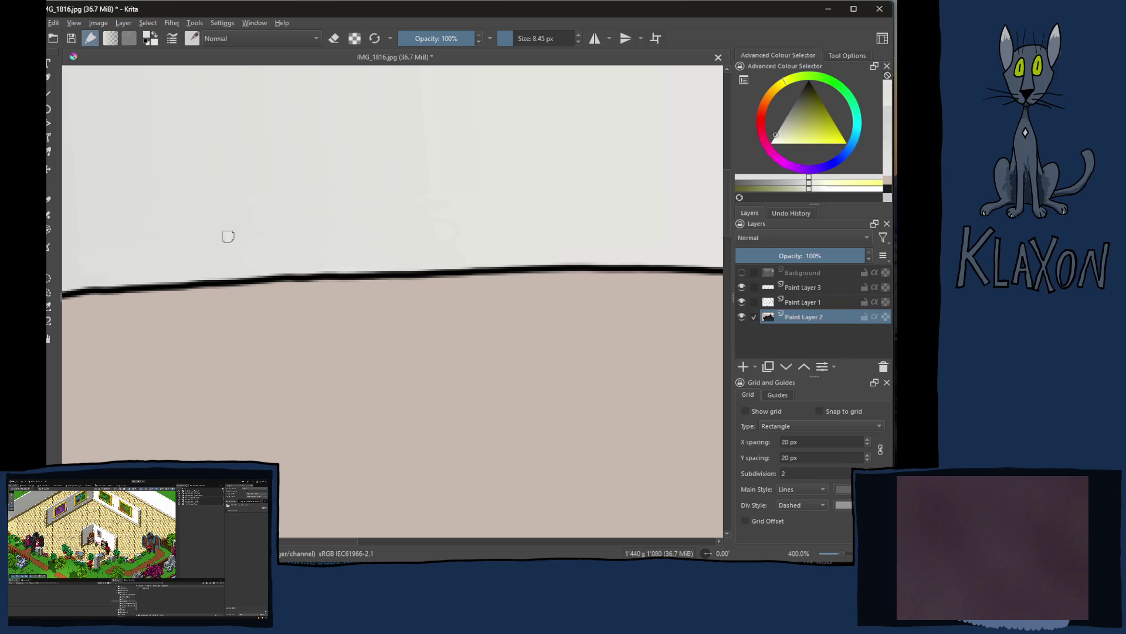
{"action": "left_click", "coordinate": [284, 155], "text": "ctrl"}
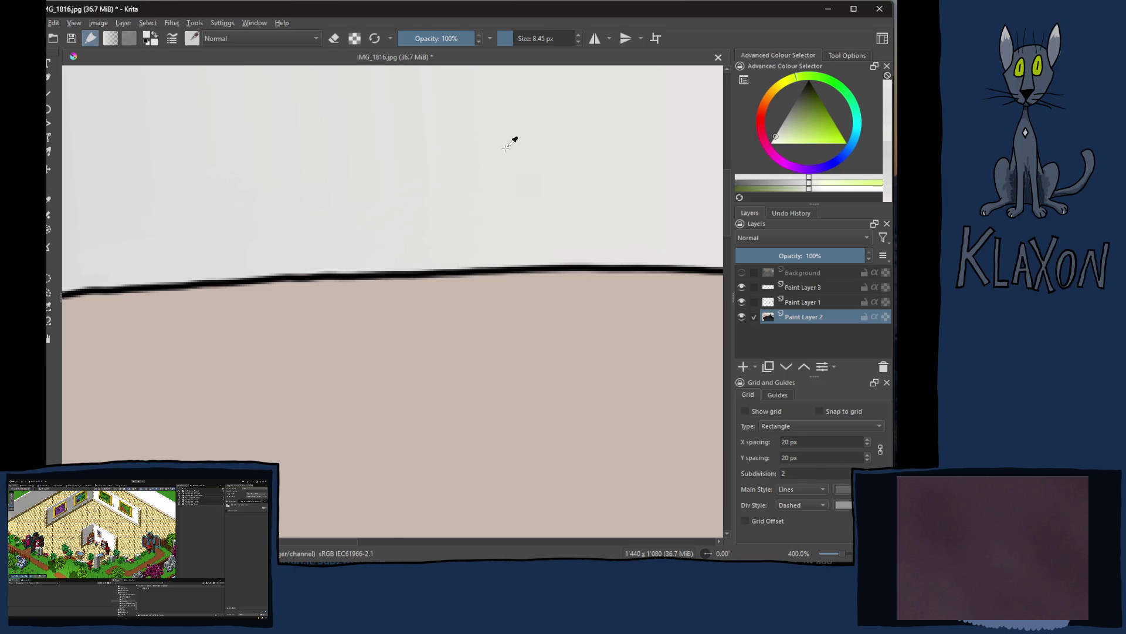
{"action": "mouse_move", "coordinate": [544, 245]}
{"action": "left_mouse_down"}
{"action": "mouse_move", "coordinate": [455, 229]}
{"action": "mouse_move", "coordinate": [374, 254]}
{"action": "mouse_move", "coordinate": [314, 252]}
{"action": "mouse_move", "coordinate": [288, 223]}
{"action": "mouse_move", "coordinate": [452, 244]}
{"action": "mouse_move", "coordinate": [442, 257]}
{"action": "left_mouse_up"}
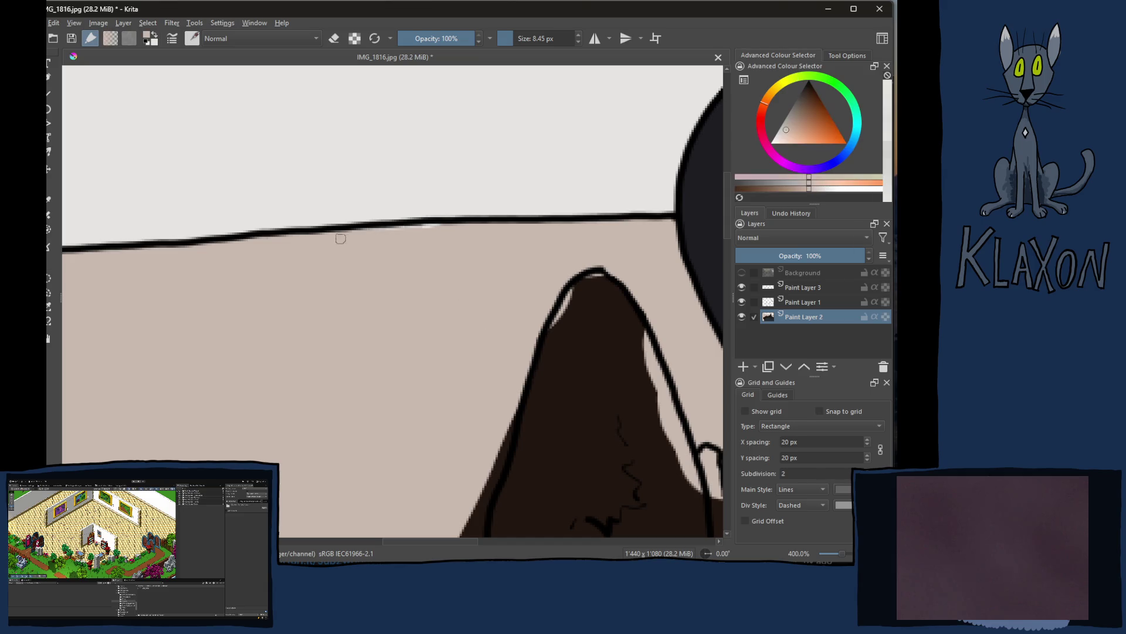
Step: Paint dark brown over the grey gap and brown patch beside the cat's ear
{"action": "mouse_move", "coordinate": [508, 254]}
{"action": "left_mouse_down"}
{"action": "mouse_move", "coordinate": [270, 294]}
{"action": "mouse_move", "coordinate": [364, 319]}
{"action": "mouse_move", "coordinate": [377, 234]}
{"action": "mouse_move", "coordinate": [410, 297]}
{"action": "mouse_move", "coordinate": [392, 297]}
{"action": "mouse_move", "coordinate": [438, 241]}
{"action": "mouse_move", "coordinate": [410, 262]}
{"action": "mouse_move", "coordinate": [473, 231]}
{"action": "mouse_move", "coordinate": [584, 217]}
{"action": "mouse_move", "coordinate": [599, 235]}
{"action": "mouse_move", "coordinate": [596, 266]}
{"action": "mouse_move", "coordinate": [600, 241]}
{"action": "mouse_move", "coordinate": [575, 227]}
{"action": "left_mouse_up"}
{"action": "left_click", "coordinate": [565, 321], "text": "ctrl"}
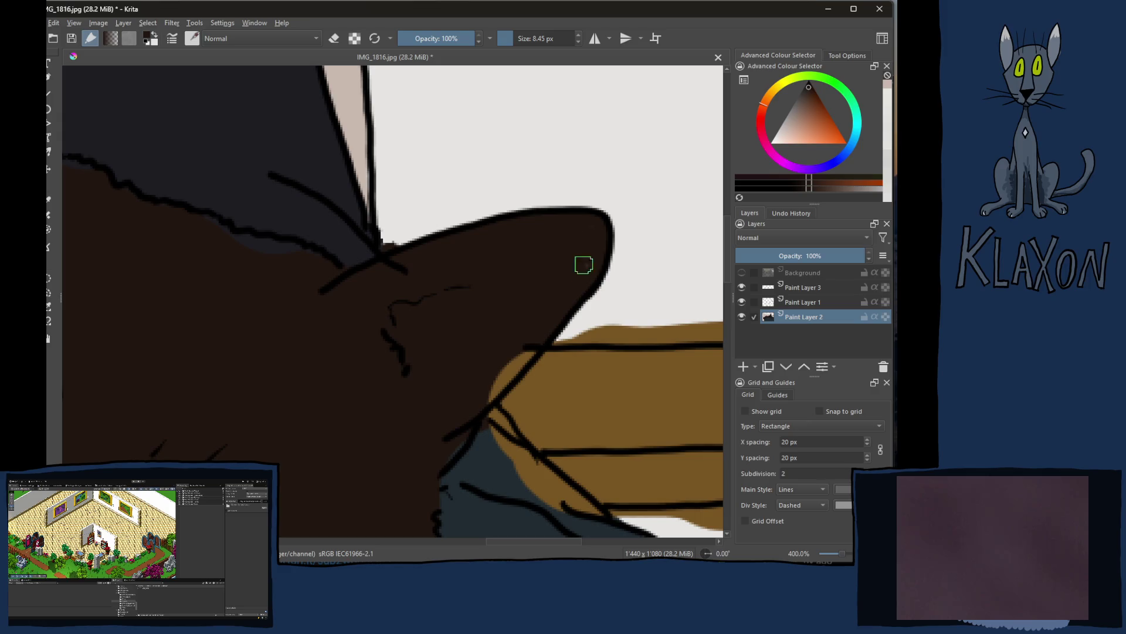
{"action": "left_click_drag", "start_coordinate": [484, 357], "coordinate": [524, 358]}
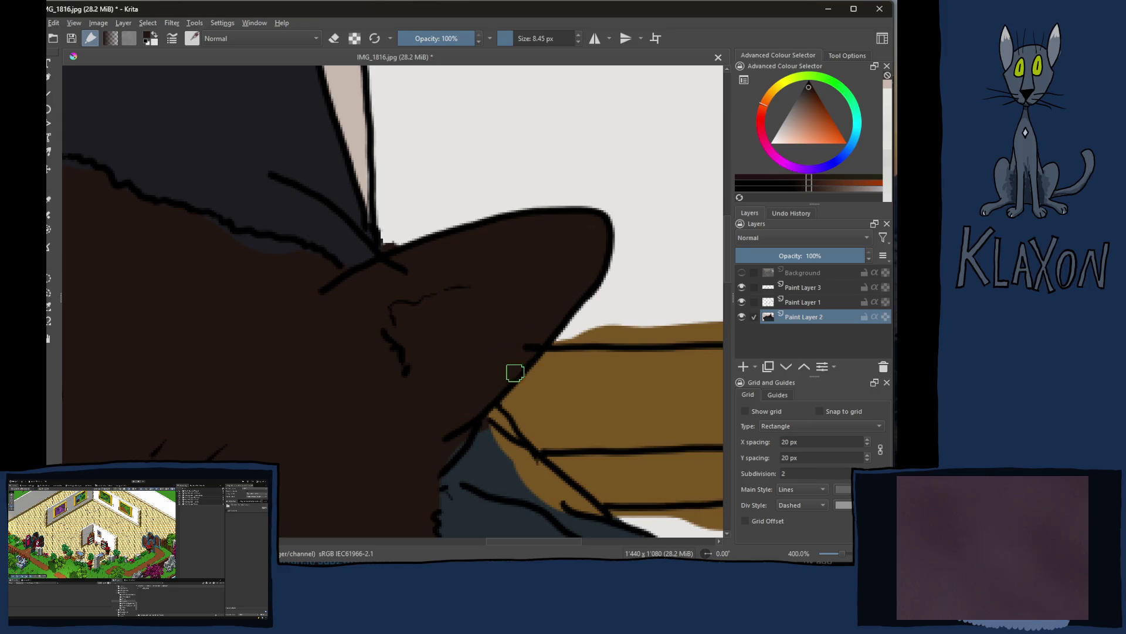
{"action": "left_click_drag", "start_coordinate": [441, 461], "coordinate": [433, 476]}
{"action": "left_click", "coordinate": [390, 234], "text": "ctrl"}
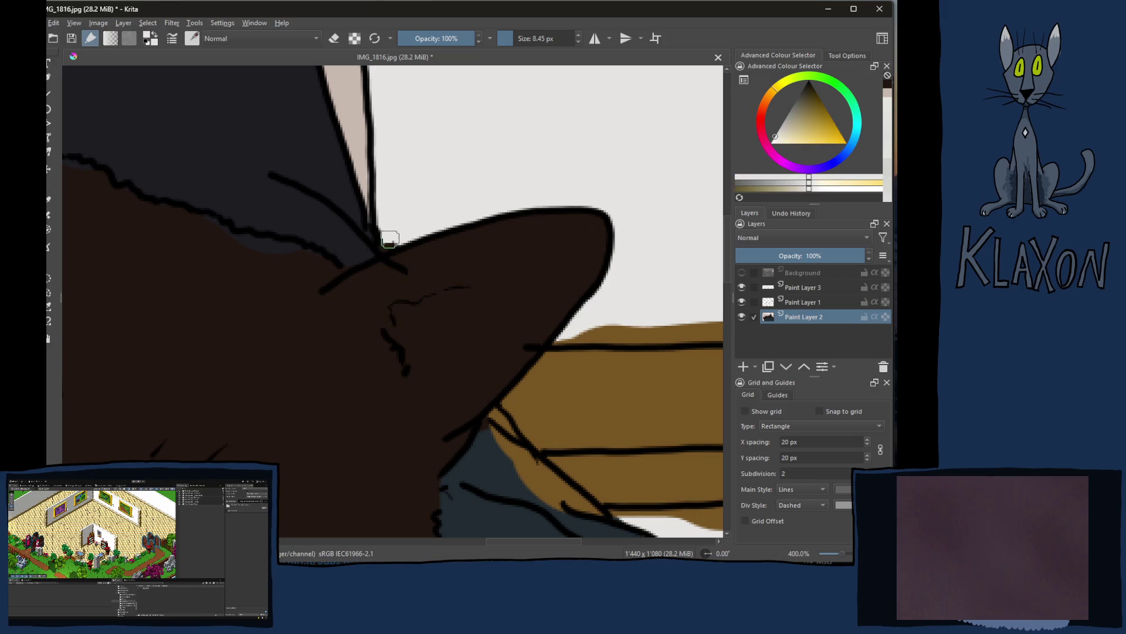
Step: Check the fills by toggling the lineart, then select Paint Layer 1 in eraser mode
{"action": "scroll", "coordinate": [490, 244], "scroll_direction": "down", "scroll_amount": 3}
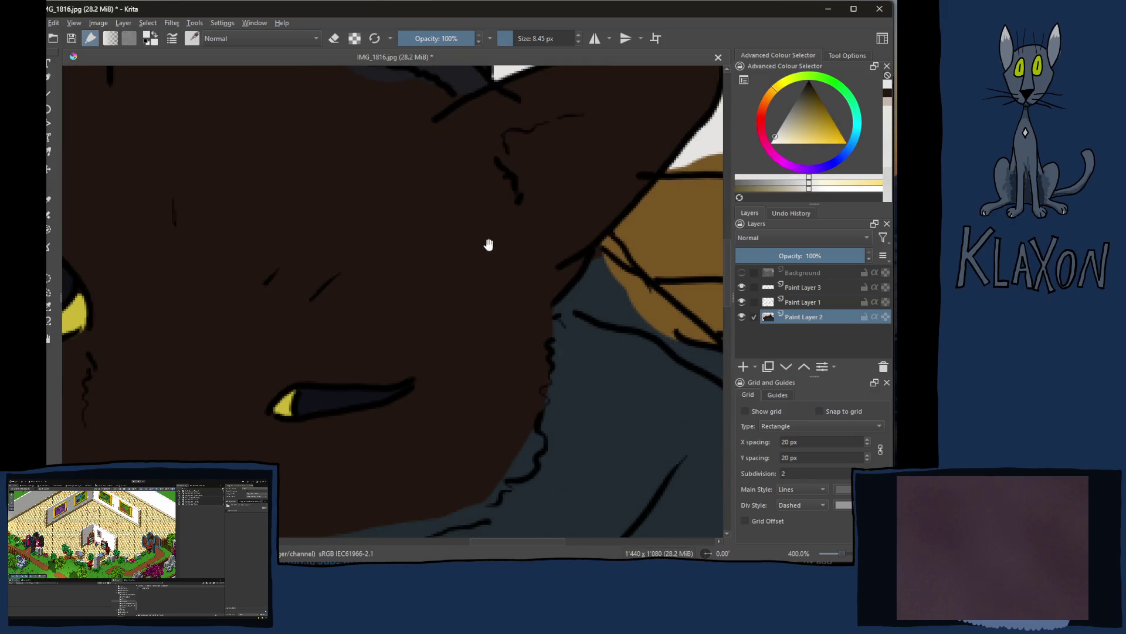
{"action": "scroll", "coordinate": [451, 314], "scroll_direction": "up", "scroll_amount": 2}
{"action": "left_click", "coordinate": [839, 273]}
{"action": "left_click", "coordinate": [803, 289]}
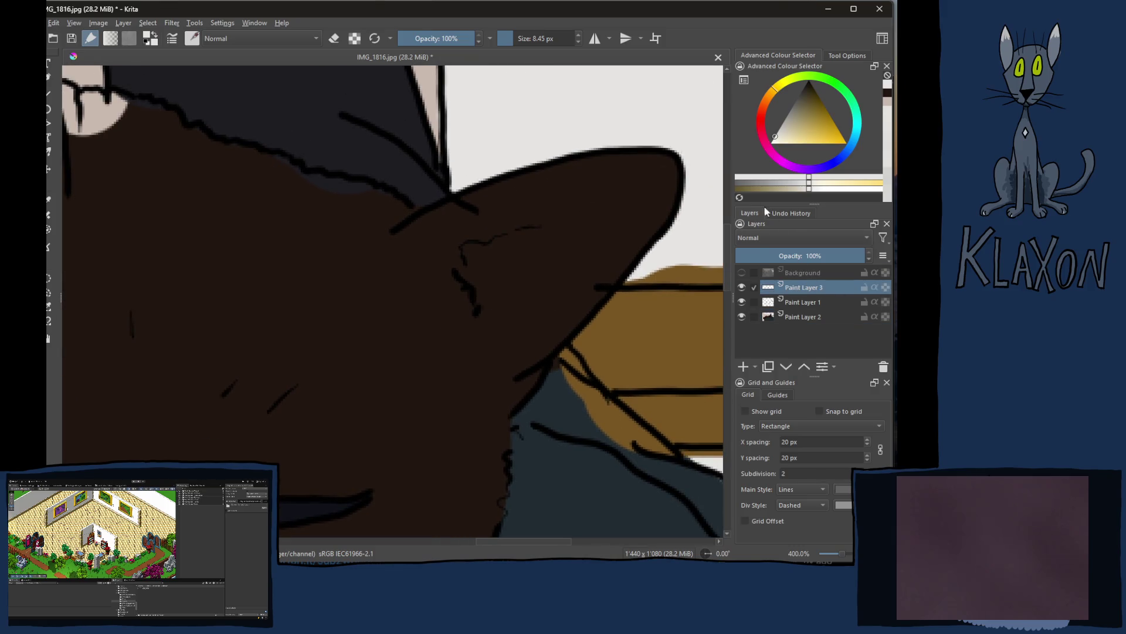
{"action": "left_click", "coordinate": [742, 287]}
{"action": "left_click", "coordinate": [742, 301]}
{"action": "left_click", "coordinate": [742, 301]}
{"action": "left_click", "coordinate": [767, 302]}
{"action": "key", "text": "e"}
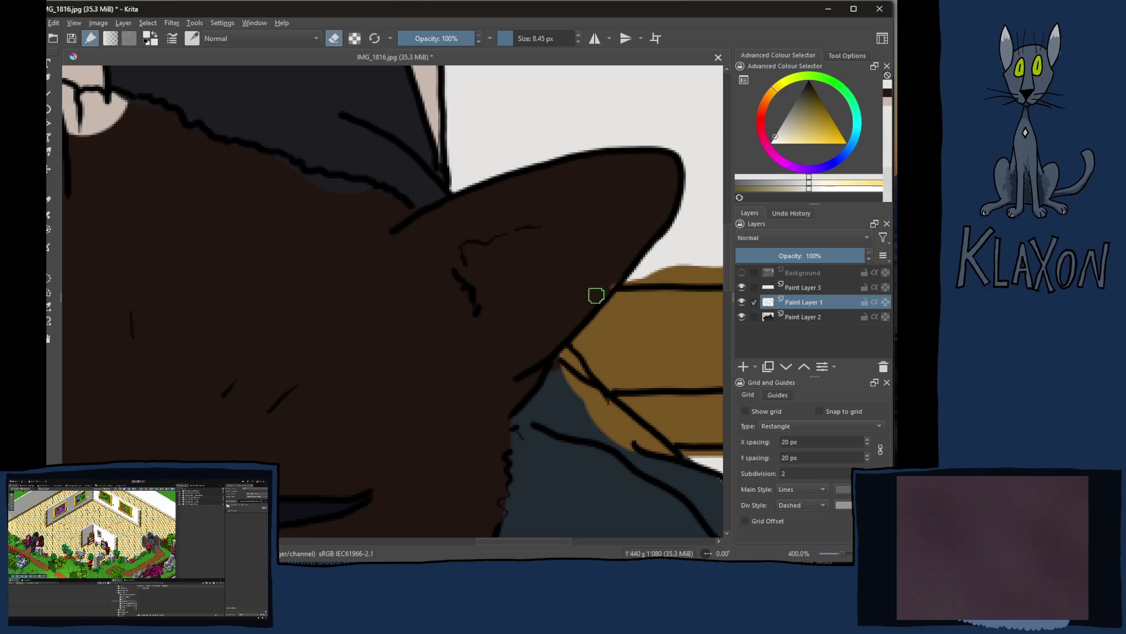
{"action": "mouse_move", "coordinate": [556, 311]}
{"action": "left_mouse_down"}
{"action": "mouse_move", "coordinate": [528, 287]}
{"action": "mouse_move", "coordinate": [525, 227]}
{"action": "left_mouse_up"}
{"action": "mouse_move", "coordinate": [498, 286]}
{"action": "left_mouse_down"}
{"action": "mouse_move", "coordinate": [483, 294]}
{"action": "mouse_move", "coordinate": [492, 244]}
{"action": "mouse_move", "coordinate": [575, 261]}
{"action": "mouse_move", "coordinate": [477, 425]}
{"action": "mouse_move", "coordinate": [530, 239]}
{"action": "mouse_move", "coordinate": [573, 335]}
{"action": "mouse_move", "coordinate": [563, 290]}
{"action": "mouse_move", "coordinate": [518, 389]}
{"action": "mouse_move", "coordinate": [352, 410]}
{"action": "mouse_move", "coordinate": [442, 340]}
{"action": "mouse_move", "coordinate": [387, 430]}
{"action": "mouse_move", "coordinate": [397, 337]}
{"action": "mouse_move", "coordinate": [477, 299]}
{"action": "mouse_move", "coordinate": [642, 410]}
{"action": "mouse_move", "coordinate": [460, 382]}
{"action": "mouse_move", "coordinate": [462, 392]}
{"action": "left_mouse_up"}
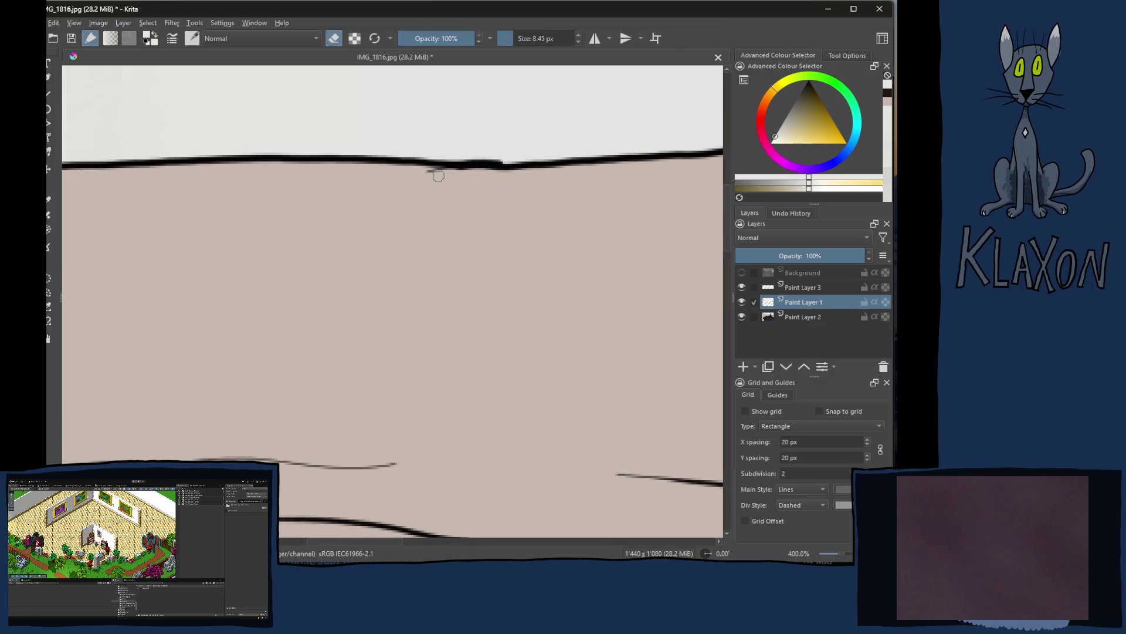
{"action": "mouse_move", "coordinate": [397, 207]}
{"action": "left_mouse_down"}
{"action": "mouse_move", "coordinate": [586, 234]}
{"action": "mouse_move", "coordinate": [659, 259]}
{"action": "mouse_move", "coordinate": [380, 271]}
{"action": "mouse_move", "coordinate": [243, 180]}
{"action": "left_mouse_up"}
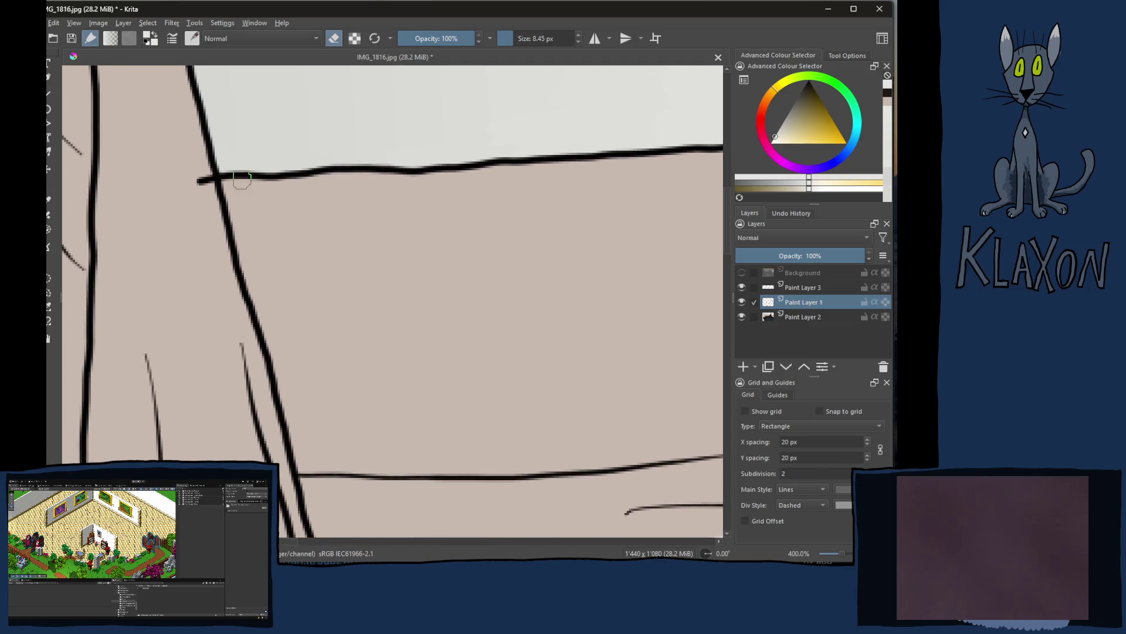
{"action": "mouse_move", "coordinate": [215, 228]}
{"action": "left_mouse_down"}
{"action": "mouse_move", "coordinate": [266, 149]}
{"action": "mouse_move", "coordinate": [314, 284]}
{"action": "mouse_move", "coordinate": [337, 269]}
{"action": "mouse_move", "coordinate": [447, 259]}
{"action": "mouse_move", "coordinate": [334, 294]}
{"action": "mouse_move", "coordinate": [503, 299]}
{"action": "mouse_move", "coordinate": [387, 295]}
{"action": "mouse_move", "coordinate": [302, 321]}
{"action": "mouse_move", "coordinate": [494, 280]}
{"action": "mouse_move", "coordinate": [440, 297]}
{"action": "mouse_move", "coordinate": [524, 228]}
{"action": "mouse_move", "coordinate": [372, 402]}
{"action": "mouse_move", "coordinate": [352, 352]}
{"action": "mouse_move", "coordinate": [357, 311]}
{"action": "mouse_move", "coordinate": [476, 367]}
{"action": "left_mouse_up"}
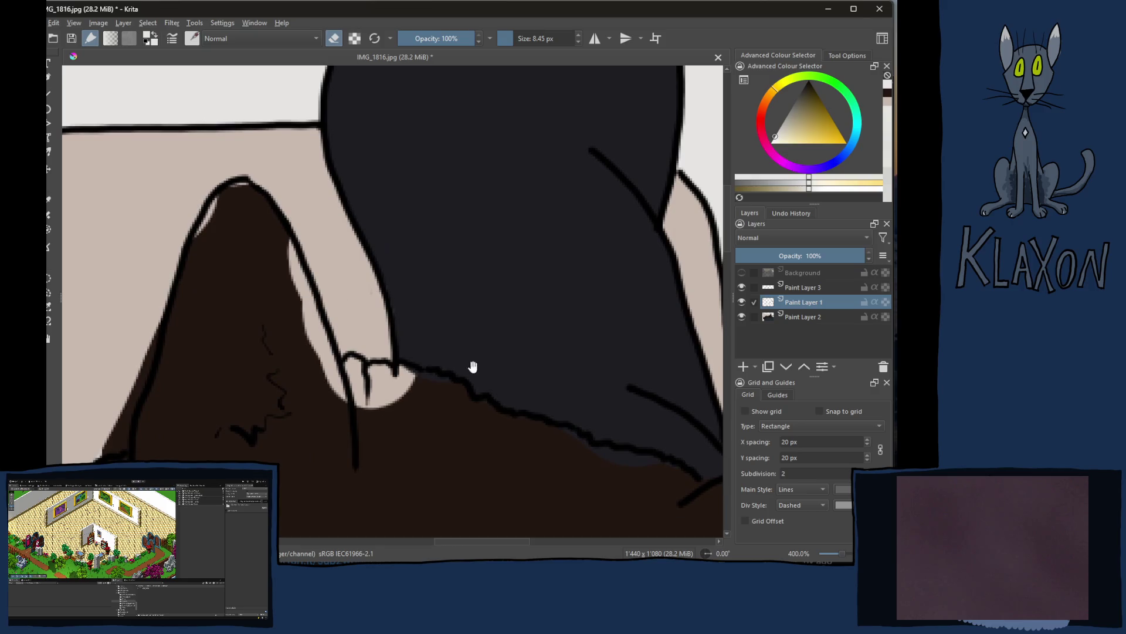
Step: Switch back to painting on Paint Layer 2 and clean the brown spill along the band's top edge
{"action": "left_click_drag", "start_coordinate": [423, 469], "coordinate": [269, 352]}
{"action": "mouse_move", "coordinate": [493, 470]}
{"action": "left_mouse_down"}
{"action": "mouse_move", "coordinate": [456, 420]}
{"action": "mouse_move", "coordinate": [438, 425]}
{"action": "mouse_move", "coordinate": [490, 405]}
{"action": "mouse_move", "coordinate": [395, 417]}
{"action": "mouse_move", "coordinate": [357, 370]}
{"action": "mouse_move", "coordinate": [404, 438]}
{"action": "mouse_move", "coordinate": [391, 403]}
{"action": "left_mouse_up"}
{"action": "key", "text": "e"}
{"action": "left_click", "coordinate": [563, 339], "text": "ctrl"}
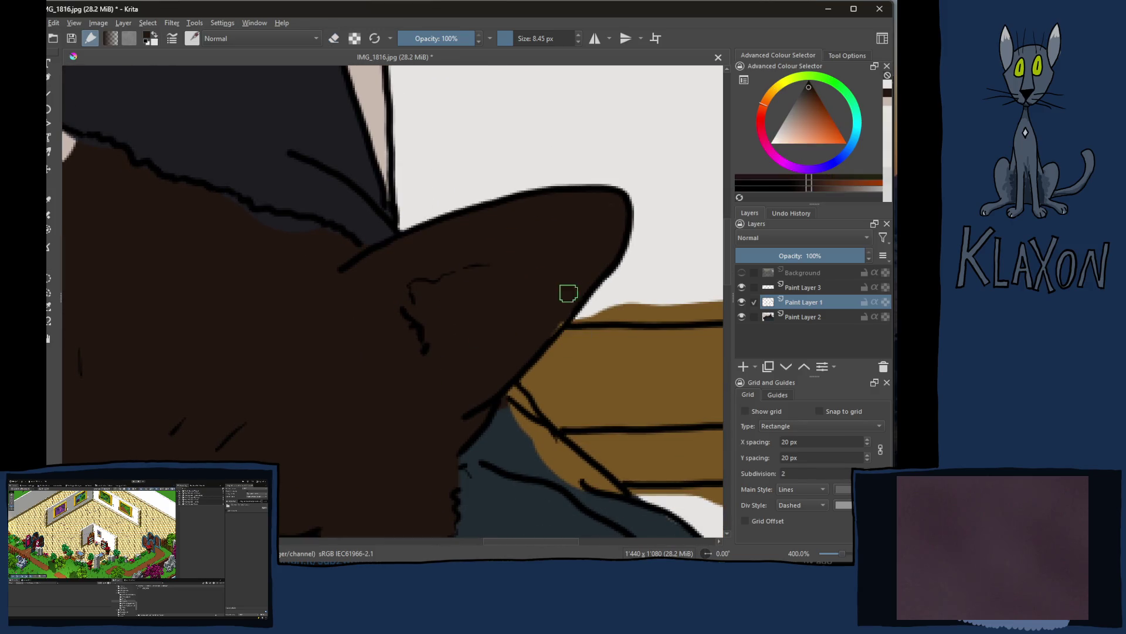
{"action": "left_click", "coordinate": [603, 252], "text": "ctrl"}
{"action": "left_click", "coordinate": [788, 319]}
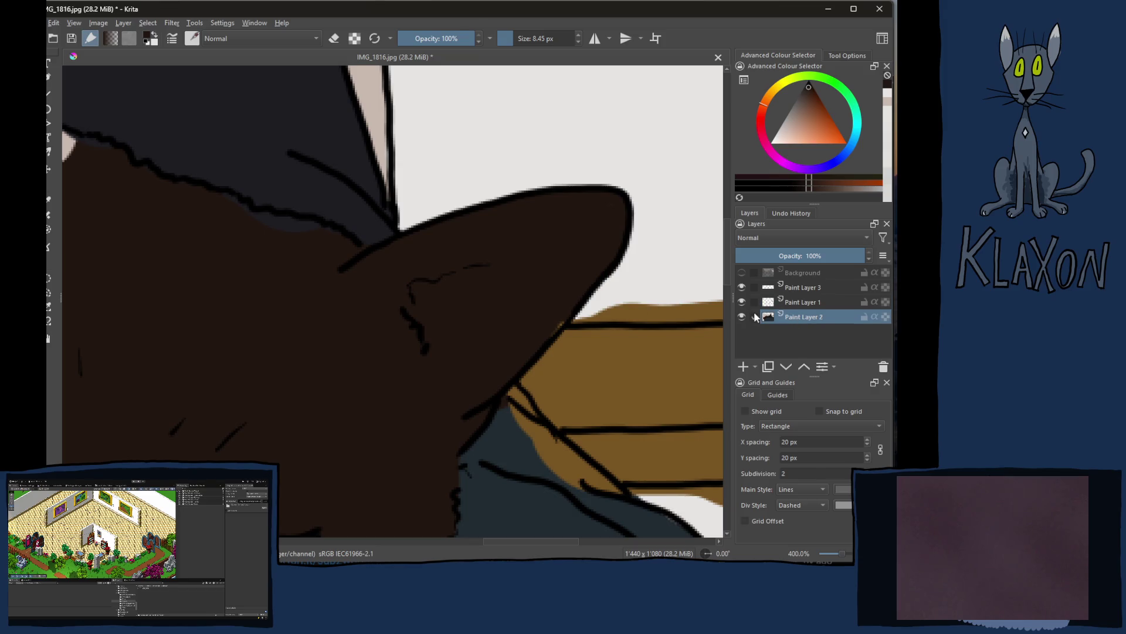
{"action": "mouse_move", "coordinate": [559, 305]}
{"action": "left_mouse_down"}
{"action": "mouse_move", "coordinate": [480, 340]}
{"action": "mouse_move", "coordinate": [512, 311]}
{"action": "left_mouse_up"}
{"action": "left_click", "coordinate": [512, 311], "text": "ctrl"}
{"action": "mouse_move", "coordinate": [438, 309]}
{"action": "left_mouse_down"}
{"action": "mouse_move", "coordinate": [721, 298]}
{"action": "mouse_move", "coordinate": [543, 292]}
{"action": "left_mouse_up"}
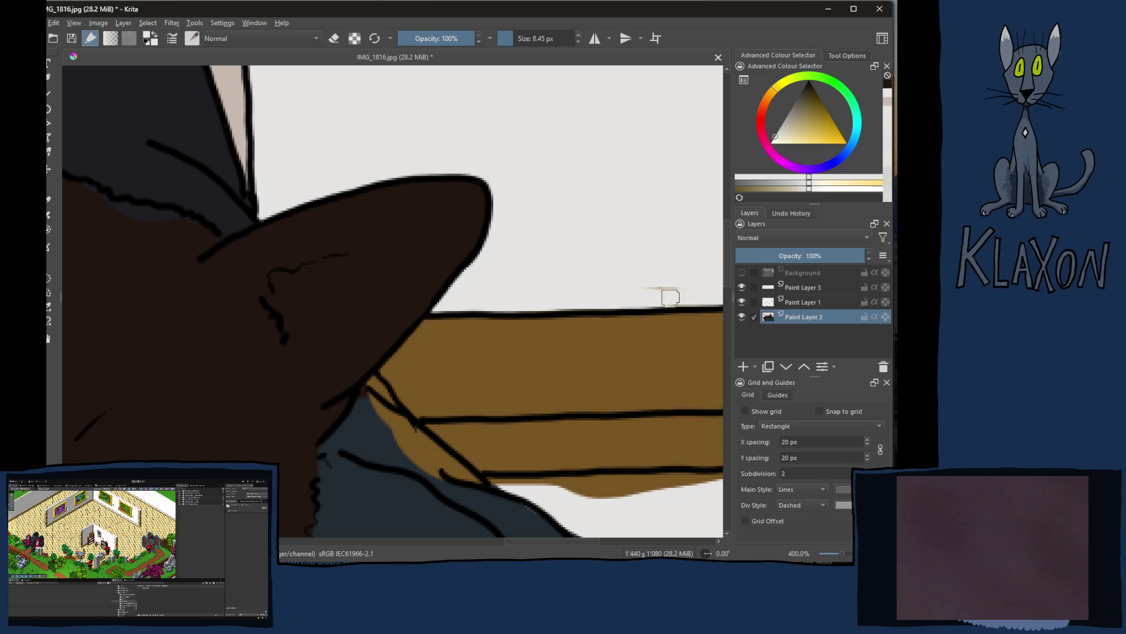
Step: Touch up the band's outline, undo a stray stroke, and whiten the brown spill under the band
{"action": "mouse_move", "coordinate": [619, 286]}
{"action": "left_mouse_down"}
{"action": "mouse_move", "coordinate": [487, 282]}
{"action": "mouse_move", "coordinate": [688, 277]}
{"action": "mouse_move", "coordinate": [485, 254]}
{"action": "left_mouse_up"}
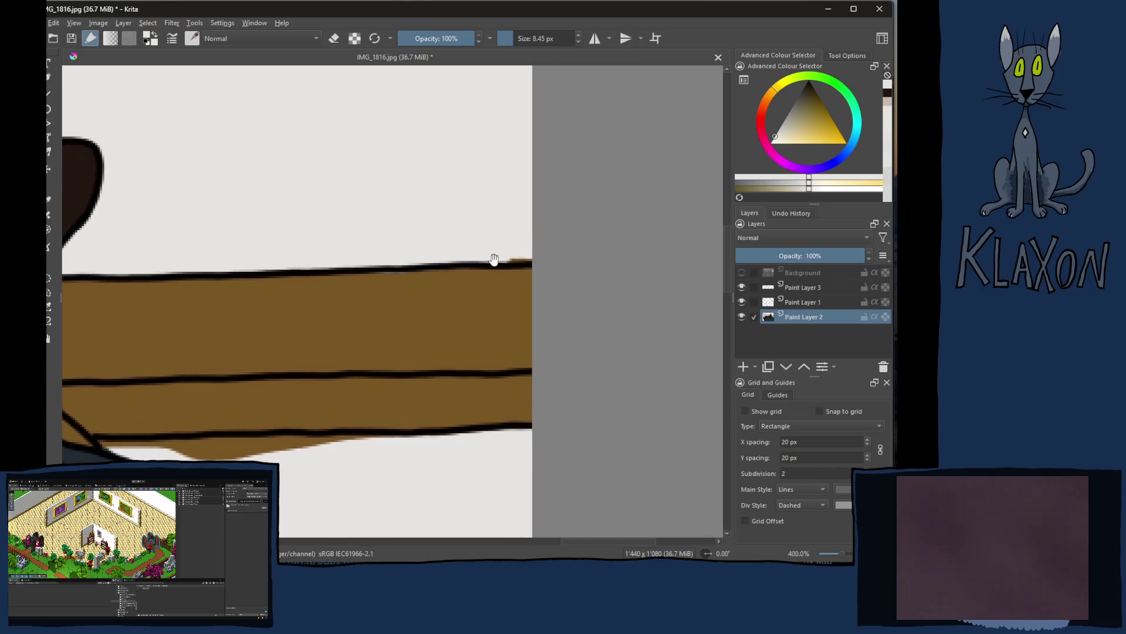
{"action": "left_click_drag", "start_coordinate": [405, 273], "coordinate": [428, 271]}
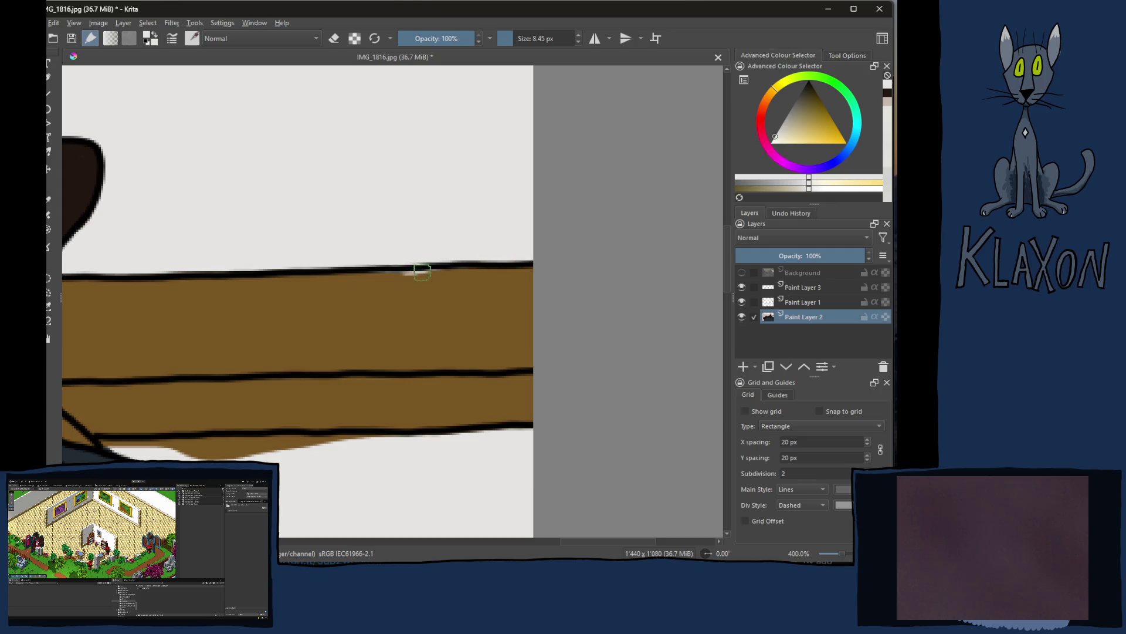
{"action": "left_click", "coordinate": [390, 312], "text": "ctrl"}
{"action": "key", "text": "ctrl+z"}
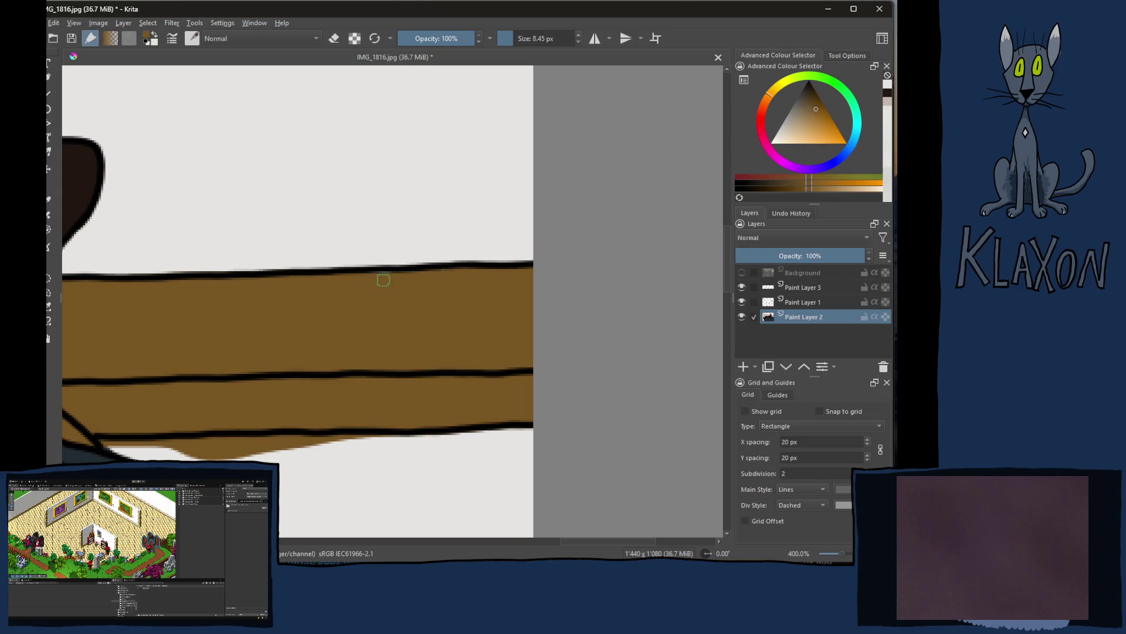
{"action": "left_click_drag", "start_coordinate": [378, 280], "coordinate": [553, 244]}
{"action": "left_click", "coordinate": [495, 395], "text": "ctrl"}
{"action": "left_click_drag", "start_coordinate": [396, 374], "coordinate": [269, 363]}
{"action": "mouse_move", "coordinate": [371, 371]}
{"action": "left_mouse_down"}
{"action": "mouse_move", "coordinate": [538, 370]}
{"action": "mouse_move", "coordinate": [387, 381]}
{"action": "mouse_move", "coordinate": [424, 374]}
{"action": "left_mouse_up"}
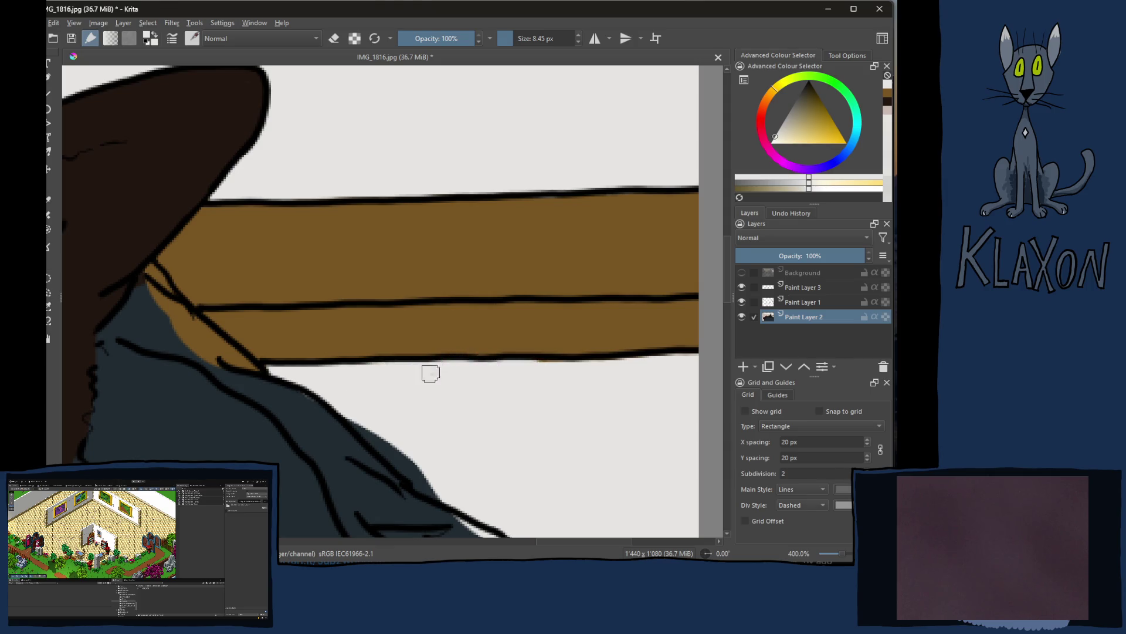
Step: Fill the brown gap under the ear with the jacket's dark blue-grey
{"action": "scroll", "coordinate": [677, 362], "scroll_direction": "left", "scroll_amount": 5}
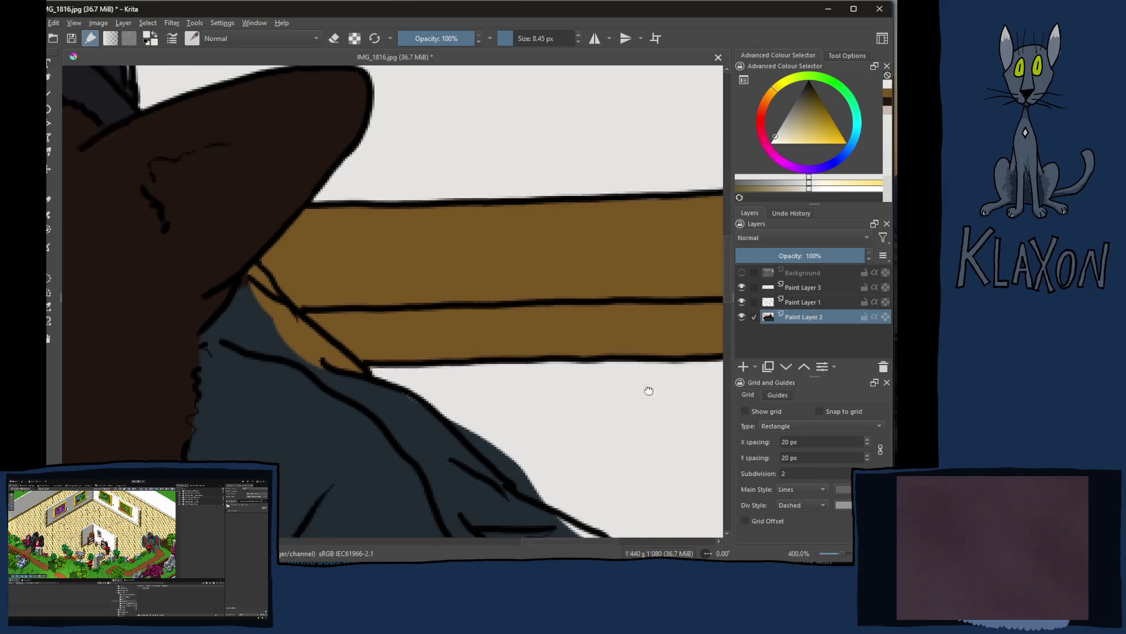
{"action": "left_click", "coordinate": [370, 396], "text": "ctrl"}
{"action": "mouse_move", "coordinate": [324, 280]}
{"action": "left_mouse_down"}
{"action": "mouse_move", "coordinate": [367, 327]}
{"action": "mouse_move", "coordinate": [327, 293]}
{"action": "mouse_move", "coordinate": [378, 361]}
{"action": "mouse_move", "coordinate": [374, 328]}
{"action": "mouse_move", "coordinate": [480, 411]}
{"action": "mouse_move", "coordinate": [495, 311]}
{"action": "left_mouse_up"}
{"action": "left_click", "coordinate": [496, 311], "text": "ctrl"}
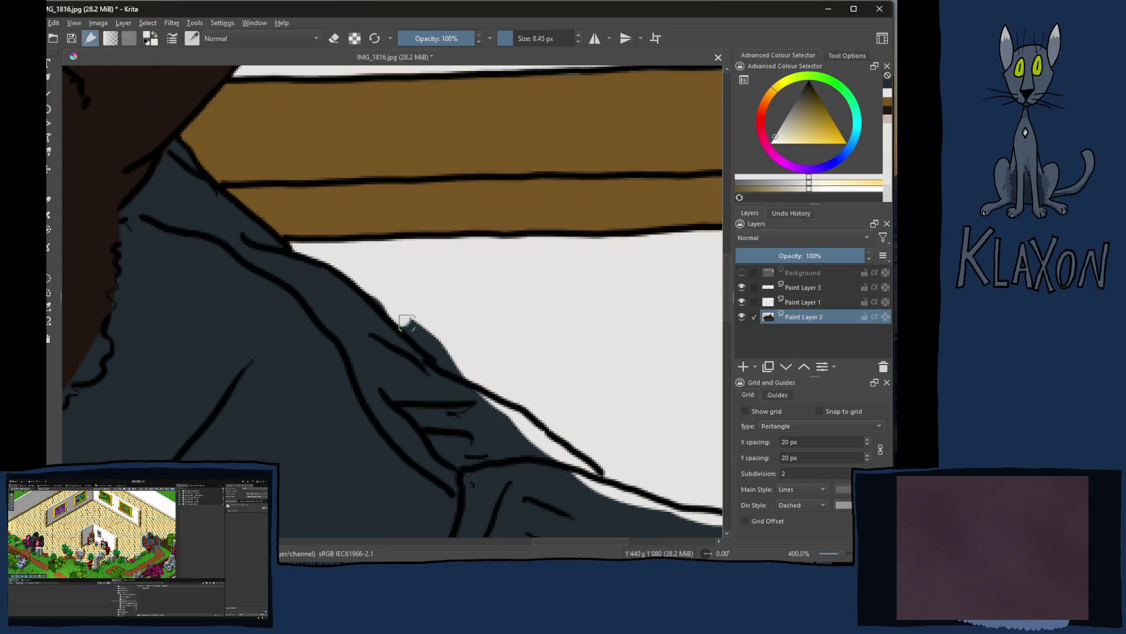
Step: Smooth the jacket's edge and cover the white slivers along it with dark blue-grey
{"action": "left_click_drag", "start_coordinate": [372, 287], "coordinate": [455, 364]}
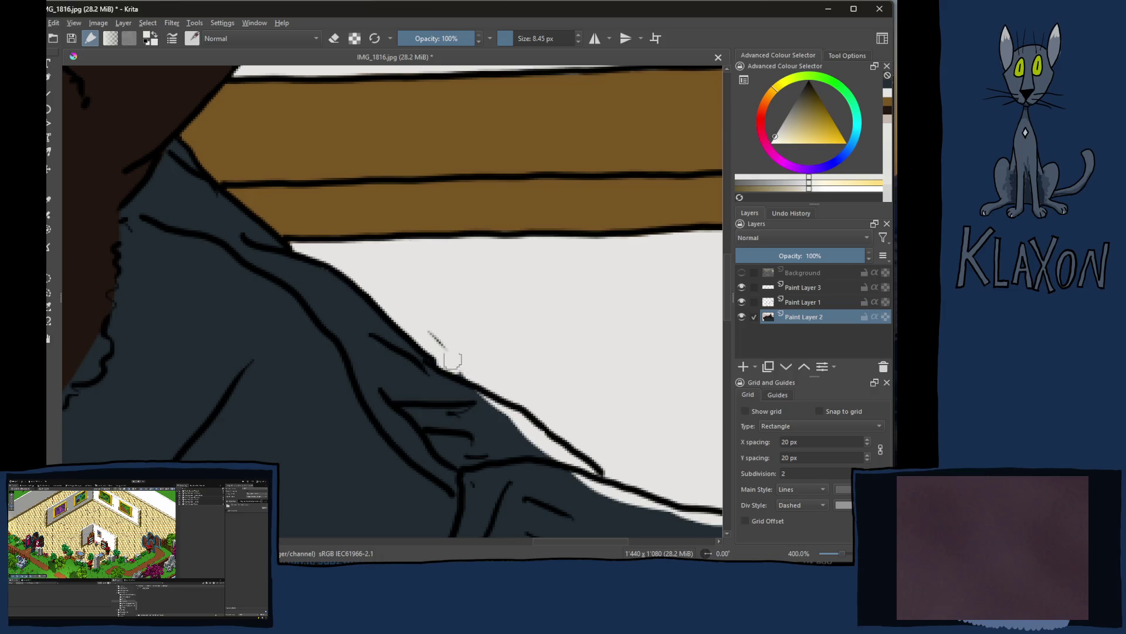
{"action": "left_click", "coordinate": [508, 431], "text": "ctrl"}
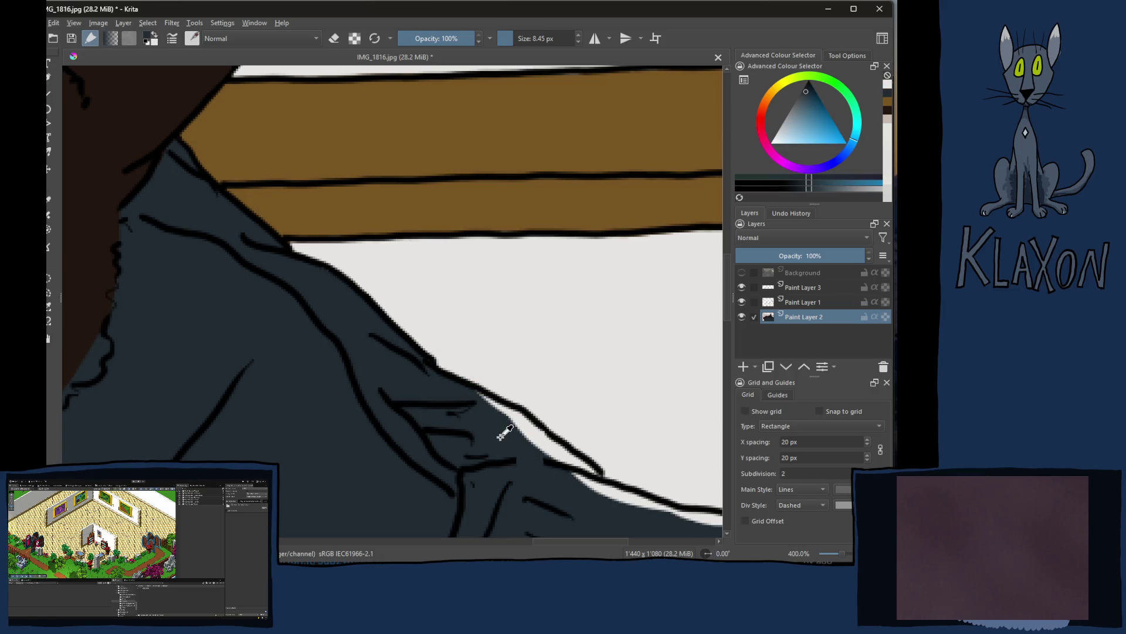
{"action": "mouse_move", "coordinate": [478, 396]}
{"action": "left_mouse_down"}
{"action": "mouse_move", "coordinate": [596, 477]}
{"action": "mouse_move", "coordinate": [515, 432]}
{"action": "mouse_move", "coordinate": [548, 452]}
{"action": "mouse_move", "coordinate": [432, 420]}
{"action": "mouse_move", "coordinate": [417, 370]}
{"action": "left_mouse_up"}
{"action": "mouse_move", "coordinate": [360, 350]}
{"action": "left_mouse_down"}
{"action": "mouse_move", "coordinate": [492, 387]}
{"action": "mouse_move", "coordinate": [563, 335]}
{"action": "mouse_move", "coordinate": [578, 281]}
{"action": "mouse_move", "coordinate": [536, 274]}
{"action": "mouse_move", "coordinate": [536, 254]}
{"action": "mouse_move", "coordinate": [645, 226]}
{"action": "mouse_move", "coordinate": [606, 217]}
{"action": "mouse_move", "coordinate": [545, 279]}
{"action": "mouse_move", "coordinate": [571, 266]}
{"action": "mouse_move", "coordinate": [580, 311]}
{"action": "left_mouse_up"}
Step: Tidy the skin and dark brown boundary along the face edge and collar corner
{"action": "mouse_move", "coordinate": [435, 210]}
{"action": "left_mouse_down"}
{"action": "mouse_move", "coordinate": [653, 272]}
{"action": "mouse_move", "coordinate": [599, 238]}
{"action": "mouse_move", "coordinate": [369, 382]}
{"action": "mouse_move", "coordinate": [346, 384]}
{"action": "mouse_move", "coordinate": [382, 324]}
{"action": "mouse_move", "coordinate": [376, 245]}
{"action": "left_mouse_up"}
{"action": "mouse_move", "coordinate": [359, 203]}
{"action": "left_mouse_down"}
{"action": "mouse_move", "coordinate": [296, 258]}
{"action": "mouse_move", "coordinate": [340, 211]}
{"action": "left_mouse_up"}
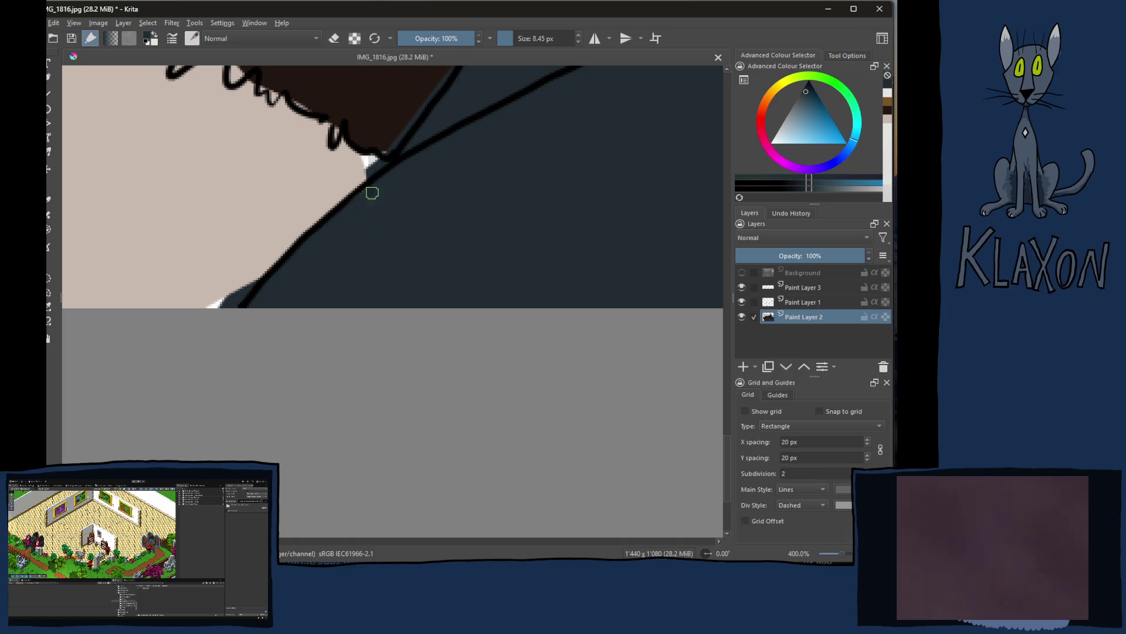
{"action": "left_click", "coordinate": [243, 252], "text": "ctrl"}
{"action": "mouse_move", "coordinate": [273, 270]}
{"action": "left_mouse_down"}
{"action": "mouse_move", "coordinate": [249, 267]}
{"action": "mouse_move", "coordinate": [222, 311]}
{"action": "left_mouse_up"}
{"action": "mouse_move", "coordinate": [381, 156]}
{"action": "left_mouse_down"}
{"action": "mouse_move", "coordinate": [339, 187]}
{"action": "mouse_move", "coordinate": [369, 254]}
{"action": "mouse_move", "coordinate": [322, 299]}
{"action": "mouse_move", "coordinate": [304, 350]}
{"action": "mouse_move", "coordinate": [309, 466]}
{"action": "mouse_move", "coordinate": [247, 382]}
{"action": "mouse_move", "coordinate": [345, 244]}
{"action": "mouse_move", "coordinate": [337, 317]}
{"action": "mouse_move", "coordinate": [485, 420]}
{"action": "mouse_move", "coordinate": [120, 207]}
{"action": "mouse_move", "coordinate": [390, 350]}
{"action": "mouse_move", "coordinate": [417, 311]}
{"action": "mouse_move", "coordinate": [216, 279]}
{"action": "mouse_move", "coordinate": [223, 140]}
{"action": "mouse_move", "coordinate": [272, 246]}
{"action": "mouse_move", "coordinate": [460, 158]}
{"action": "mouse_move", "coordinate": [444, 194]}
{"action": "left_mouse_up"}
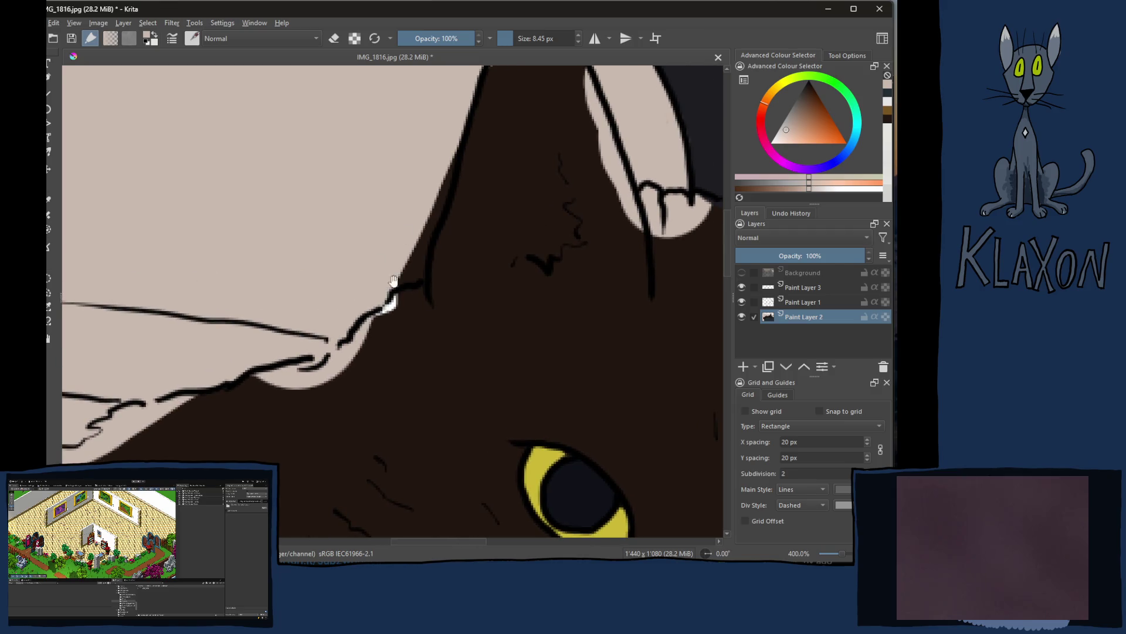
{"action": "left_click", "coordinate": [427, 367], "text": "ctrl"}
{"action": "mouse_move", "coordinate": [408, 290]}
{"action": "left_mouse_down"}
{"action": "mouse_move", "coordinate": [335, 355]}
{"action": "mouse_move", "coordinate": [251, 380]}
{"action": "mouse_move", "coordinate": [311, 371]}
{"action": "left_mouse_up"}
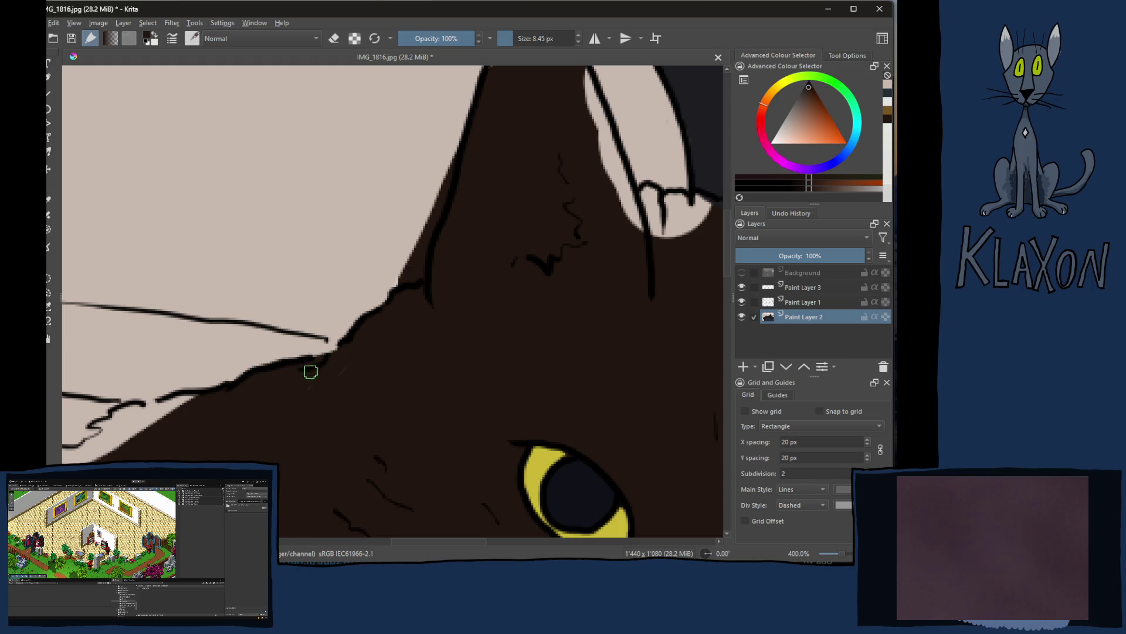
{"action": "left_click", "coordinate": [350, 256], "text": "ctrl"}
{"action": "left_click_drag", "start_coordinate": [444, 175], "coordinate": [414, 273]}
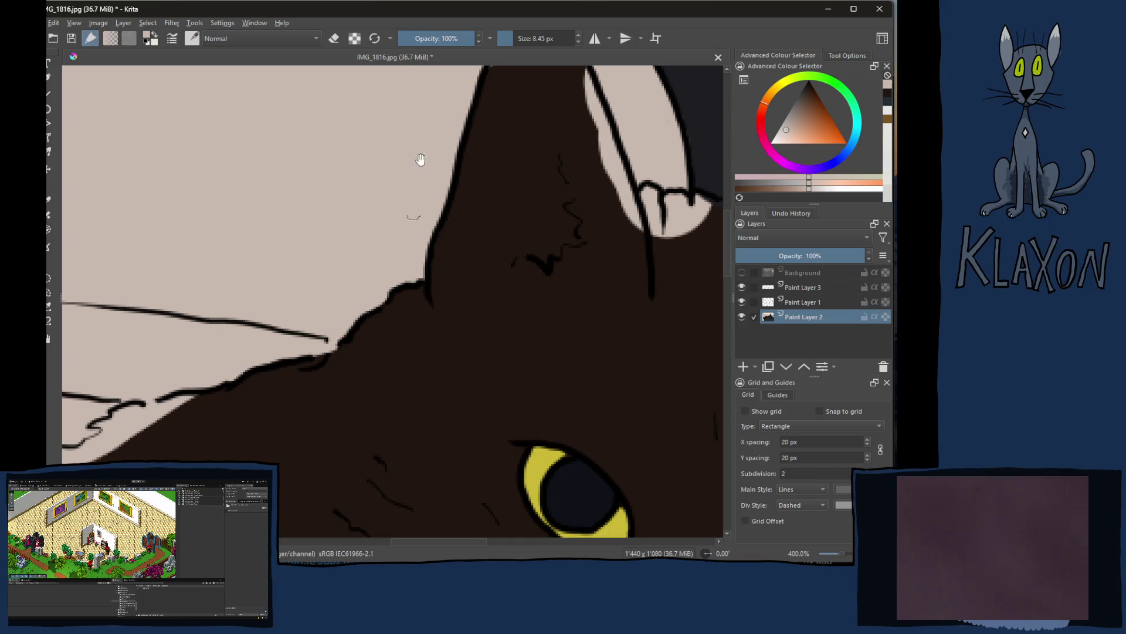
Step: Paint dark brown over the beige slivers and knuckle area between the brown shape and paw outline
{"action": "left_click_drag", "start_coordinate": [417, 170], "coordinate": [415, 196]}
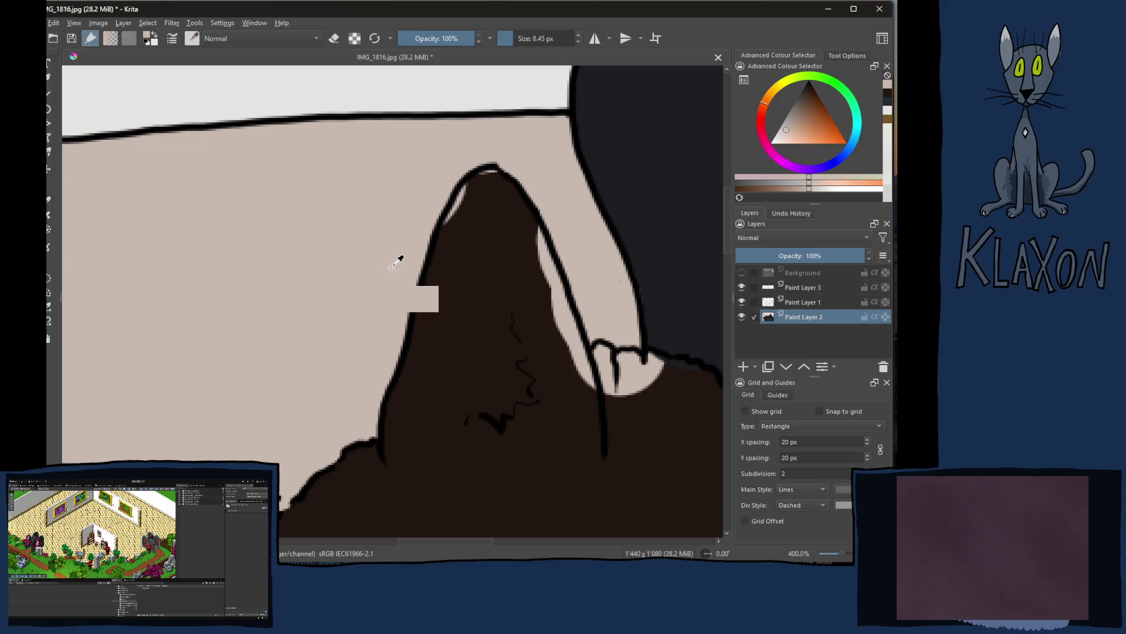
{"action": "left_click", "coordinate": [474, 265], "text": "ctrl"}
{"action": "left_click_drag", "start_coordinate": [480, 183], "coordinate": [462, 204]}
{"action": "left_click_drag", "start_coordinate": [536, 231], "coordinate": [596, 415]}
{"action": "left_click_drag", "start_coordinate": [540, 252], "coordinate": [577, 393]}
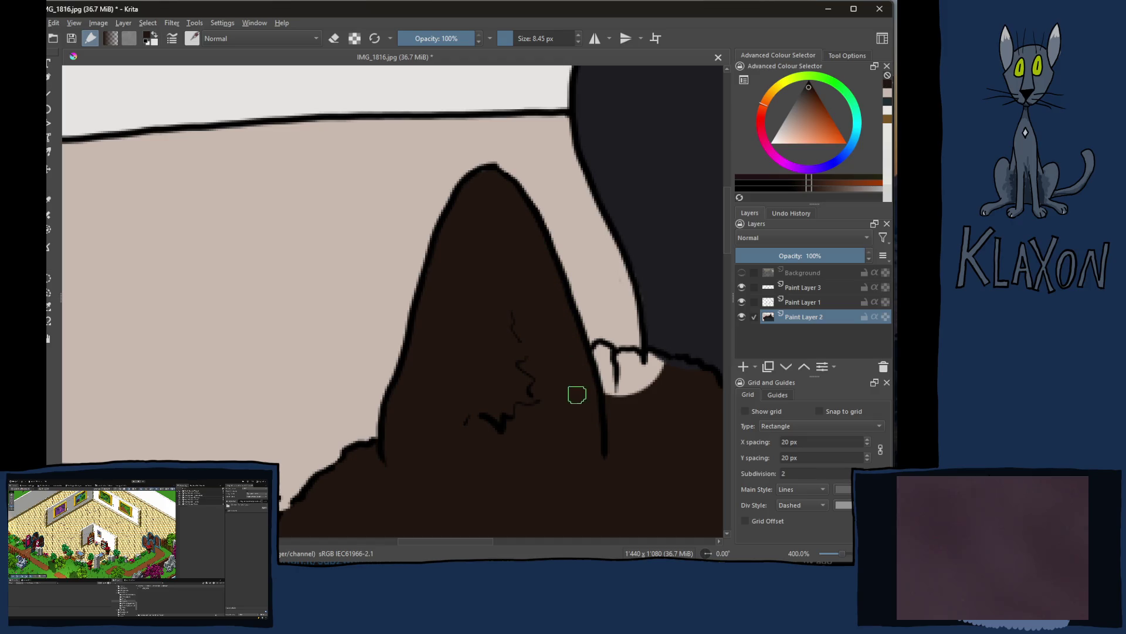
{"action": "mouse_move", "coordinate": [599, 350]}
{"action": "left_mouse_down"}
{"action": "mouse_move", "coordinate": [636, 363]}
{"action": "mouse_move", "coordinate": [631, 382]}
{"action": "mouse_move", "coordinate": [643, 364]}
{"action": "mouse_move", "coordinate": [667, 364]}
{"action": "mouse_move", "coordinate": [573, 389]}
{"action": "mouse_move", "coordinate": [504, 306]}
{"action": "left_mouse_up"}
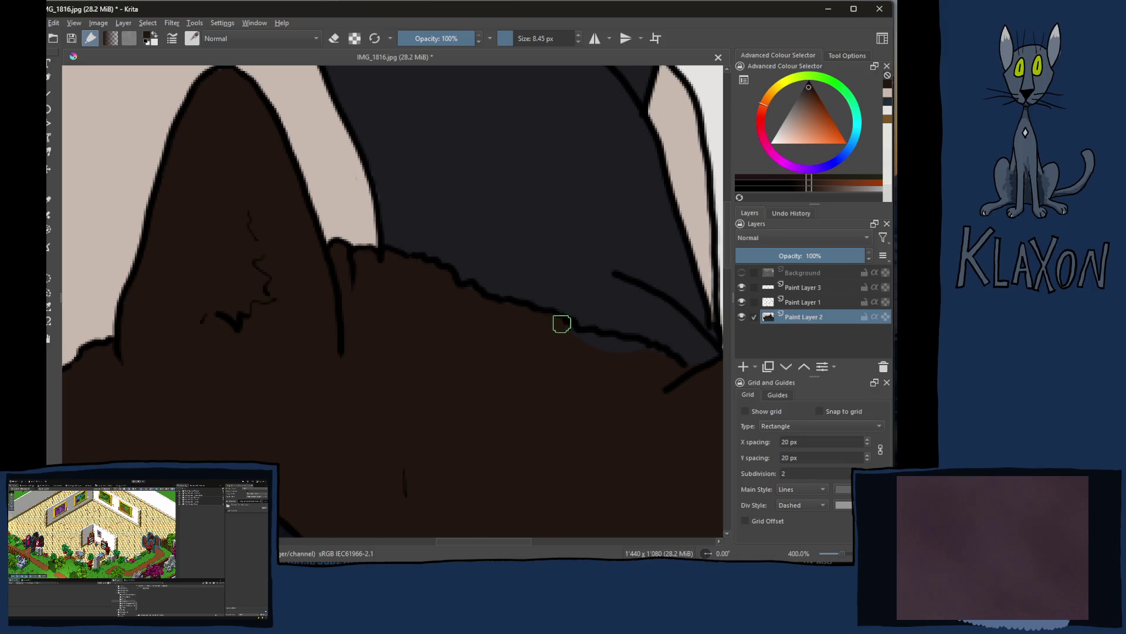
{"action": "mouse_move", "coordinate": [679, 373]}
{"action": "left_mouse_down"}
{"action": "mouse_move", "coordinate": [413, 276]}
{"action": "mouse_move", "coordinate": [535, 344]}
{"action": "mouse_move", "coordinate": [553, 229]}
{"action": "left_mouse_up"}
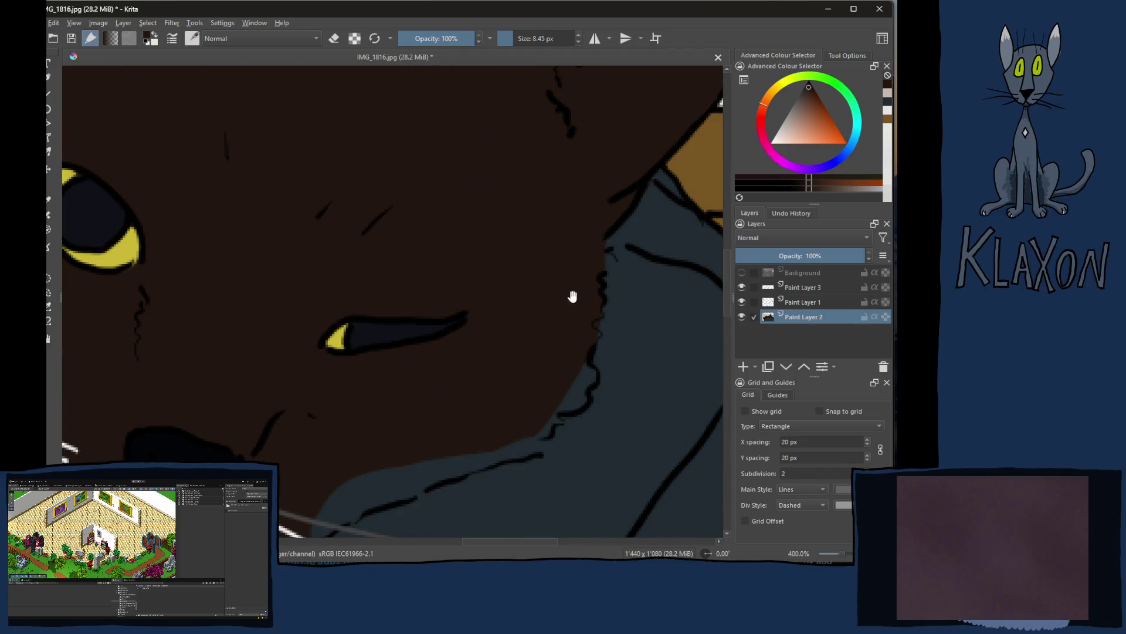
Step: Paint brown along the muzzle's upper edge and cover the stray dark edge with blue-grey
{"action": "left_click_drag", "start_coordinate": [551, 339], "coordinate": [570, 237]}
{"action": "left_click_drag", "start_coordinate": [577, 293], "coordinate": [566, 310]}
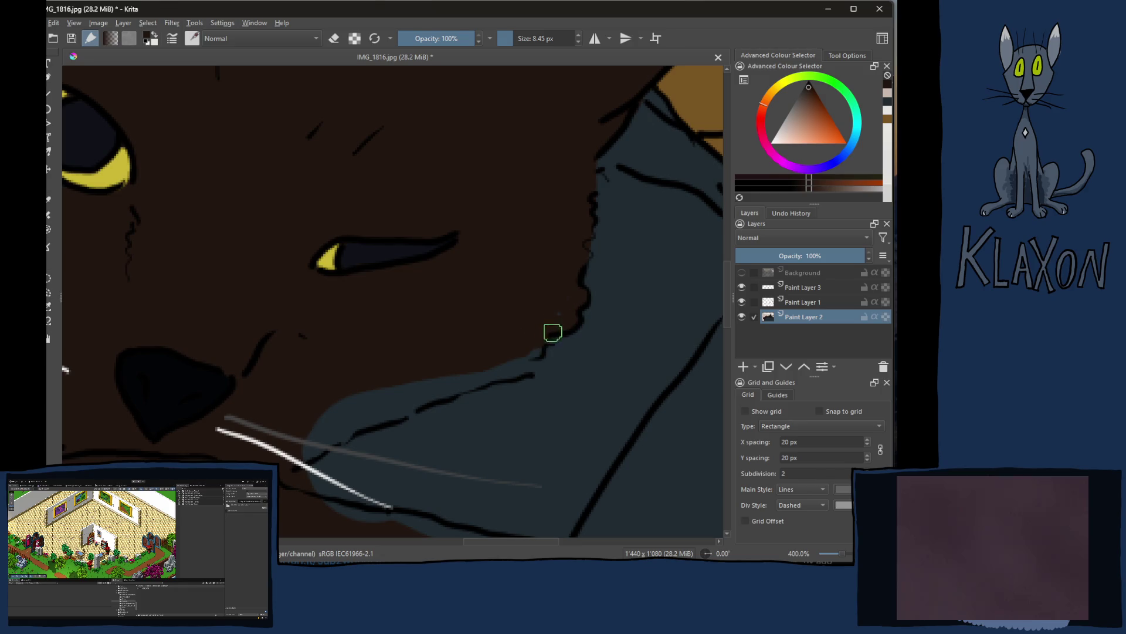
{"action": "left_click_drag", "start_coordinate": [531, 350], "coordinate": [509, 369]}
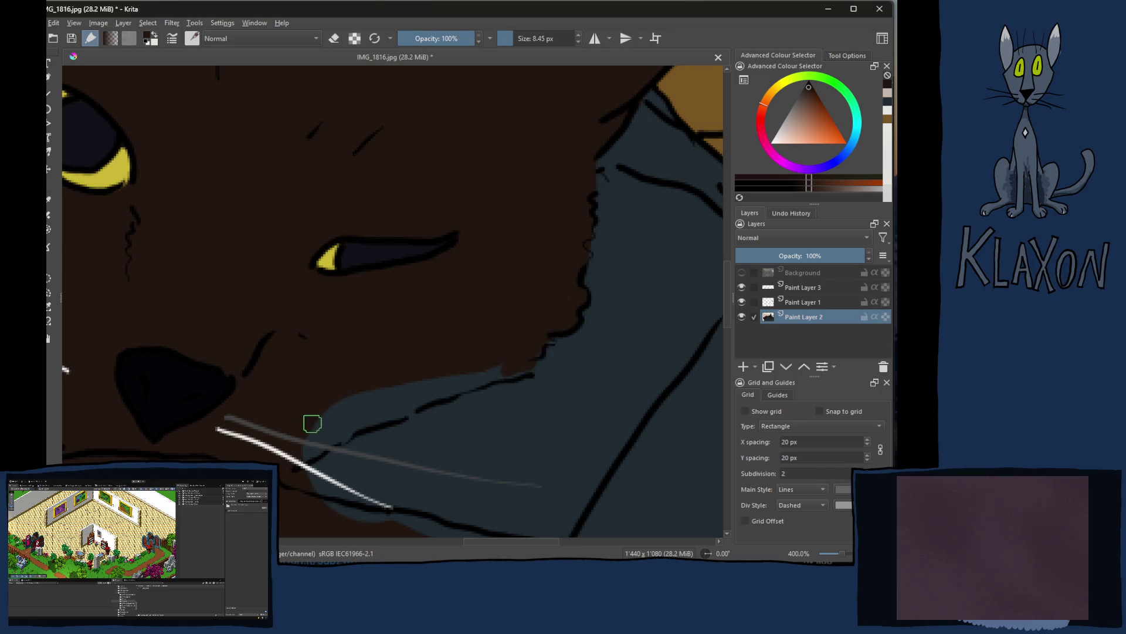
{"action": "left_click_drag", "start_coordinate": [317, 445], "coordinate": [541, 355]}
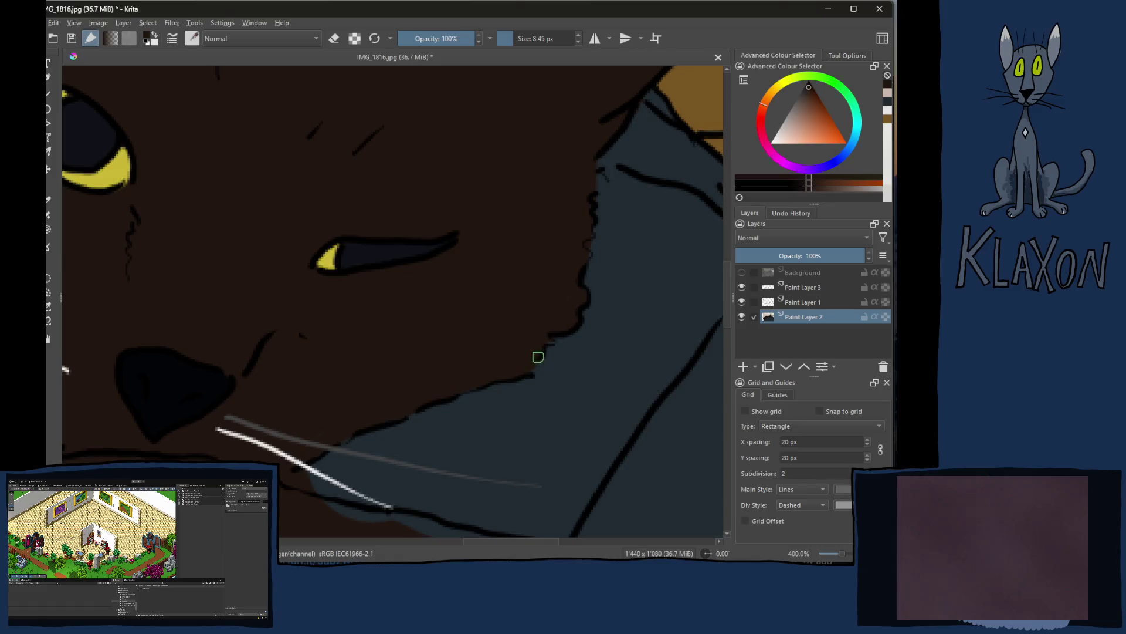
{"action": "left_click", "coordinate": [617, 234], "text": "ctrl"}
{"action": "left_click_drag", "start_coordinate": [593, 245], "coordinate": [603, 251]}
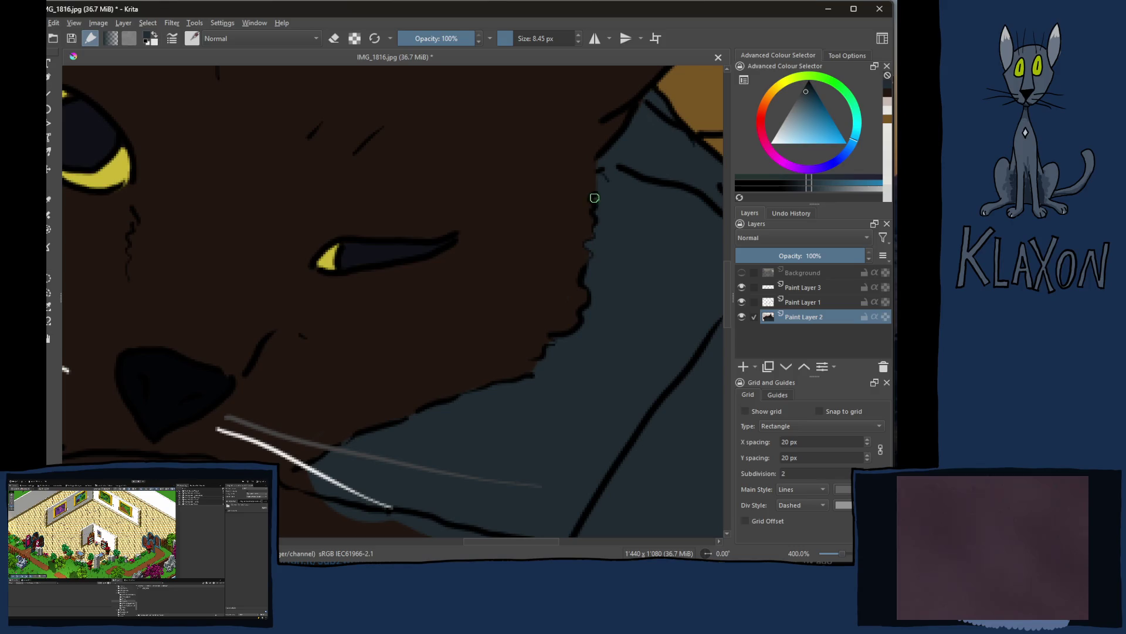
Step: Around the lower whiskers, paint blue-grey over dark fur and brown over the blue-grey edge
{"action": "left_click", "coordinate": [583, 253], "text": "ctrl"}
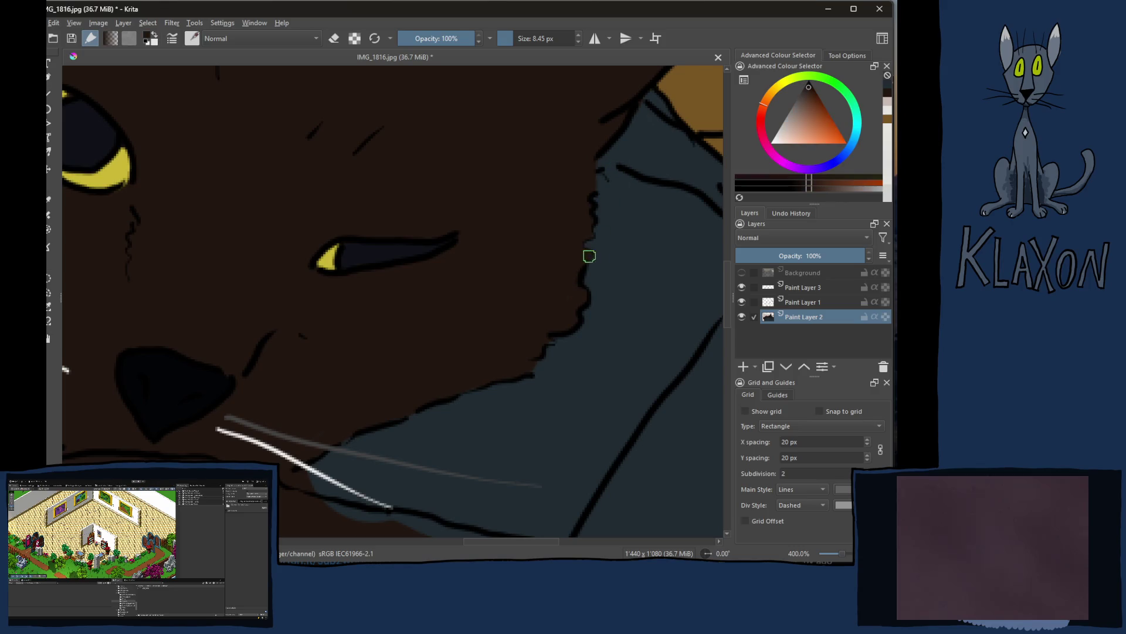
{"action": "mouse_move", "coordinate": [503, 307]}
{"action": "left_mouse_down"}
{"action": "mouse_move", "coordinate": [530, 262]}
{"action": "mouse_move", "coordinate": [554, 272]}
{"action": "left_mouse_up"}
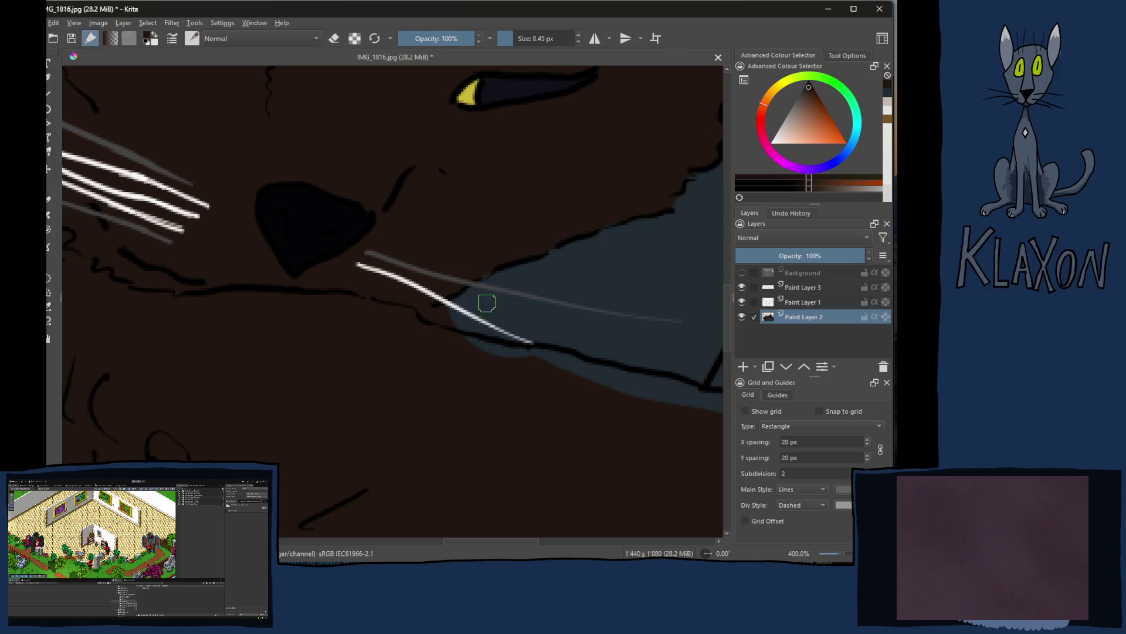
{"action": "left_click", "coordinate": [515, 305], "text": "ctrl"}
{"action": "left_click_drag", "start_coordinate": [437, 318], "coordinate": [439, 309]}
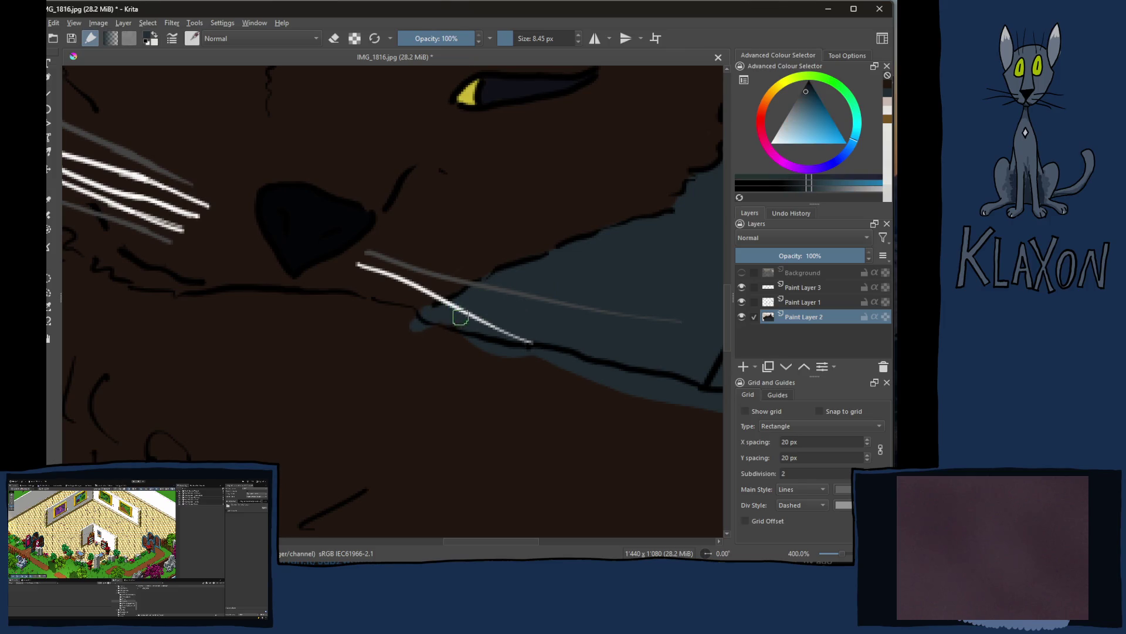
{"action": "left_click", "coordinate": [409, 343], "text": "ctrl"}
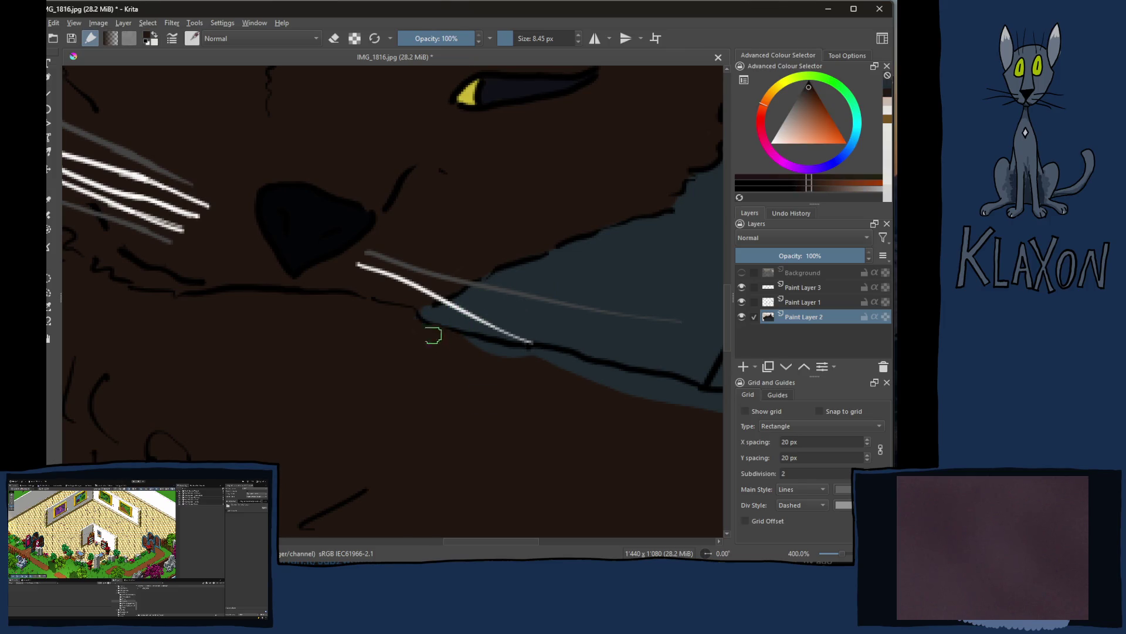
{"action": "mouse_move", "coordinate": [459, 343]}
{"action": "left_mouse_down"}
{"action": "mouse_move", "coordinate": [548, 350]}
{"action": "mouse_move", "coordinate": [587, 369]}
{"action": "left_mouse_up"}
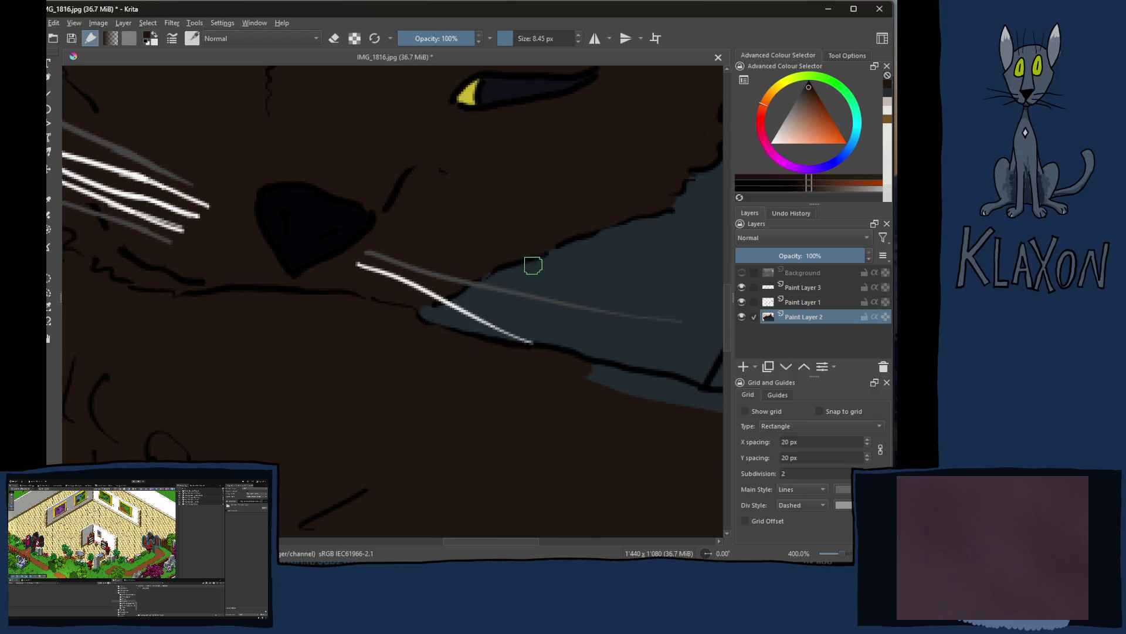
Step: Rotate the view to -45° and paint brown along the chin outline, filling the gaps beside the nose
{"action": "key", "text": "4"}
{"action": "key", "text": "4"}
{"action": "key", "text": "4"}
{"action": "mouse_move", "coordinate": [503, 244]}
{"action": "left_mouse_down"}
{"action": "mouse_move", "coordinate": [404, 307]}
{"action": "mouse_move", "coordinate": [249, 337]}
{"action": "left_mouse_up"}
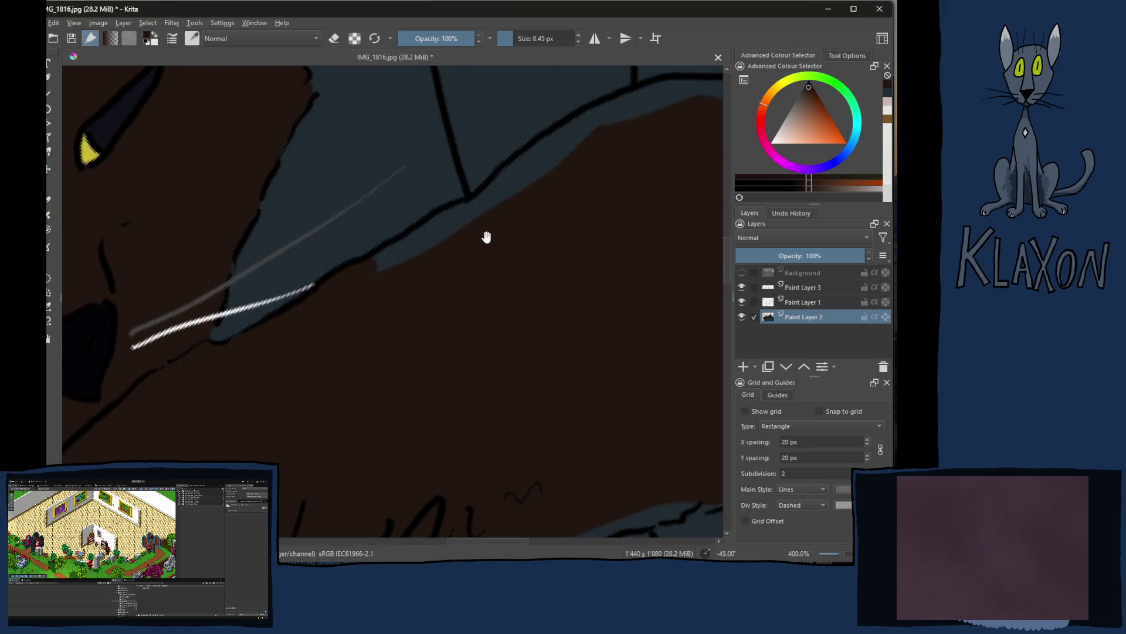
{"action": "mouse_move", "coordinate": [547, 160]}
{"action": "left_mouse_down"}
{"action": "mouse_move", "coordinate": [375, 259]}
{"action": "mouse_move", "coordinate": [487, 217]}
{"action": "mouse_move", "coordinate": [476, 224]}
{"action": "mouse_move", "coordinate": [583, 123]}
{"action": "mouse_move", "coordinate": [516, 174]}
{"action": "left_mouse_up"}
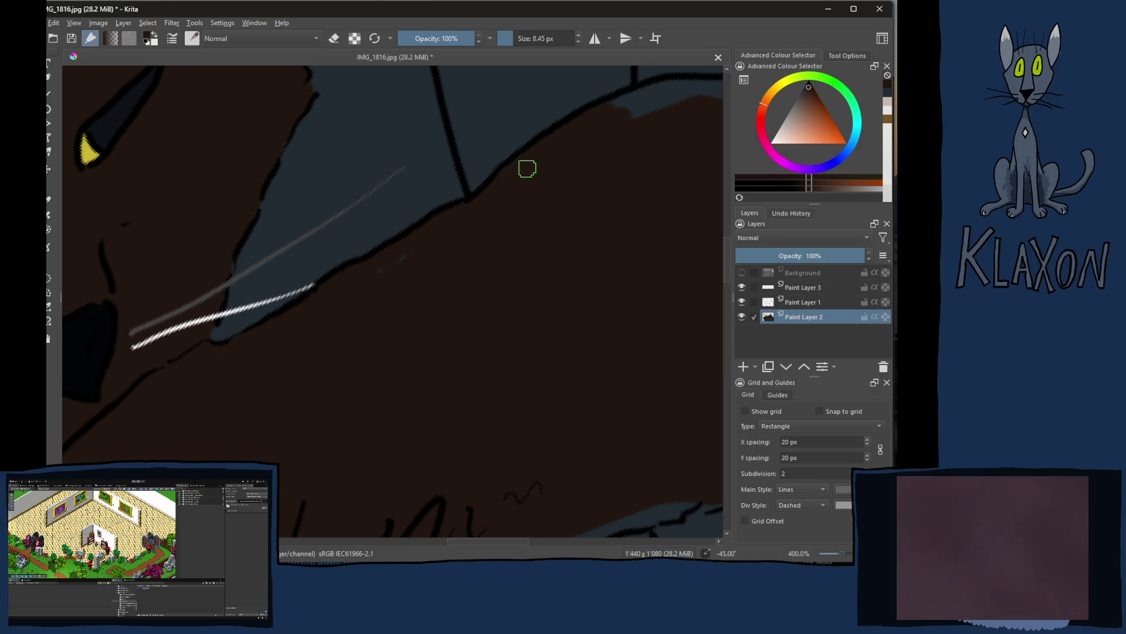
{"action": "left_click_drag", "start_coordinate": [465, 248], "coordinate": [375, 269]}
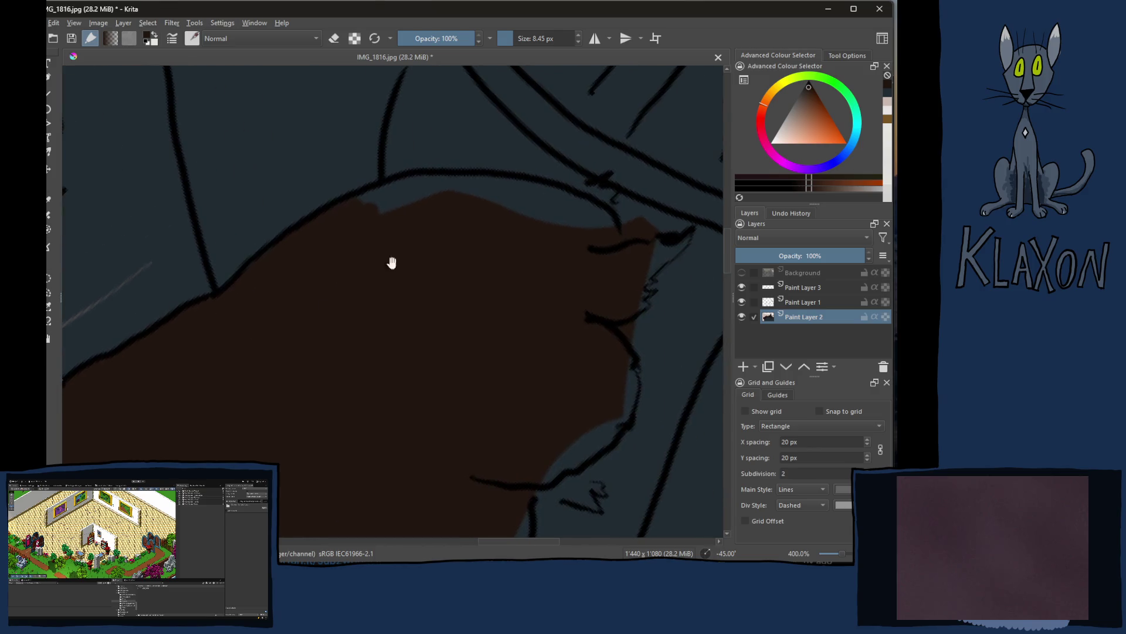
{"action": "mouse_move", "coordinate": [385, 216]}
{"action": "left_mouse_down"}
{"action": "mouse_move", "coordinate": [422, 186]}
{"action": "mouse_move", "coordinate": [409, 181]}
{"action": "mouse_move", "coordinate": [442, 178]}
{"action": "mouse_move", "coordinate": [554, 191]}
{"action": "mouse_move", "coordinate": [606, 221]}
{"action": "mouse_move", "coordinate": [477, 193]}
{"action": "mouse_move", "coordinate": [572, 223]}
{"action": "left_mouse_up"}
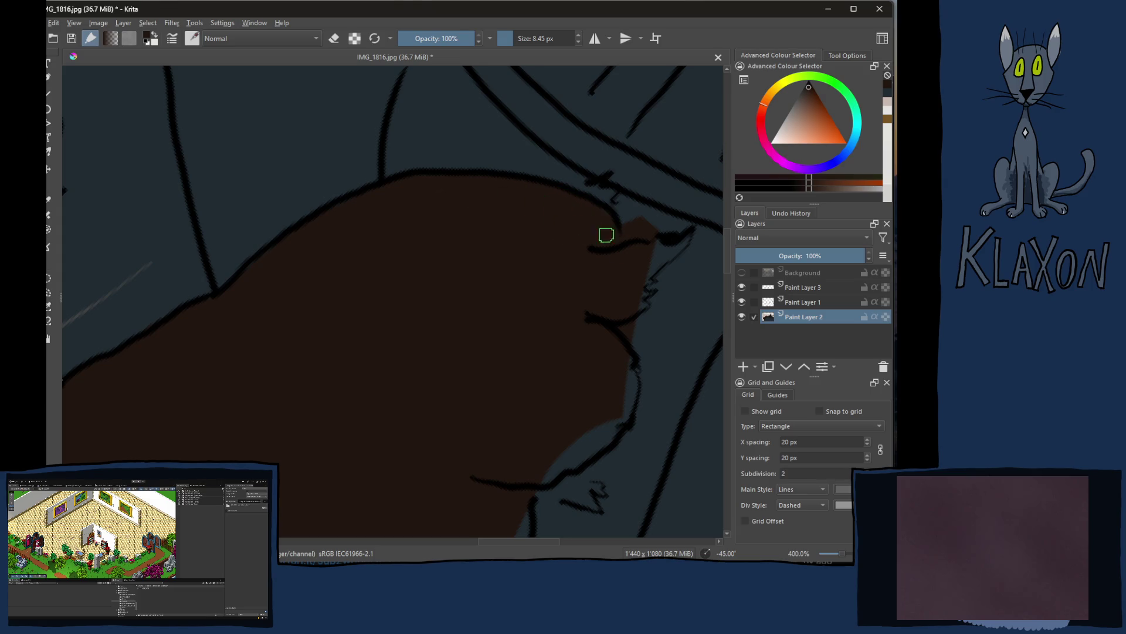
{"action": "left_click_drag", "start_coordinate": [685, 239], "coordinate": [631, 303]}
{"action": "mouse_move", "coordinate": [614, 344]}
{"action": "left_mouse_down"}
{"action": "mouse_move", "coordinate": [618, 423]}
{"action": "mouse_move", "coordinate": [540, 473]}
{"action": "mouse_move", "coordinate": [604, 416]}
{"action": "left_mouse_up"}
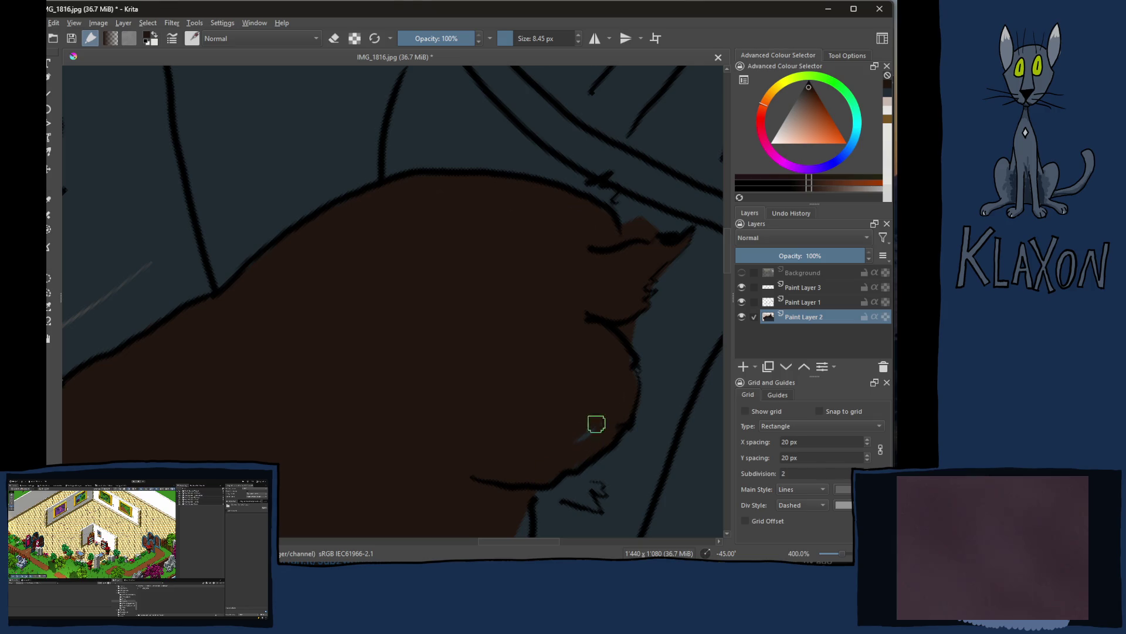
Step: Paint out the brown bump above the nose with blue-grey, then resample the dark brown
{"action": "left_click", "coordinate": [669, 330], "text": "ctrl"}
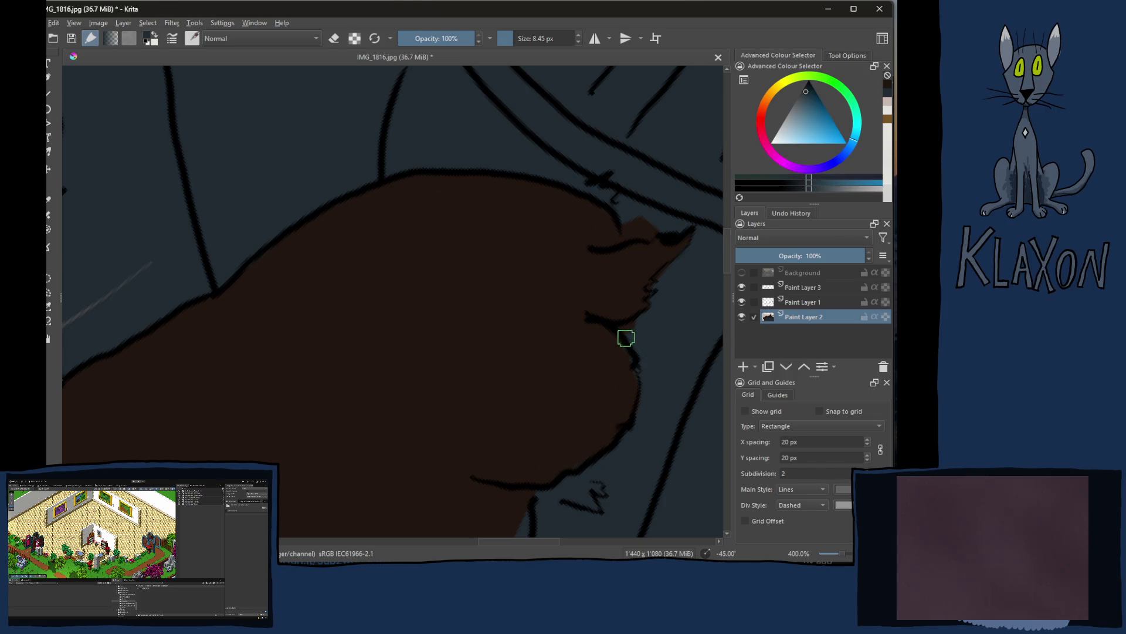
{"action": "left_click", "coordinate": [598, 355], "text": "ctrl"}
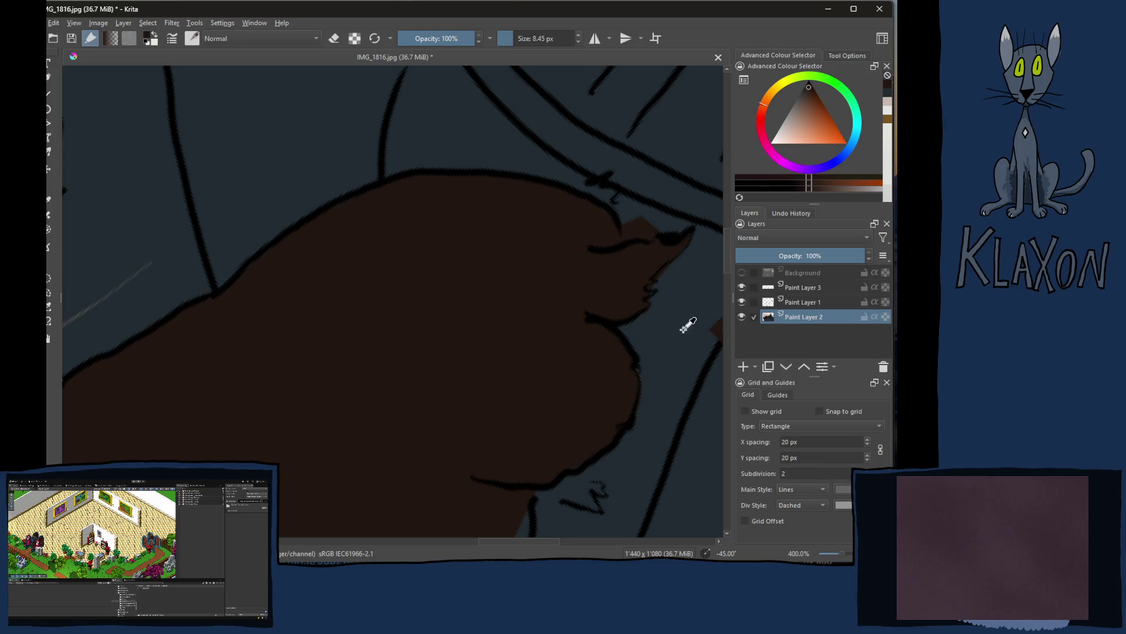
{"action": "left_click", "coordinate": [684, 322], "text": "ctrl"}
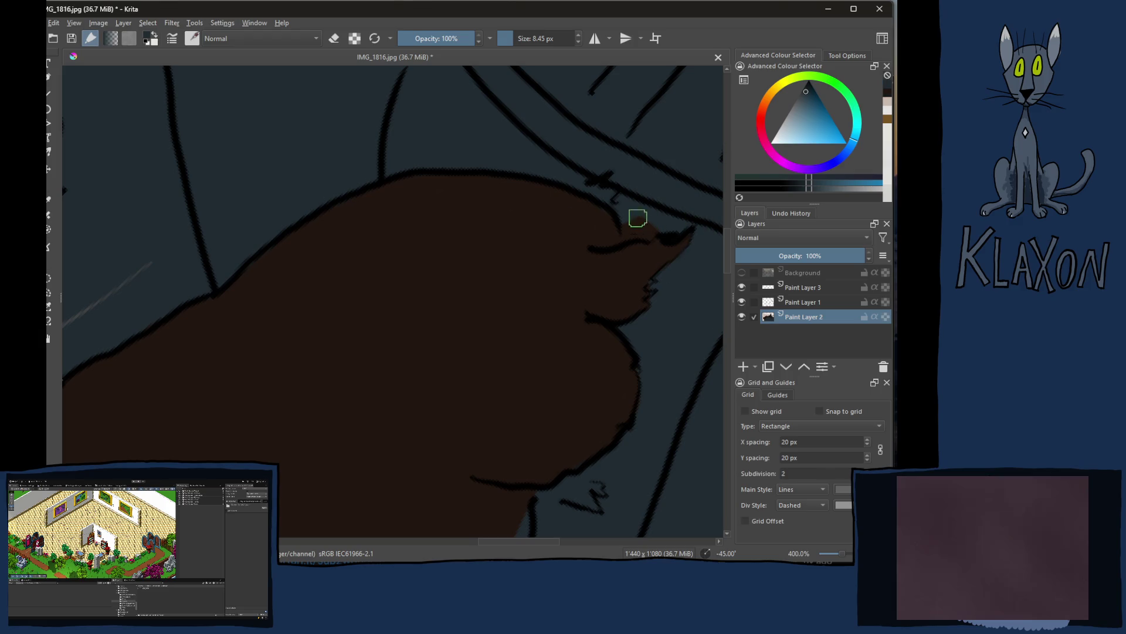
{"action": "left_click_drag", "start_coordinate": [630, 229], "coordinate": [701, 222]}
{"action": "left_click", "coordinate": [598, 233], "text": "ctrl"}
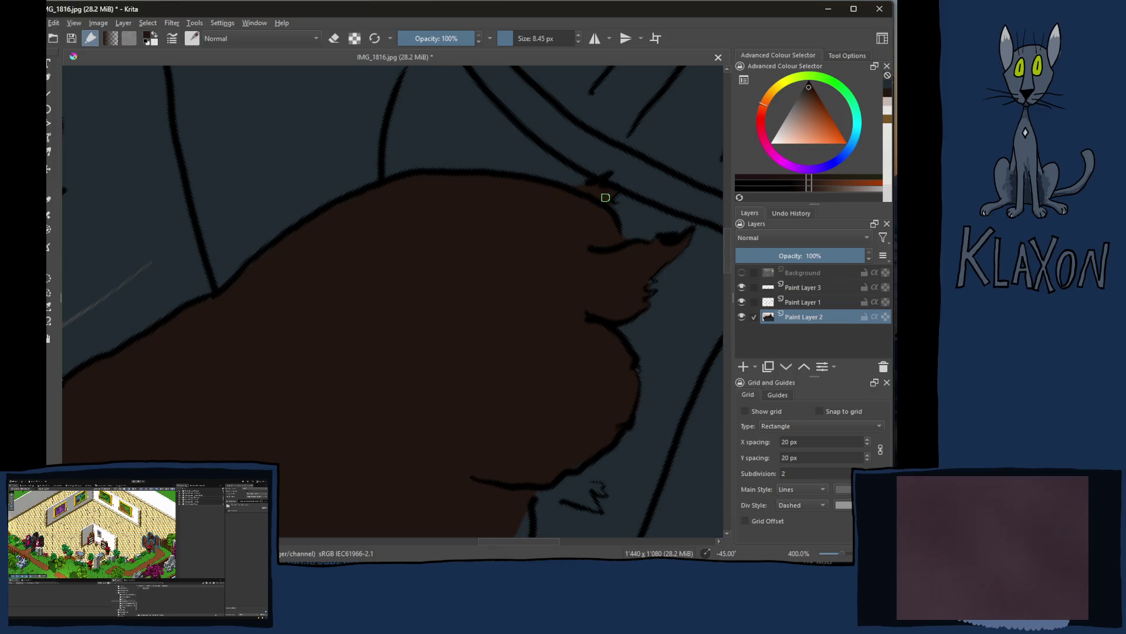
{"action": "scroll", "coordinate": [520, 377], "scroll_direction": "down", "scroll_amount": 3}
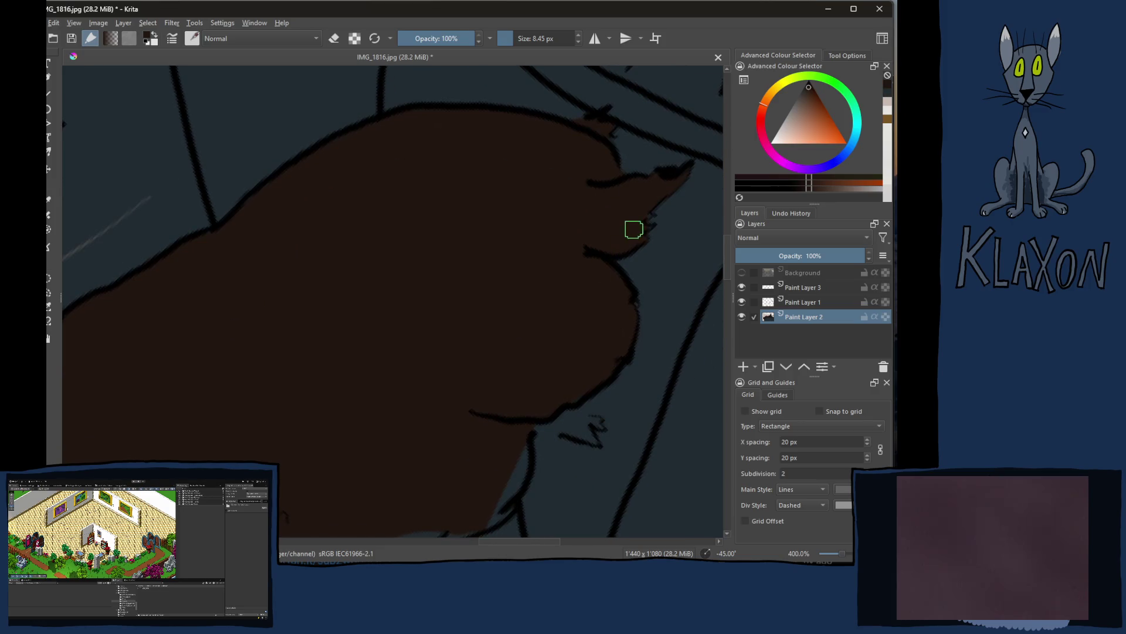
{"action": "mouse_move", "coordinate": [527, 341]}
{"action": "left_mouse_down"}
{"action": "mouse_move", "coordinate": [589, 287]}
{"action": "mouse_move", "coordinate": [634, 289]}
{"action": "mouse_move", "coordinate": [606, 270]}
{"action": "mouse_move", "coordinate": [644, 283]}
{"action": "left_mouse_up"}
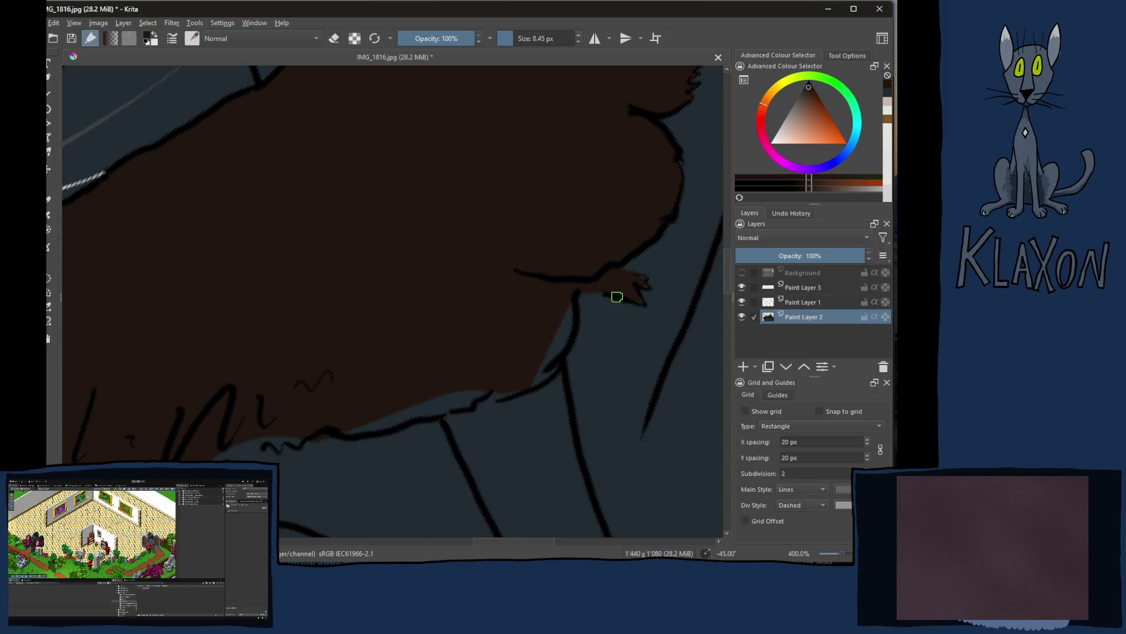
Step: Fill the gaps between the fur edge and the wavy outline with brown
{"action": "mouse_move", "coordinate": [575, 306]}
{"action": "left_mouse_down"}
{"action": "mouse_move", "coordinate": [528, 378]}
{"action": "mouse_move", "coordinate": [546, 359]}
{"action": "mouse_move", "coordinate": [367, 422]}
{"action": "mouse_move", "coordinate": [475, 388]}
{"action": "mouse_move", "coordinate": [470, 398]}
{"action": "left_mouse_up"}
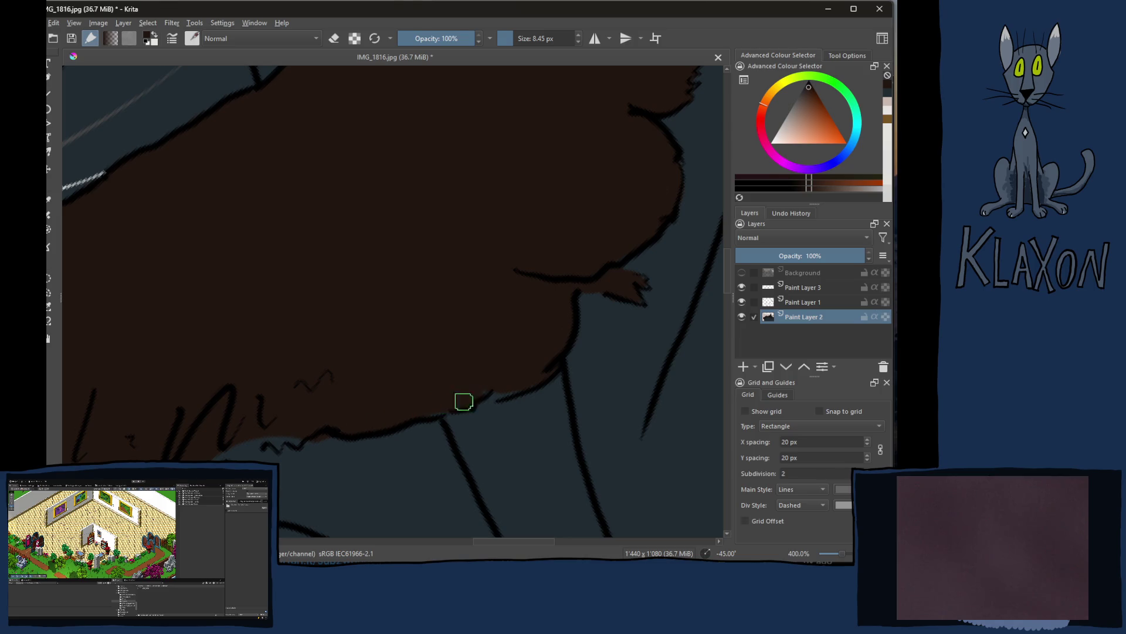
{"action": "left_click_drag", "start_coordinate": [533, 360], "coordinate": [645, 204]}
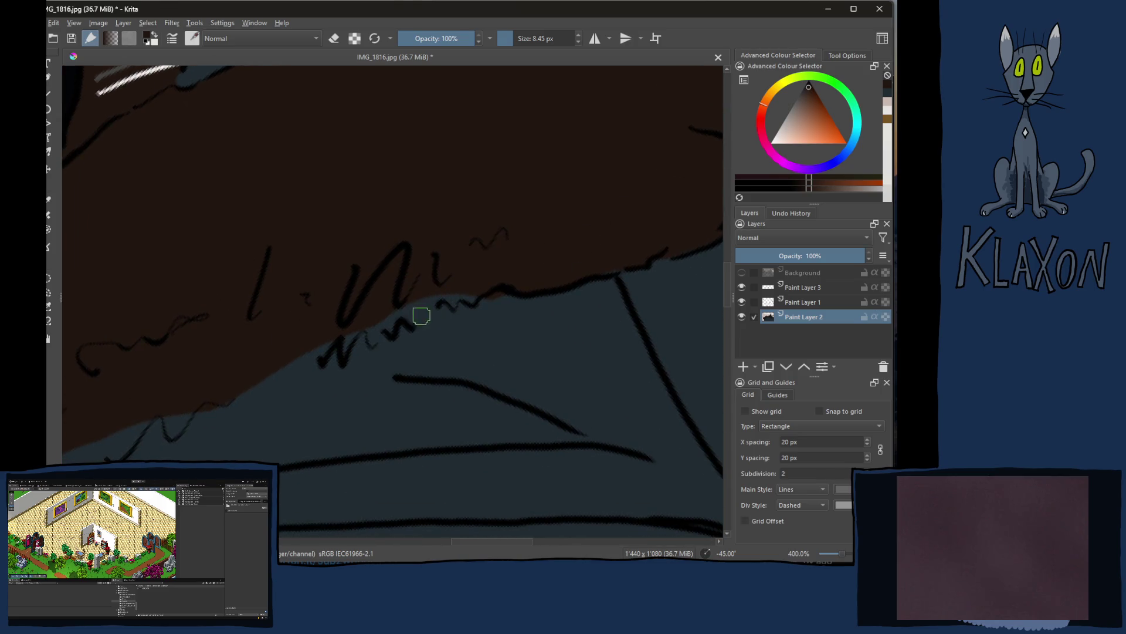
{"action": "mouse_move", "coordinate": [347, 336]}
{"action": "left_mouse_down"}
{"action": "mouse_move", "coordinate": [316, 354]}
{"action": "mouse_move", "coordinate": [372, 314]}
{"action": "mouse_move", "coordinate": [377, 334]}
{"action": "mouse_move", "coordinate": [414, 301]}
{"action": "mouse_move", "coordinate": [467, 283]}
{"action": "left_mouse_up"}
{"action": "left_click", "coordinate": [496, 327], "text": "ctrl"}
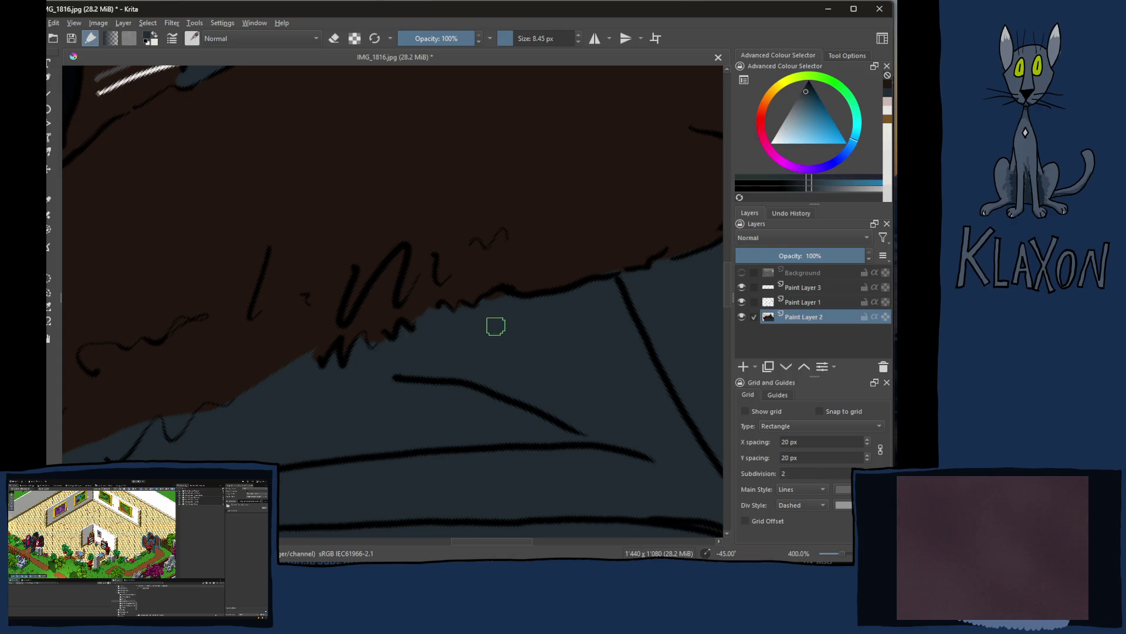
{"action": "left_click", "coordinate": [467, 183], "text": "ctrl"}
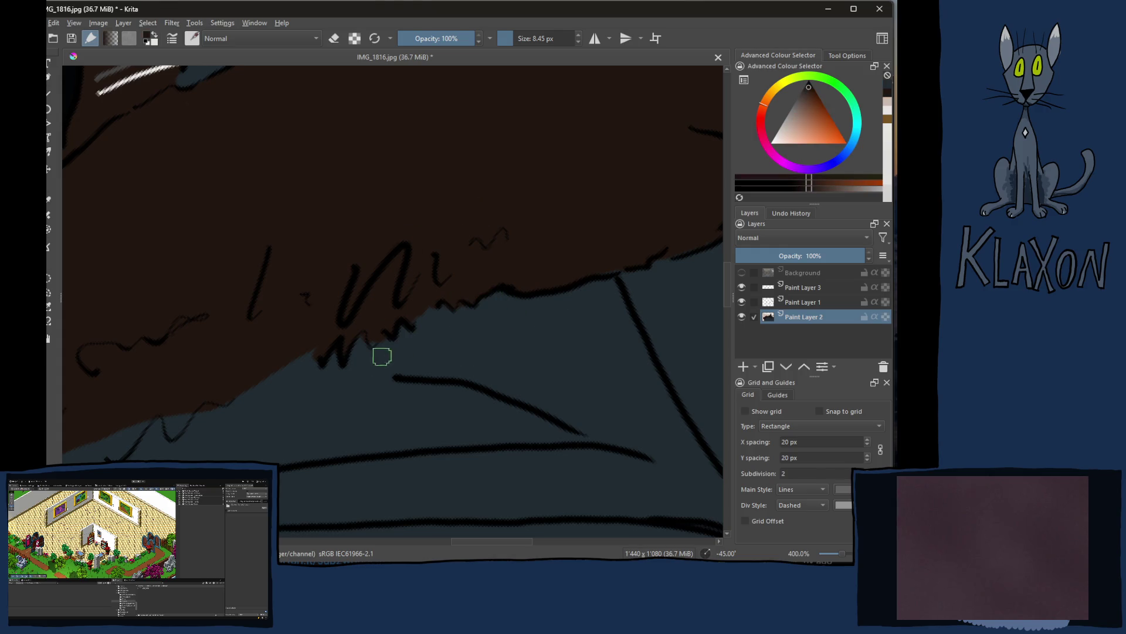
{"action": "left_click_drag", "start_coordinate": [384, 327], "coordinate": [587, 177]}
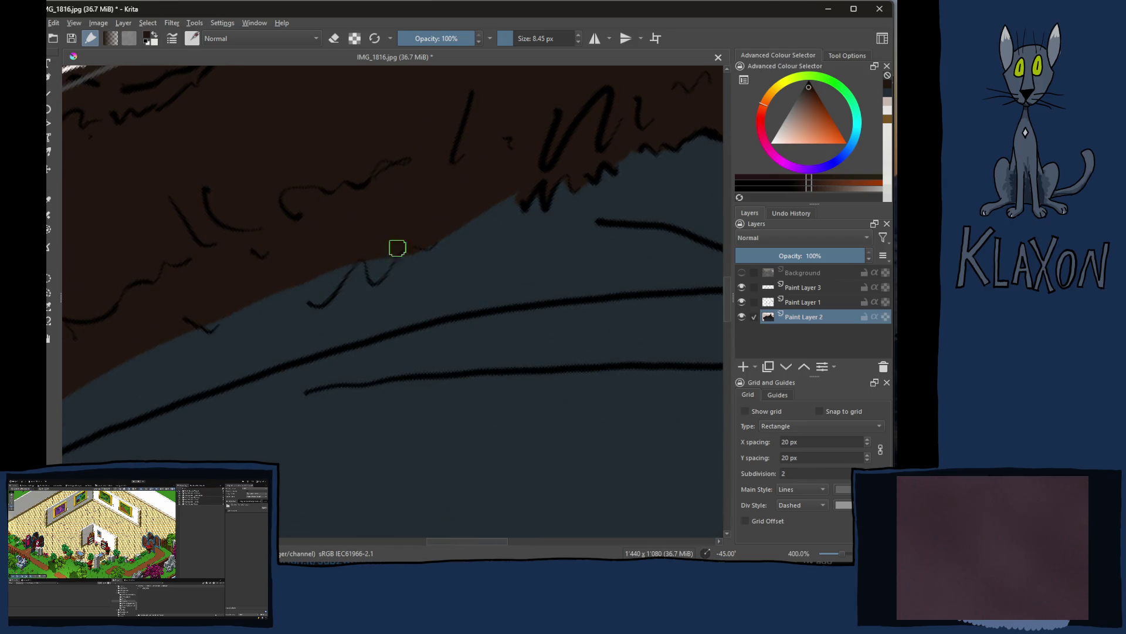
Step: Compare the fur edge with the reference photo via the Background layer, then select Paint Layer 3
{"action": "left_click", "coordinate": [741, 274]}
{"action": "left_click", "coordinate": [741, 273]}
{"action": "left_click", "coordinate": [742, 274]}
{"action": "mouse_move", "coordinate": [668, 318]}
{"action": "left_mouse_down"}
{"action": "mouse_move", "coordinate": [319, 374]}
{"action": "mouse_move", "coordinate": [354, 393]}
{"action": "mouse_move", "coordinate": [299, 395]}
{"action": "mouse_move", "coordinate": [486, 395]}
{"action": "mouse_move", "coordinate": [706, 296]}
{"action": "left_mouse_up"}
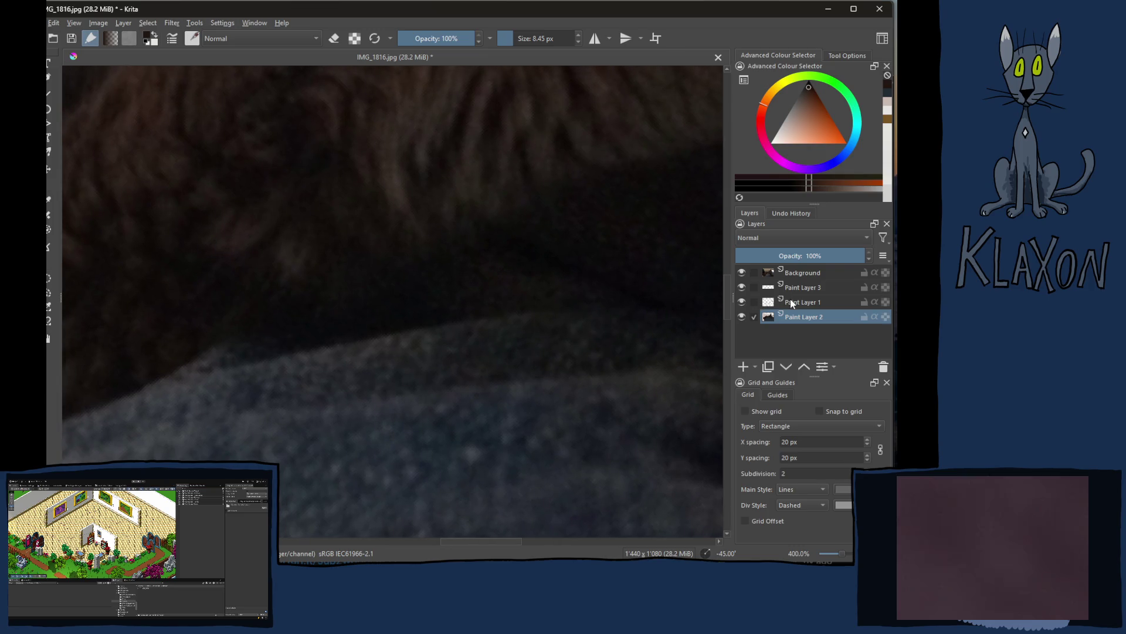
{"action": "left_click", "coordinate": [742, 273]}
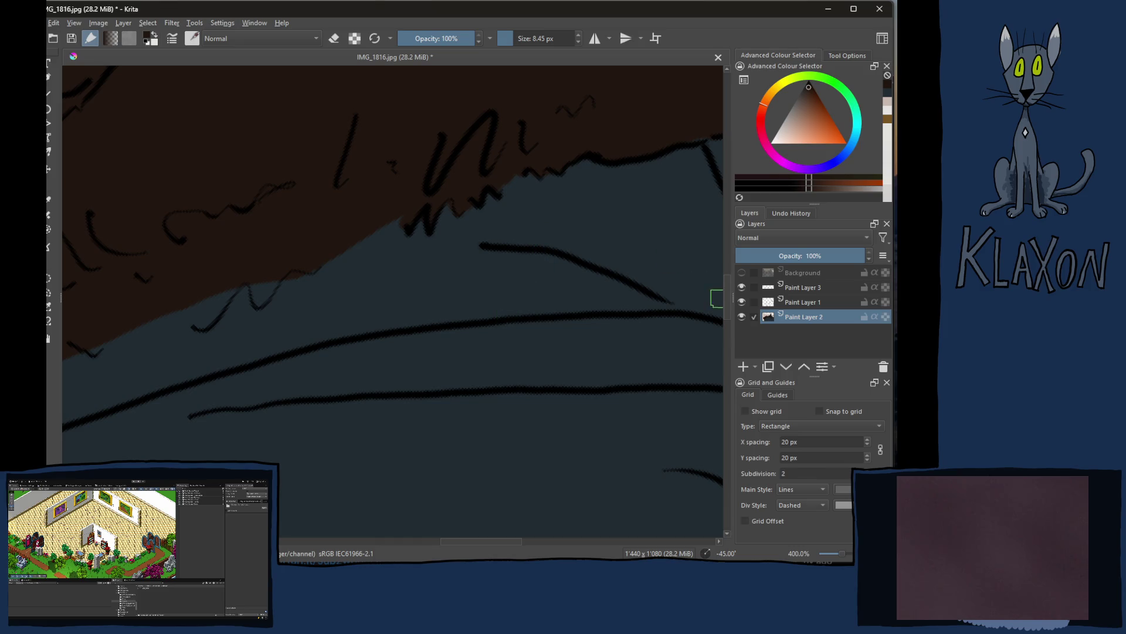
{"action": "left_click", "coordinate": [742, 272]}
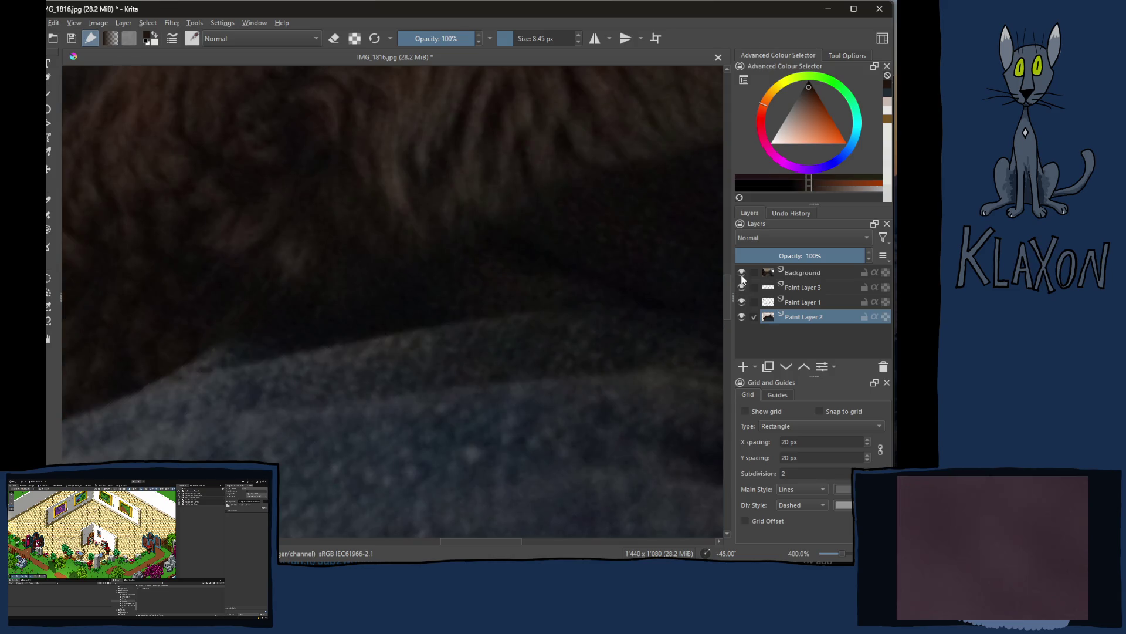
{"action": "left_click", "coordinate": [742, 273]}
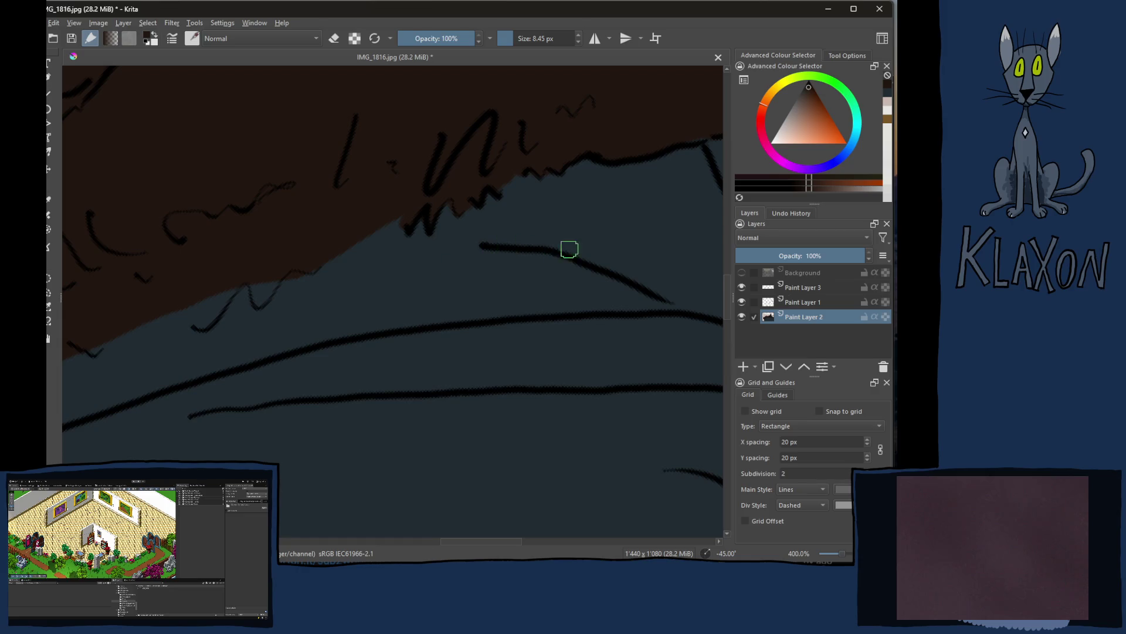
{"action": "left_click", "coordinate": [802, 290]}
Step: Pick blue-grey, shrink the brush, and sample a dark colour from the reference photo
{"action": "right_click", "coordinate": [500, 269]}
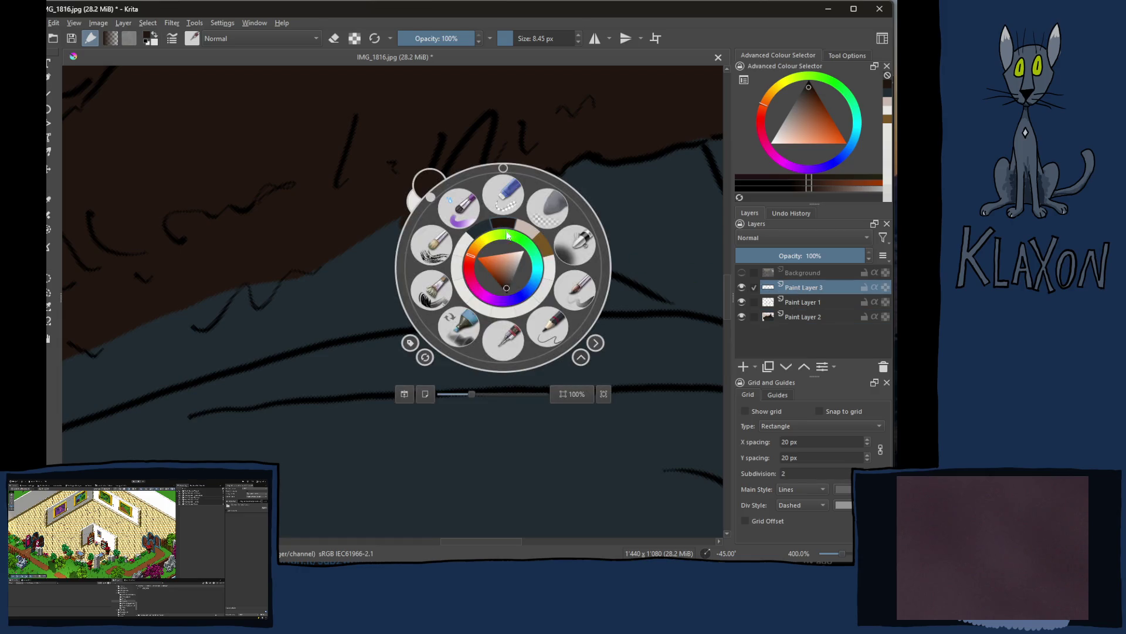
{"action": "left_click", "coordinate": [503, 228]}
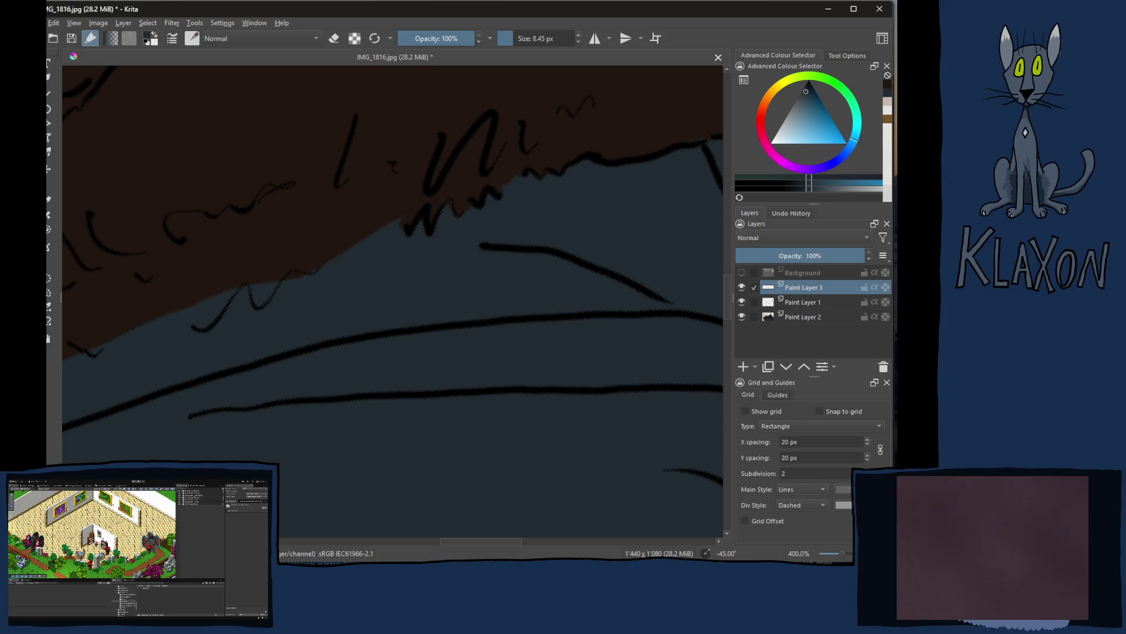
{"action": "key", "text": "bracketleft"}
{"action": "key", "text": "bracketleft"}
{"action": "key", "text": "bracketleft"}
{"action": "key", "text": "bracketleft"}
{"action": "right_click", "coordinate": [467, 268]}
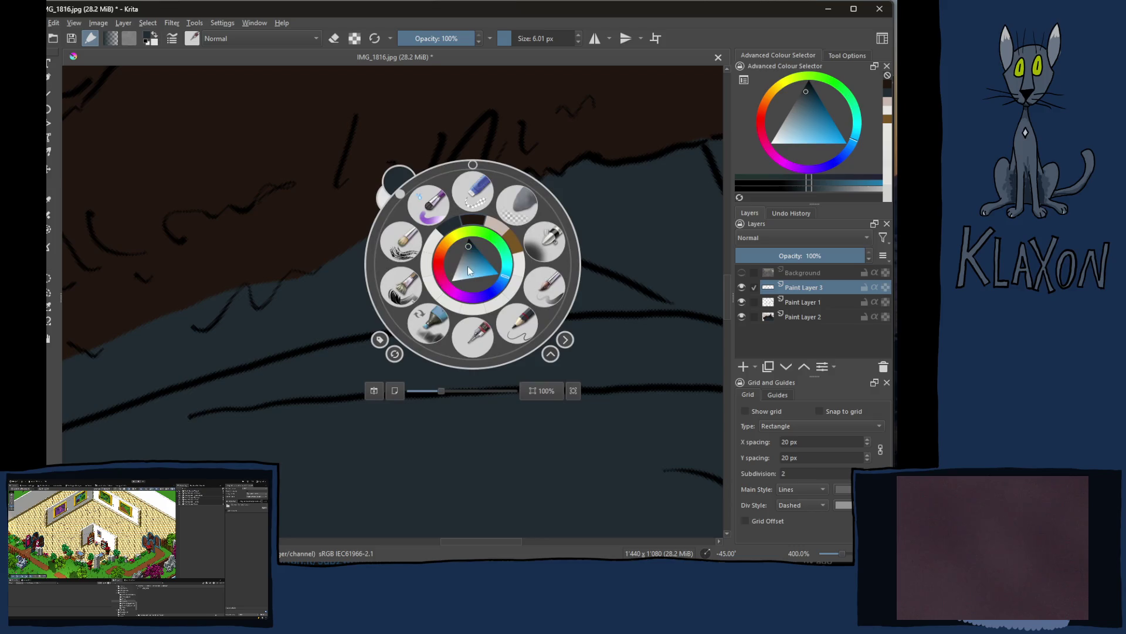
{"action": "left_click", "coordinate": [347, 294]}
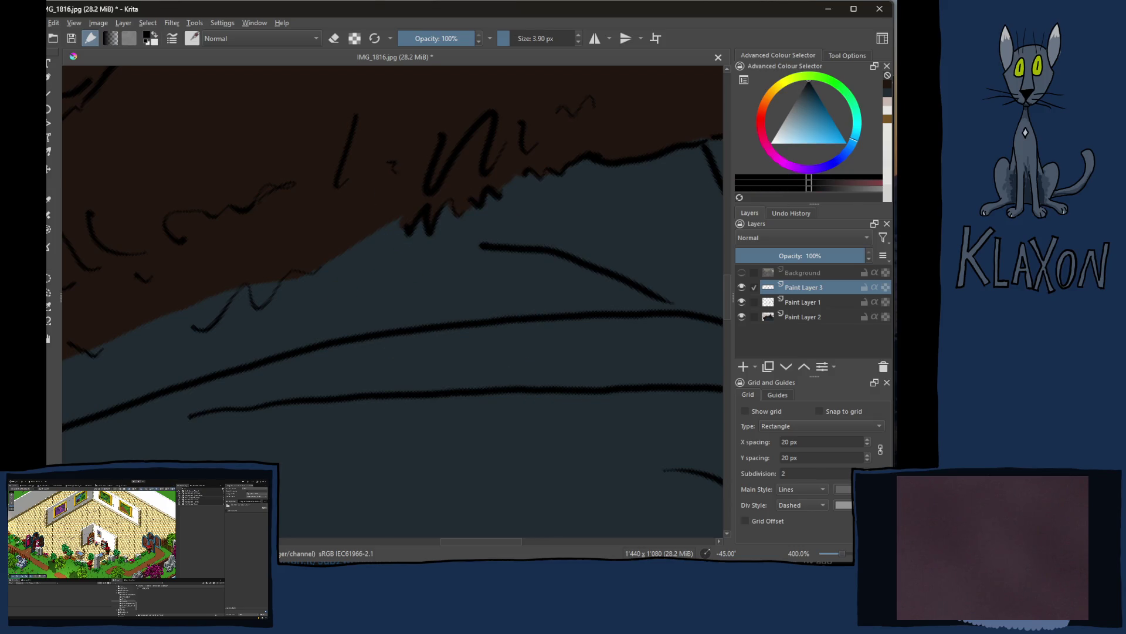
{"action": "left_click", "coordinate": [742, 272]}
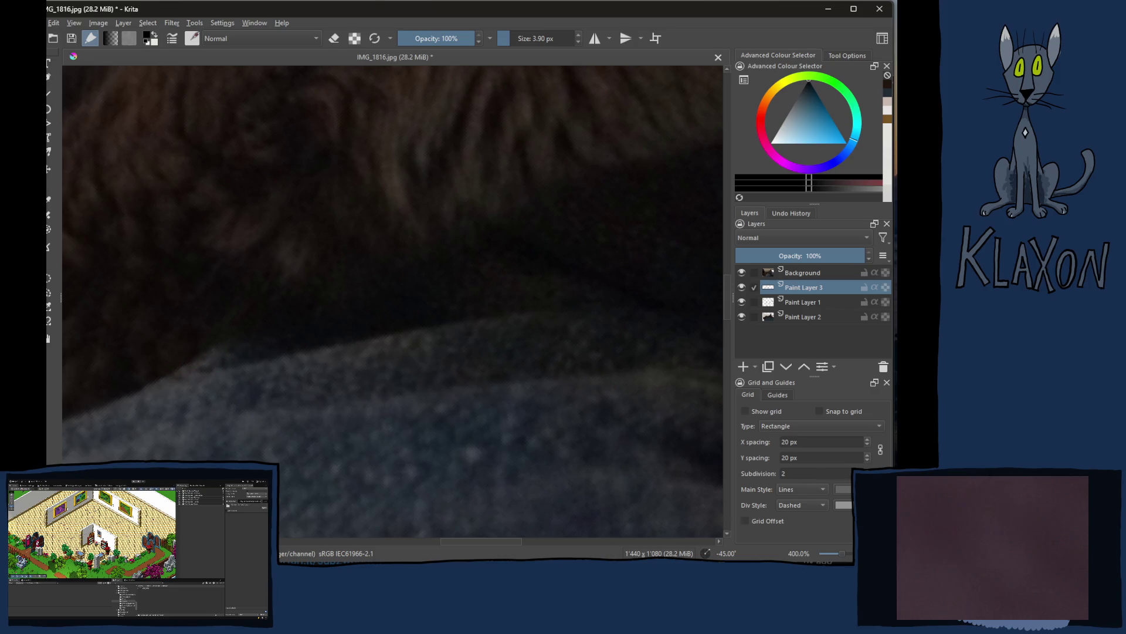
{"action": "left_click", "coordinate": [226, 327]}
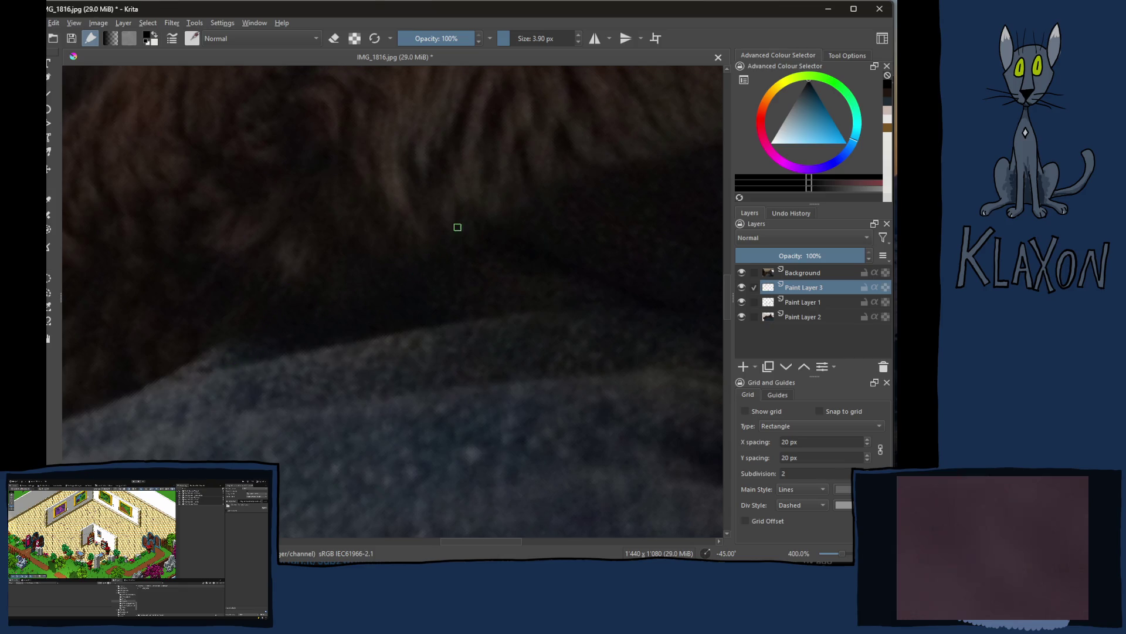
{"action": "left_click", "coordinate": [742, 273]}
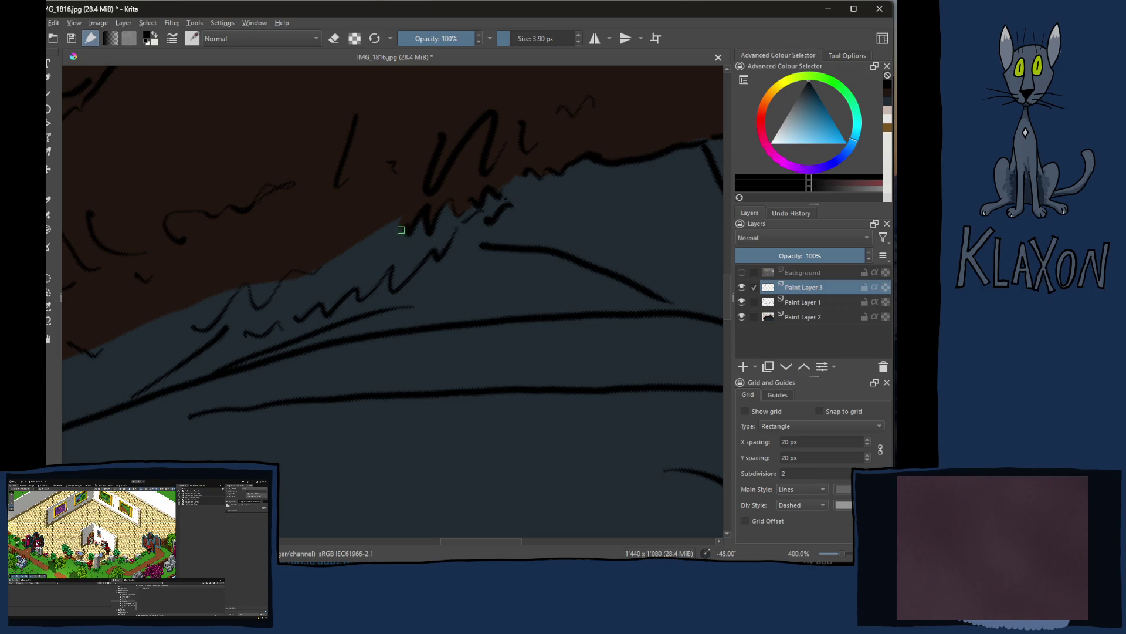
Step: On Paint Layer 2, paint the fur's brown over the blue-grey along the fur edge
{"action": "left_click", "coordinate": [472, 112], "text": "ctrl"}
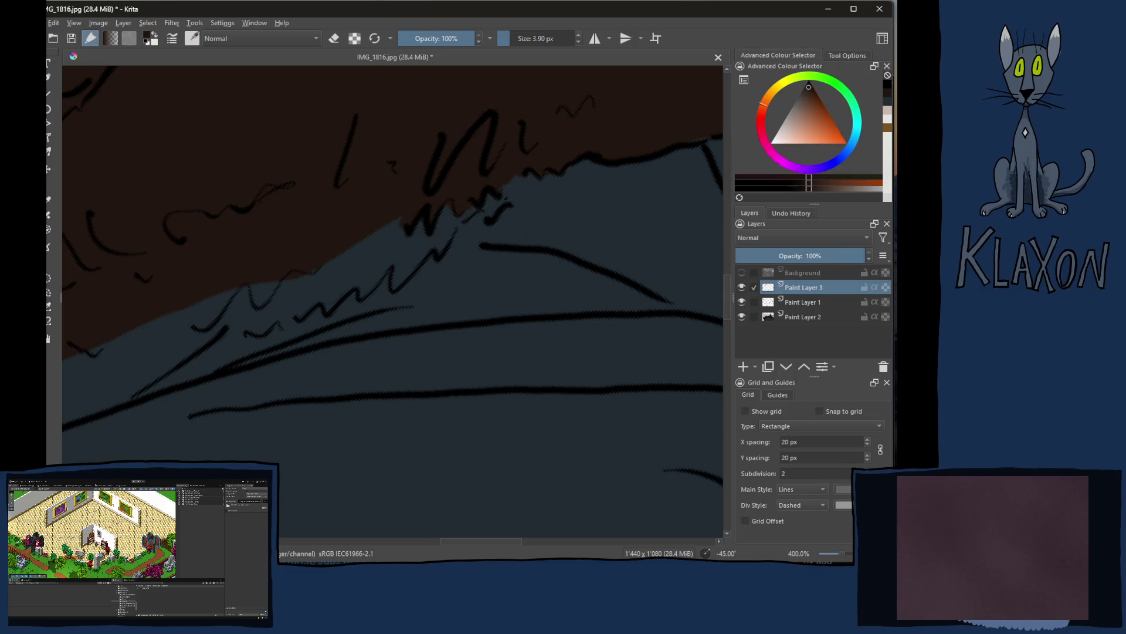
{"action": "key", "text": "Page_Down"}
{"action": "key", "text": "Page_Down"}
{"action": "left_click_drag", "start_coordinate": [366, 251], "coordinate": [364, 257]}
{"action": "mouse_move", "coordinate": [223, 296]}
{"action": "left_mouse_down"}
{"action": "mouse_move", "coordinate": [270, 304]}
{"action": "mouse_move", "coordinate": [259, 317]}
{"action": "mouse_move", "coordinate": [289, 305]}
{"action": "mouse_move", "coordinate": [259, 321]}
{"action": "mouse_move", "coordinate": [322, 276]}
{"action": "mouse_move", "coordinate": [239, 347]}
{"action": "mouse_move", "coordinate": [156, 384]}
{"action": "mouse_move", "coordinate": [259, 325]}
{"action": "mouse_move", "coordinate": [334, 294]}
{"action": "mouse_move", "coordinate": [352, 300]}
{"action": "left_mouse_up"}
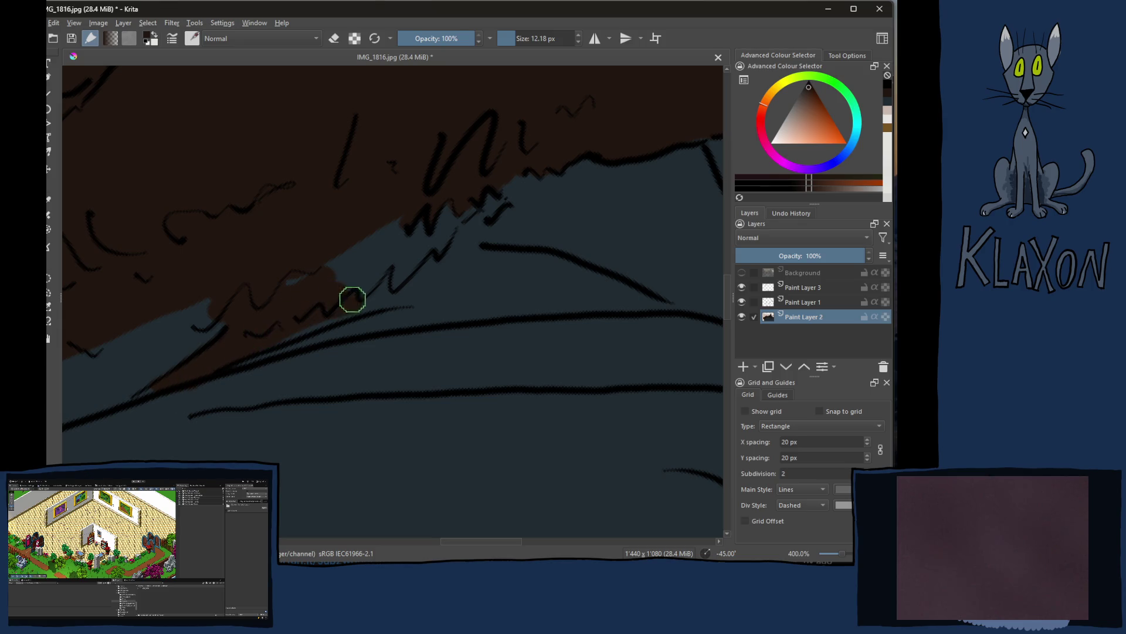
Step: Check the photo, then brush brown along the zigzag fur edge, covering the light-blue notch
{"action": "left_click", "coordinate": [742, 273]}
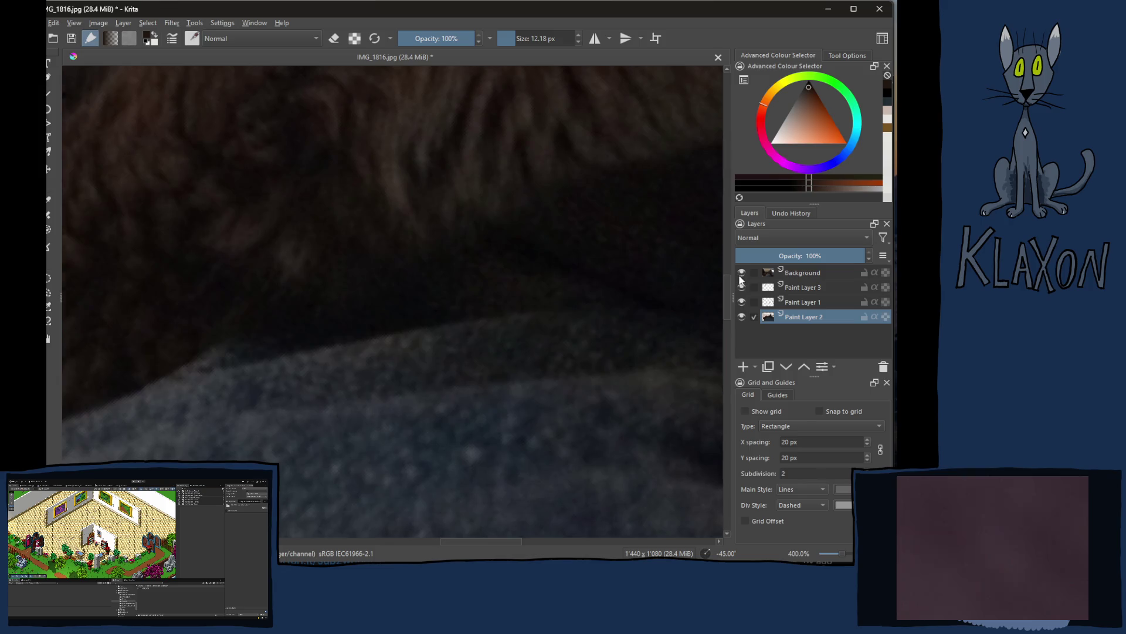
{"action": "left_click", "coordinate": [741, 273]}
{"action": "mouse_move", "coordinate": [295, 324]}
{"action": "left_mouse_down"}
{"action": "mouse_move", "coordinate": [382, 293]}
{"action": "mouse_move", "coordinate": [515, 182]}
{"action": "mouse_move", "coordinate": [443, 212]}
{"action": "mouse_move", "coordinate": [446, 221]}
{"action": "mouse_move", "coordinate": [294, 266]}
{"action": "mouse_move", "coordinate": [176, 343]}
{"action": "left_mouse_up"}
{"action": "left_click_drag", "start_coordinate": [396, 225], "coordinate": [554, 141]}
{"action": "left_click_drag", "start_coordinate": [377, 241], "coordinate": [228, 269]}
{"action": "mouse_move", "coordinate": [296, 246]}
{"action": "left_mouse_down"}
{"action": "mouse_move", "coordinate": [304, 241]}
{"action": "mouse_move", "coordinate": [287, 282]}
{"action": "mouse_move", "coordinate": [288, 245]}
{"action": "mouse_move", "coordinate": [170, 372]}
{"action": "mouse_move", "coordinate": [364, 199]}
{"action": "mouse_move", "coordinate": [420, 171]}
{"action": "mouse_move", "coordinate": [291, 244]}
{"action": "mouse_move", "coordinate": [335, 199]}
{"action": "mouse_move", "coordinate": [209, 300]}
{"action": "left_mouse_up"}
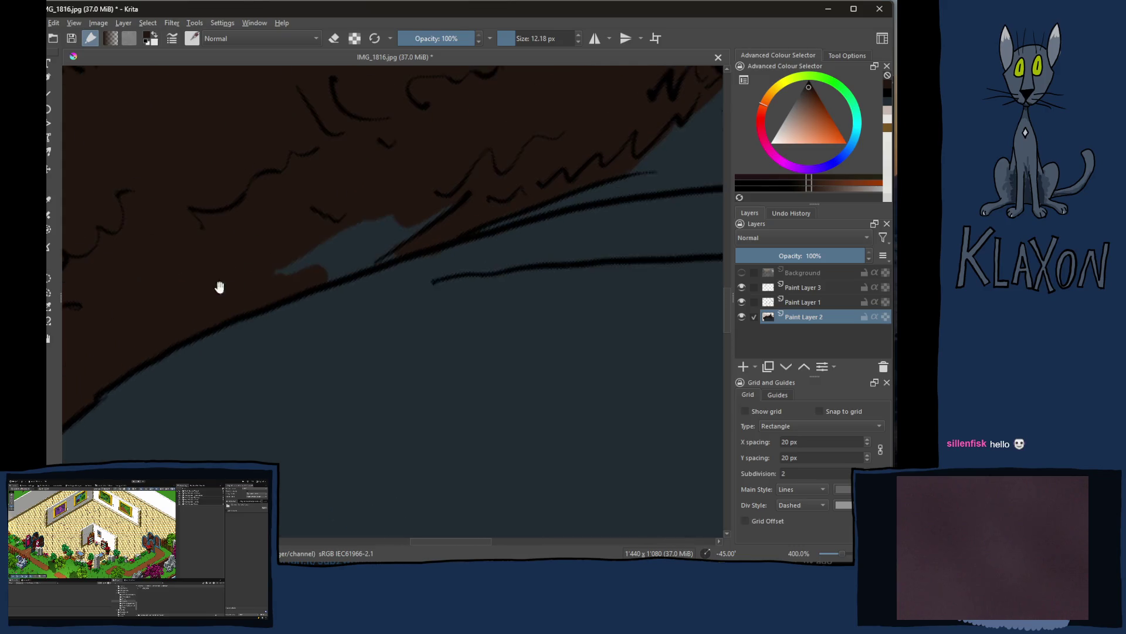
{"action": "mouse_move", "coordinate": [413, 173]}
{"action": "left_mouse_down"}
{"action": "mouse_move", "coordinate": [317, 262]}
{"action": "mouse_move", "coordinate": [422, 229]}
{"action": "mouse_move", "coordinate": [452, 201]}
{"action": "left_mouse_up"}
{"action": "mouse_move", "coordinate": [548, 138]}
{"action": "left_mouse_down"}
{"action": "mouse_move", "coordinate": [395, 229]}
{"action": "mouse_move", "coordinate": [274, 281]}
{"action": "mouse_move", "coordinate": [410, 256]}
{"action": "mouse_move", "coordinate": [440, 201]}
{"action": "mouse_move", "coordinate": [443, 252]}
{"action": "left_mouse_up"}
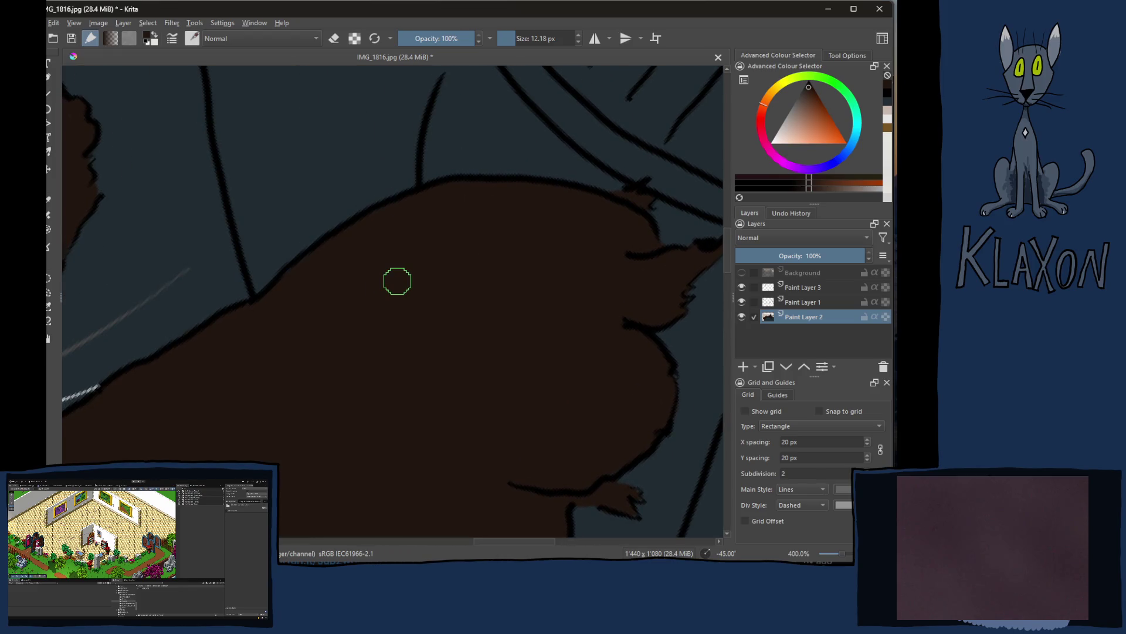
Step: Zoom out and paint brown down the lower boundary between the fur and the lap
{"action": "scroll", "coordinate": [397, 281], "scroll_direction": "down", "scroll_amount": 2}
{"action": "mouse_move", "coordinate": [319, 299]}
{"action": "left_mouse_down"}
{"action": "mouse_move", "coordinate": [562, 160]}
{"action": "mouse_move", "coordinate": [468, 194]}
{"action": "mouse_move", "coordinate": [455, 149]}
{"action": "mouse_move", "coordinate": [366, 136]}
{"action": "mouse_move", "coordinate": [353, 159]}
{"action": "left_mouse_up"}
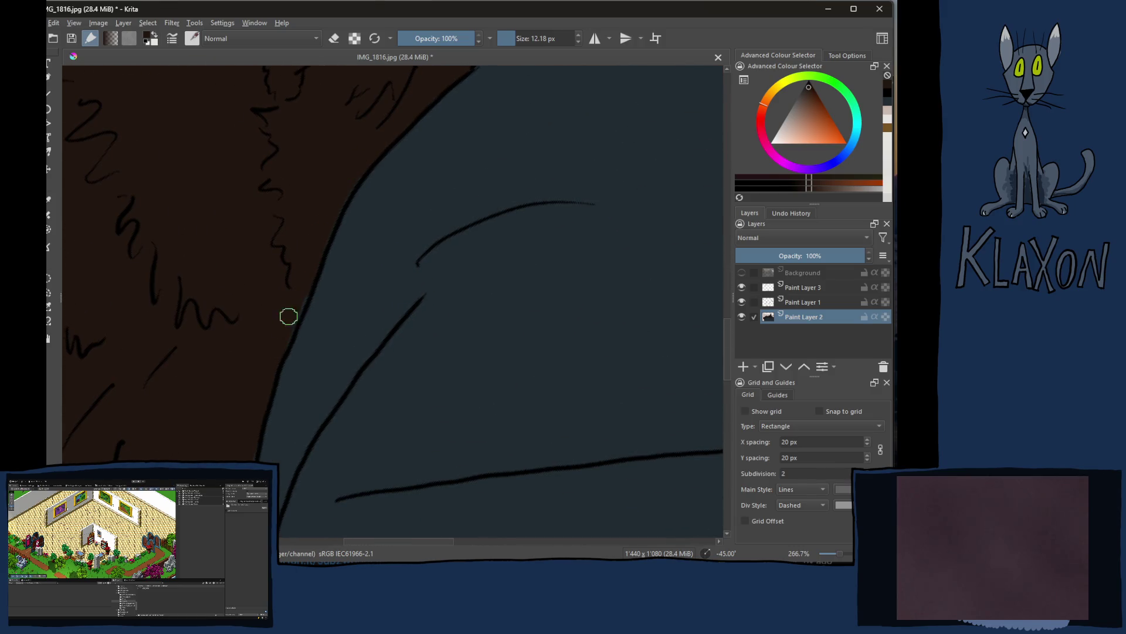
{"action": "left_click_drag", "start_coordinate": [282, 311], "coordinate": [320, 136]}
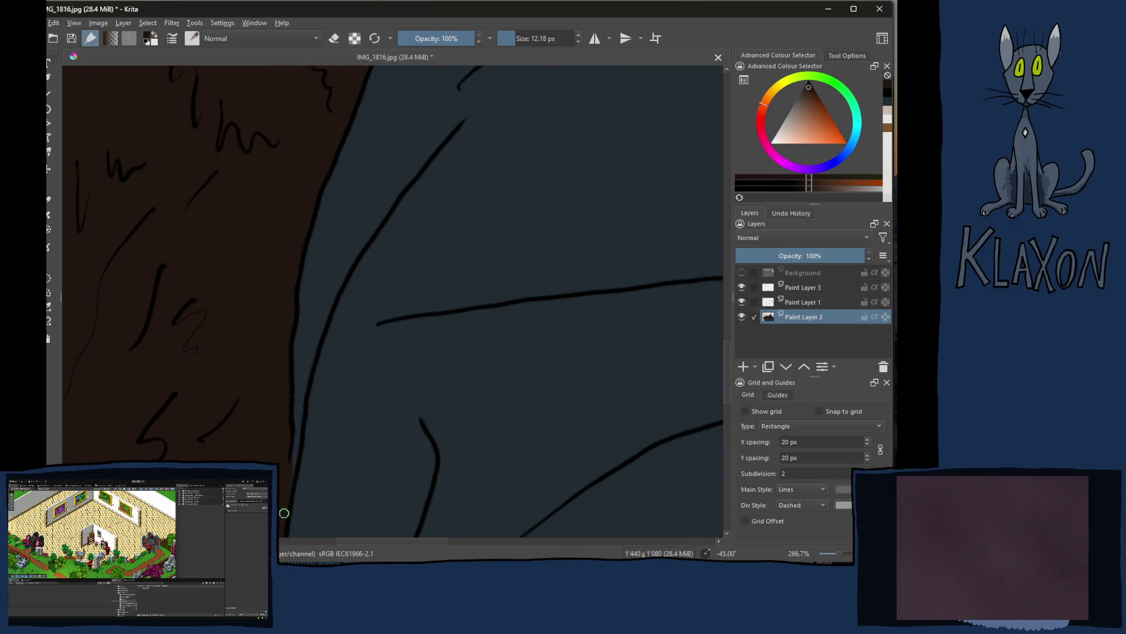
{"action": "left_click_drag", "start_coordinate": [282, 503], "coordinate": [357, 116]}
{"action": "mouse_move", "coordinate": [325, 153]}
{"action": "left_mouse_down"}
{"action": "mouse_move", "coordinate": [297, 334]}
{"action": "mouse_move", "coordinate": [402, 244]}
{"action": "left_mouse_up"}
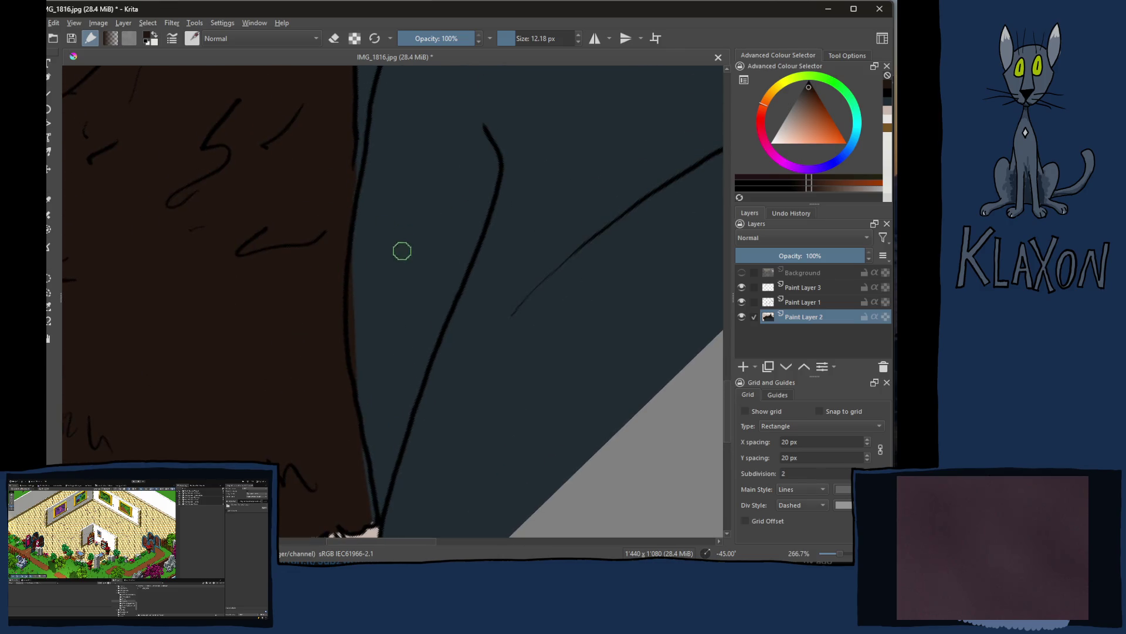
{"action": "left_click", "coordinate": [402, 245], "text": "ctrl"}
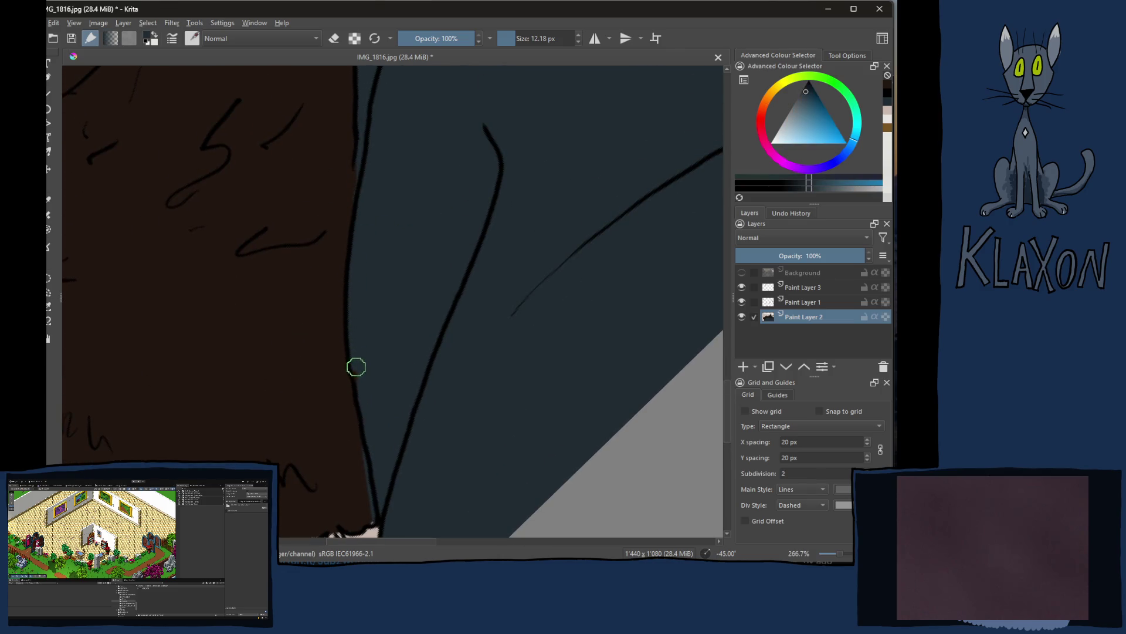
{"action": "left_click", "coordinate": [329, 407], "text": "ctrl"}
{"action": "left_click_drag", "start_coordinate": [344, 423], "coordinate": [372, 516]}
{"action": "left_click_drag", "start_coordinate": [355, 473], "coordinate": [376, 332]}
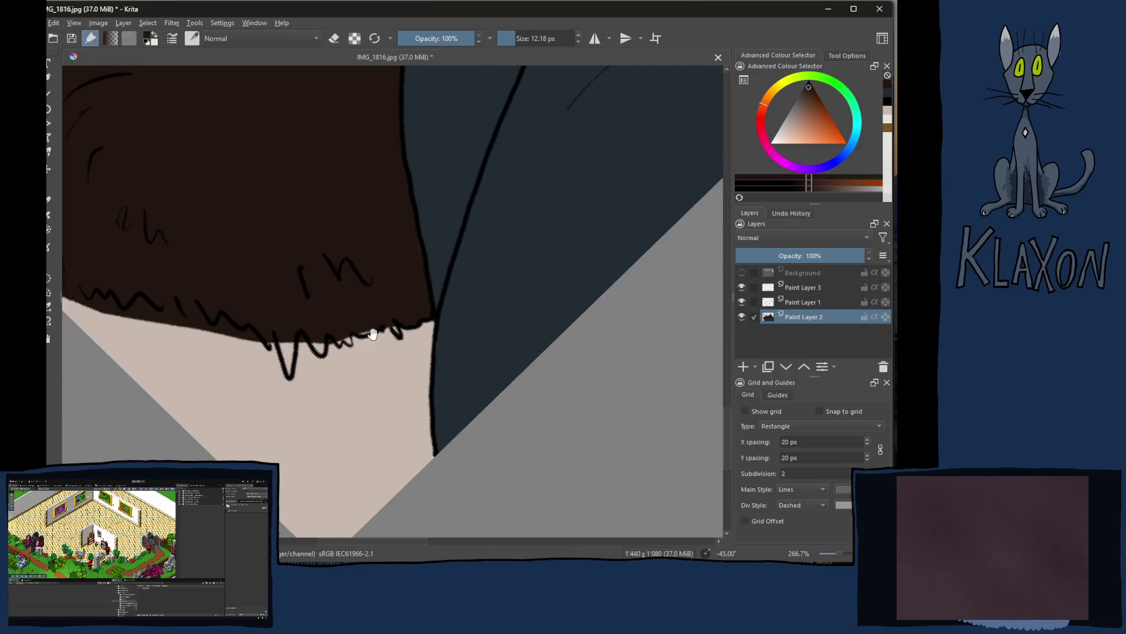
Step: Fill the jagged fur spike dark brown and cover stray strands and specks with skin tone
{"action": "mouse_move", "coordinate": [272, 342]}
{"action": "left_mouse_down"}
{"action": "mouse_move", "coordinate": [289, 366]}
{"action": "mouse_move", "coordinate": [385, 322]}
{"action": "mouse_move", "coordinate": [401, 333]}
{"action": "left_mouse_up"}
{"action": "left_click", "coordinate": [309, 413], "text": "ctrl"}
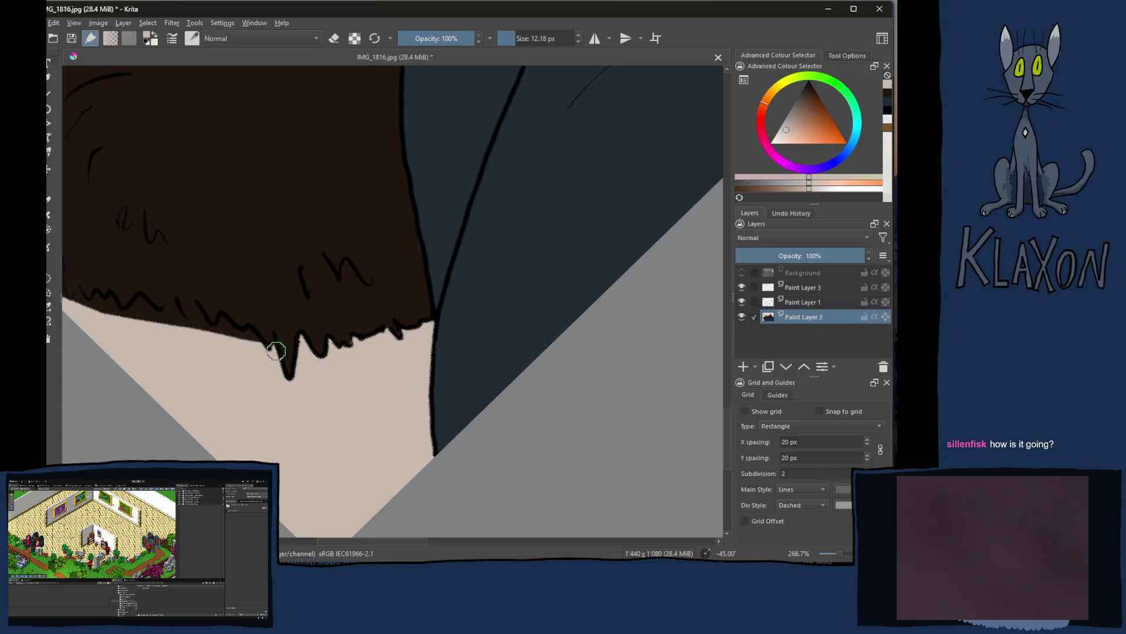
{"action": "mouse_move", "coordinate": [116, 312]}
{"action": "left_mouse_down"}
{"action": "mouse_move", "coordinate": [223, 367]}
{"action": "mouse_move", "coordinate": [225, 345]}
{"action": "left_mouse_up"}
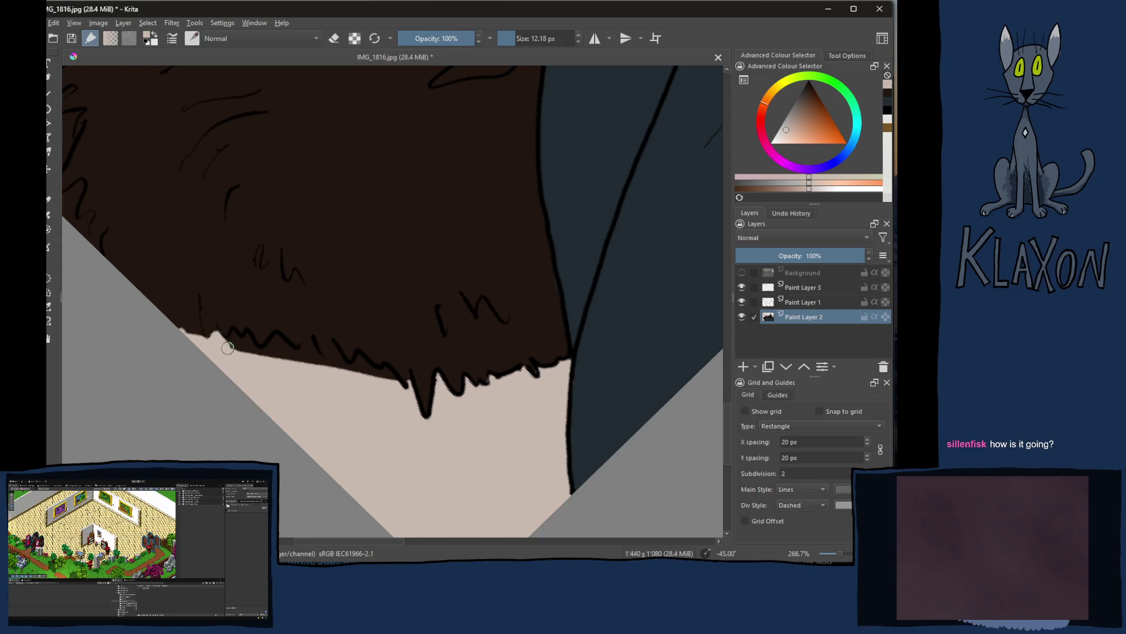
{"action": "left_click_drag", "start_coordinate": [244, 350], "coordinate": [252, 347]}
{"action": "mouse_move", "coordinate": [267, 351]}
{"action": "left_mouse_down"}
{"action": "mouse_move", "coordinate": [277, 339]}
{"action": "mouse_move", "coordinate": [375, 375]}
{"action": "left_mouse_up"}
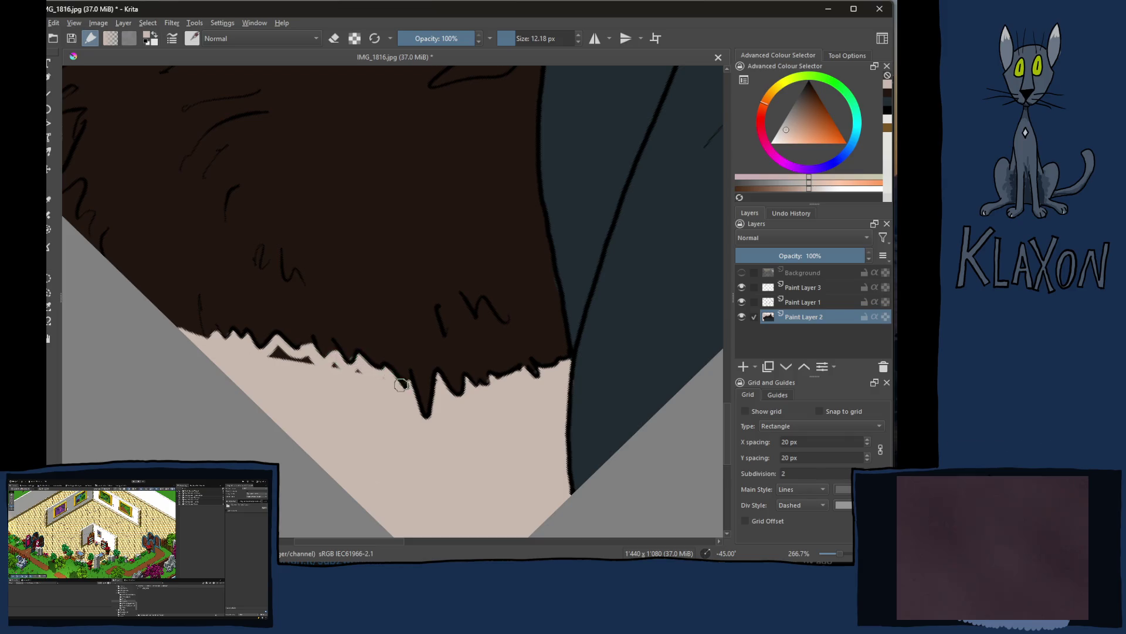
{"action": "left_click_drag", "start_coordinate": [279, 348], "coordinate": [368, 375]}
Step: Fill a gap in the fur edge with dark paint and touch up around it with skin tone
{"action": "left_click", "coordinate": [407, 327], "text": "ctrl"}
{"action": "left_click_drag", "start_coordinate": [405, 381], "coordinate": [402, 354]}
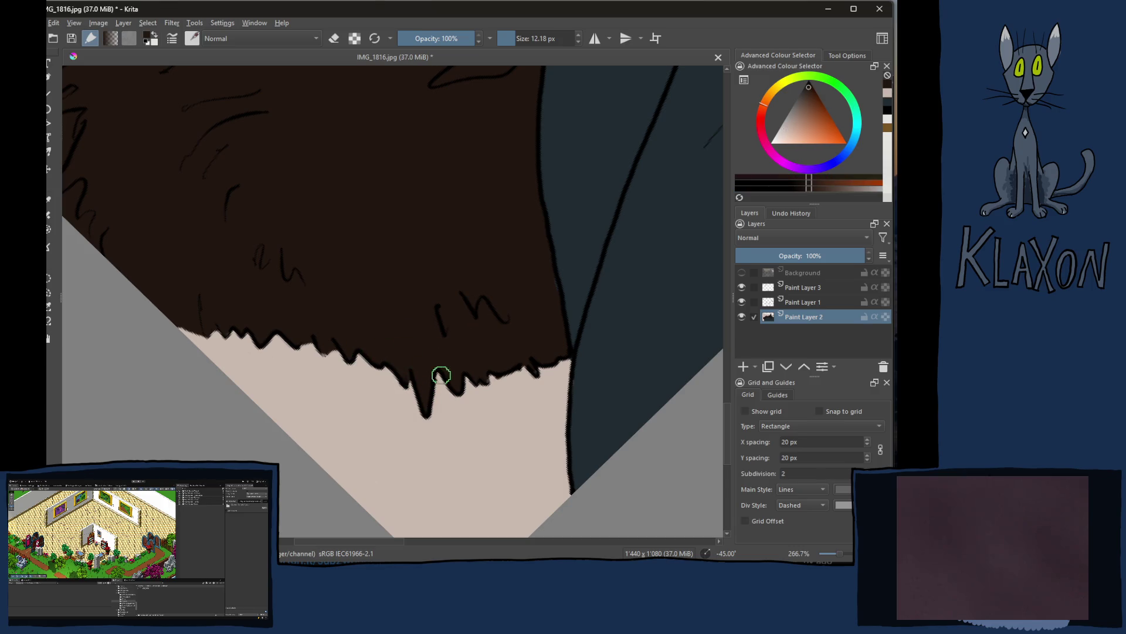
{"action": "left_click", "coordinate": [439, 391], "text": "ctrl"}
{"action": "left_click_drag", "start_coordinate": [439, 379], "coordinate": [442, 412]}
{"action": "mouse_move", "coordinate": [317, 403]}
{"action": "left_mouse_down"}
{"action": "mouse_move", "coordinate": [321, 411]}
{"action": "mouse_move", "coordinate": [334, 294]}
{"action": "mouse_move", "coordinate": [382, 276]}
{"action": "left_mouse_up"}
{"action": "left_click", "coordinate": [395, 289], "text": "ctrl"}
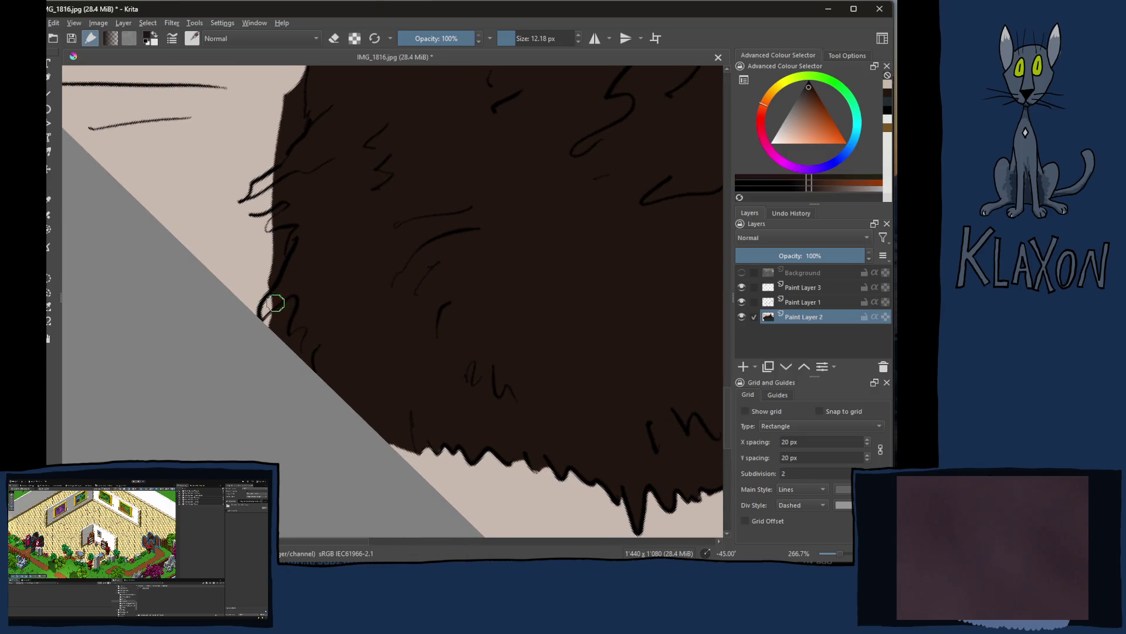
Step: Fill and smooth the jagged upper fur edge with short dark strokes
{"action": "left_click_drag", "start_coordinate": [262, 312], "coordinate": [259, 320]}
{"action": "mouse_move", "coordinate": [275, 215]}
{"action": "left_mouse_down"}
{"action": "mouse_move", "coordinate": [261, 196]}
{"action": "mouse_move", "coordinate": [267, 176]}
{"action": "mouse_move", "coordinate": [249, 196]}
{"action": "mouse_move", "coordinate": [308, 272]}
{"action": "left_mouse_up"}
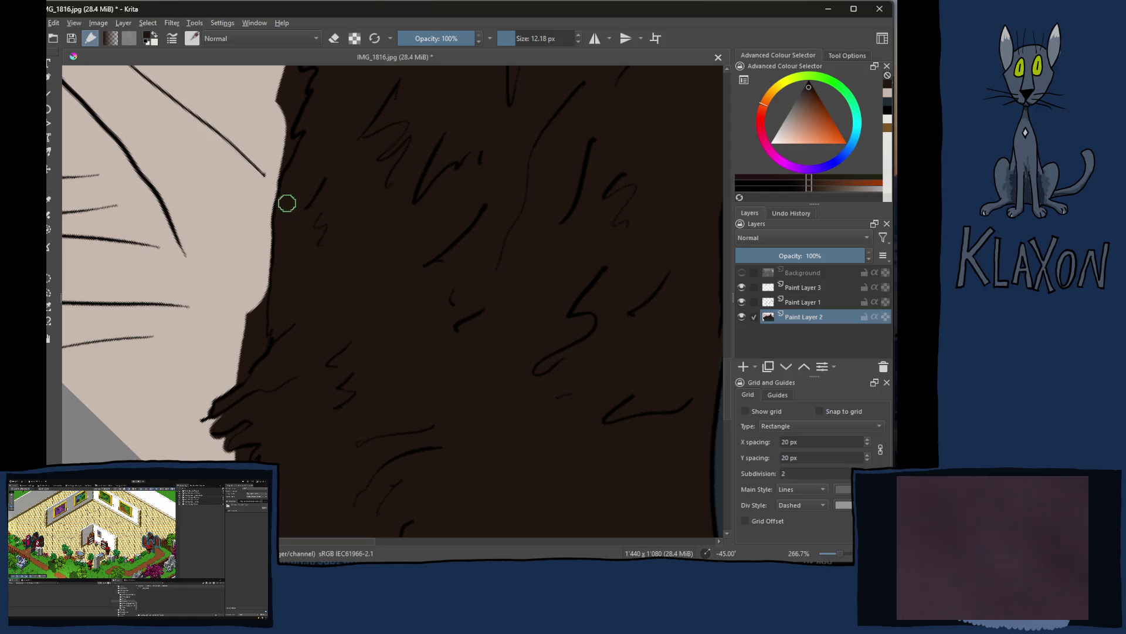
{"action": "left_click_drag", "start_coordinate": [284, 206], "coordinate": [284, 267]}
{"action": "left_click_drag", "start_coordinate": [312, 183], "coordinate": [290, 340]}
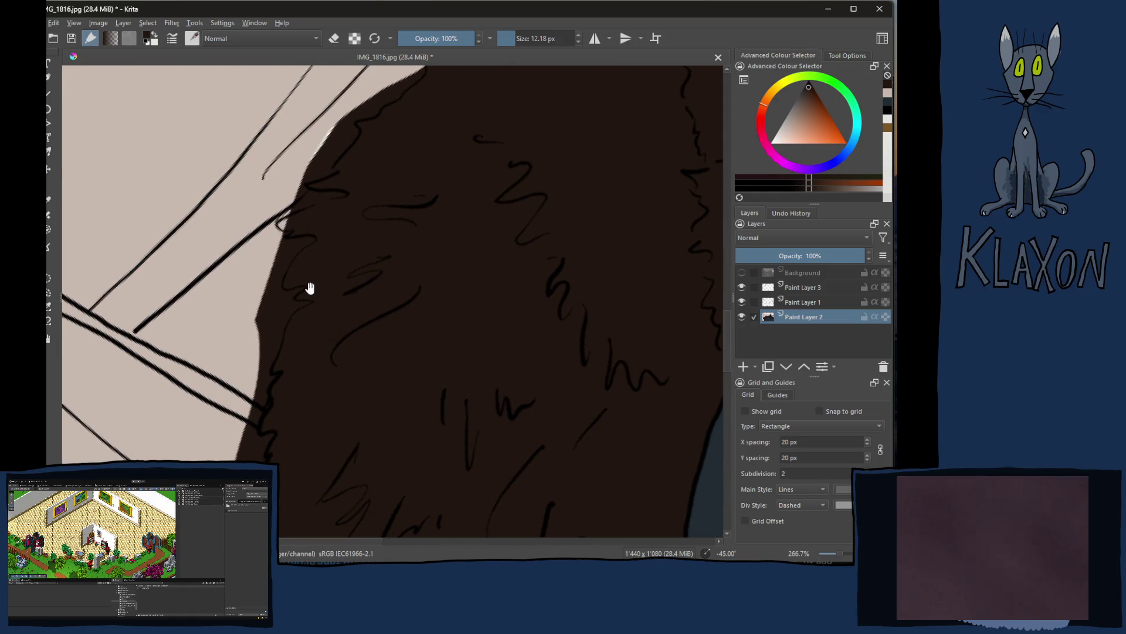
{"action": "left_click_drag", "start_coordinate": [353, 211], "coordinate": [320, 255]}
{"action": "mouse_move", "coordinate": [379, 159]}
{"action": "left_mouse_down"}
{"action": "mouse_move", "coordinate": [372, 146]}
{"action": "mouse_move", "coordinate": [352, 176]}
{"action": "mouse_move", "coordinate": [444, 103]}
{"action": "mouse_move", "coordinate": [528, 78]}
{"action": "mouse_move", "coordinate": [432, 158]}
{"action": "left_mouse_up"}
{"action": "mouse_move", "coordinate": [356, 186]}
{"action": "left_mouse_down"}
{"action": "mouse_move", "coordinate": [344, 188]}
{"action": "mouse_move", "coordinate": [415, 171]}
{"action": "mouse_move", "coordinate": [342, 188]}
{"action": "mouse_move", "coordinate": [423, 150]}
{"action": "mouse_move", "coordinate": [447, 83]}
{"action": "mouse_move", "coordinate": [439, 133]}
{"action": "mouse_move", "coordinate": [402, 171]}
{"action": "mouse_move", "coordinate": [389, 217]}
{"action": "mouse_move", "coordinate": [421, 171]}
{"action": "left_mouse_up"}
Step: Along the chin, carve a gap between the lips in skin tone and fill the fur edge dark
{"action": "mouse_move", "coordinate": [459, 133]}
{"action": "left_mouse_down"}
{"action": "mouse_move", "coordinate": [420, 214]}
{"action": "mouse_move", "coordinate": [453, 348]}
{"action": "mouse_move", "coordinate": [500, 198]}
{"action": "mouse_move", "coordinate": [508, 279]}
{"action": "mouse_move", "coordinate": [531, 154]}
{"action": "mouse_move", "coordinate": [447, 197]}
{"action": "left_mouse_up"}
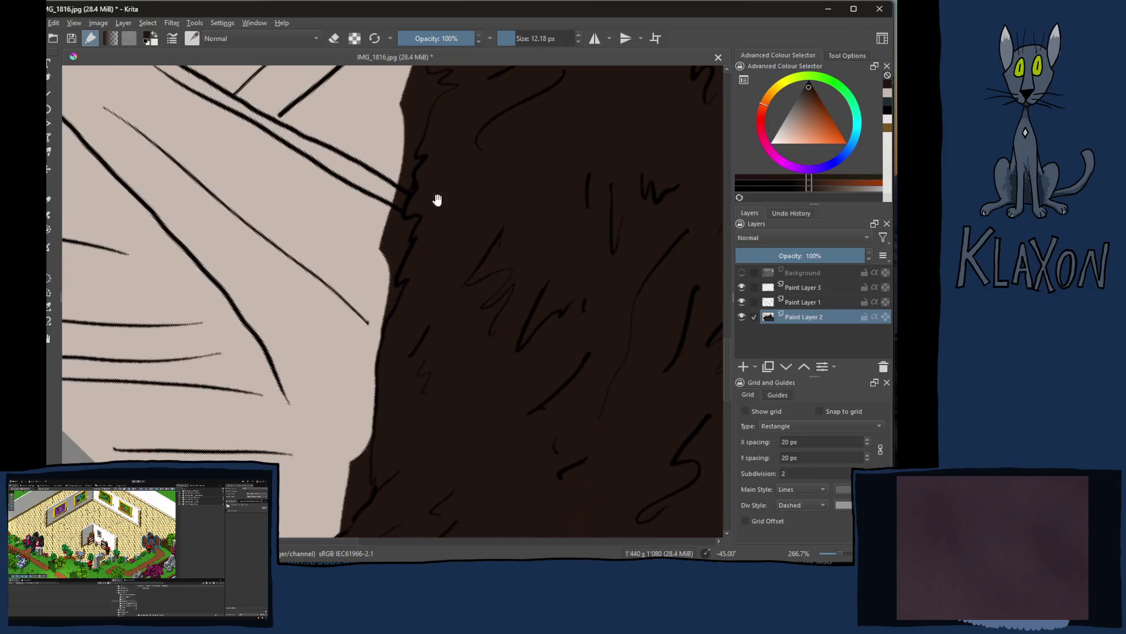
{"action": "mouse_move", "coordinate": [405, 398]}
{"action": "left_mouse_down"}
{"action": "mouse_move", "coordinate": [339, 369]}
{"action": "mouse_move", "coordinate": [393, 329]}
{"action": "mouse_move", "coordinate": [380, 281]}
{"action": "mouse_move", "coordinate": [402, 290]}
{"action": "mouse_move", "coordinate": [369, 251]}
{"action": "mouse_move", "coordinate": [400, 226]}
{"action": "mouse_move", "coordinate": [387, 265]}
{"action": "left_mouse_up"}
{"action": "key", "text": "x"}
{"action": "key", "text": "x"}
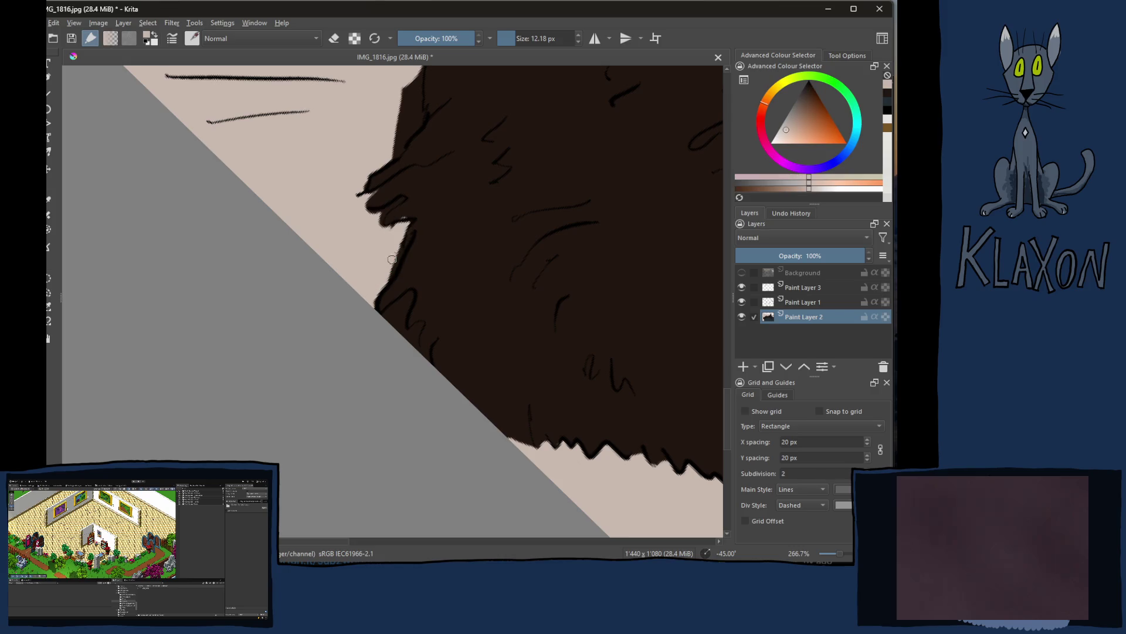
{"action": "left_click_drag", "start_coordinate": [403, 199], "coordinate": [381, 217]}
{"action": "left_click", "coordinate": [420, 198], "text": "ctrl"}
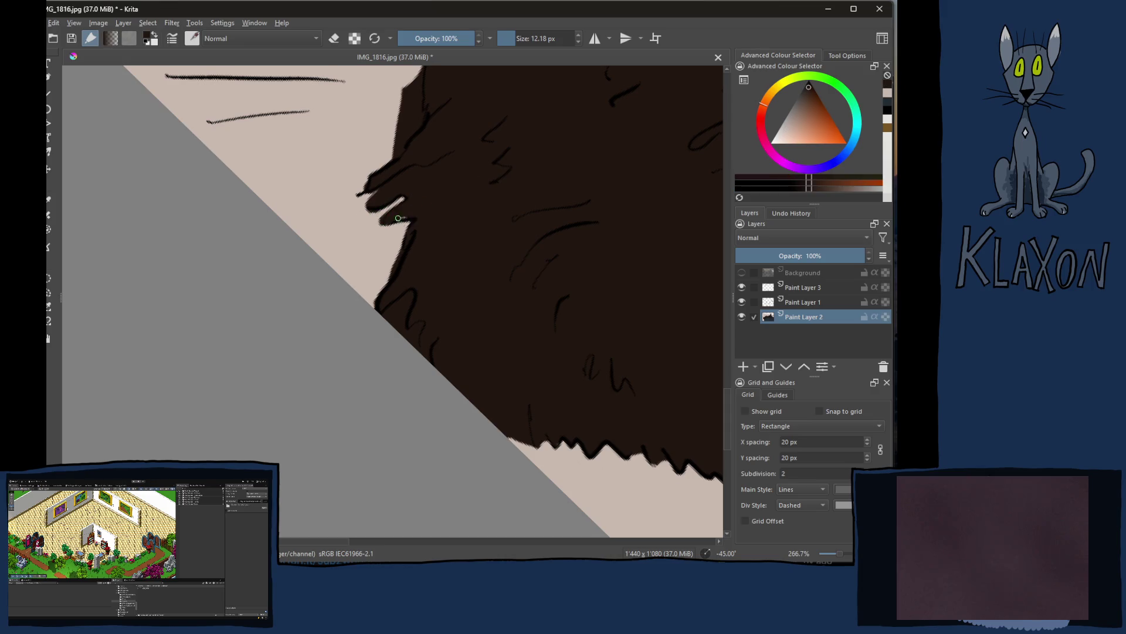
{"action": "left_click", "coordinate": [366, 273], "text": "ctrl"}
{"action": "left_click_drag", "start_coordinate": [403, 232], "coordinate": [381, 288]}
{"action": "left_click", "coordinate": [452, 240], "text": "ctrl"}
{"action": "left_click_drag", "start_coordinate": [392, 279], "coordinate": [382, 293]}
Step: Trim the fur edge back with beige and fill its light notch with dark brown
{"action": "left_click", "coordinate": [393, 246], "text": "ctrl"}
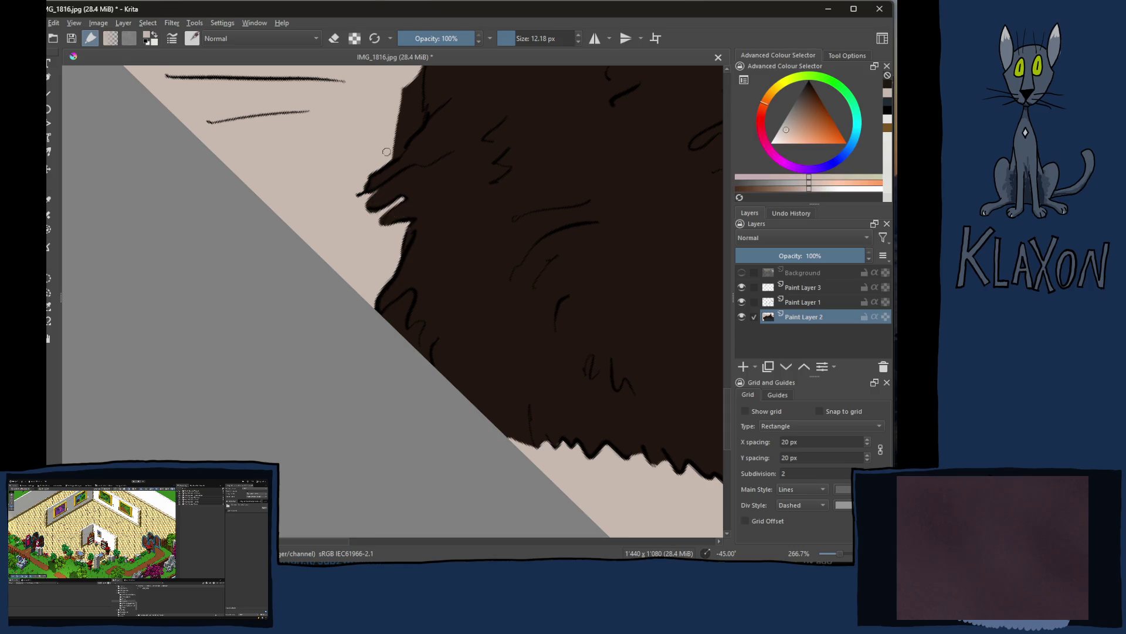
{"action": "mouse_move", "coordinate": [389, 153]}
{"action": "left_mouse_down"}
{"action": "mouse_move", "coordinate": [419, 100]}
{"action": "mouse_move", "coordinate": [376, 165]}
{"action": "left_mouse_up"}
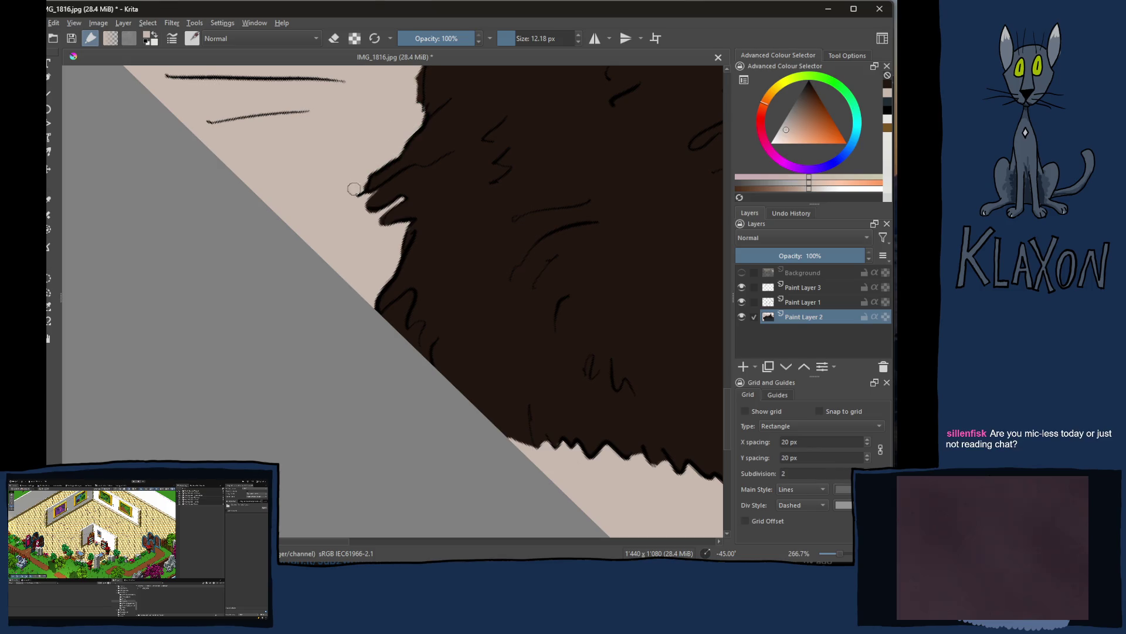
{"action": "mouse_move", "coordinate": [417, 115]}
{"action": "left_mouse_down"}
{"action": "mouse_move", "coordinate": [395, 108]}
{"action": "mouse_move", "coordinate": [343, 204]}
{"action": "left_mouse_up"}
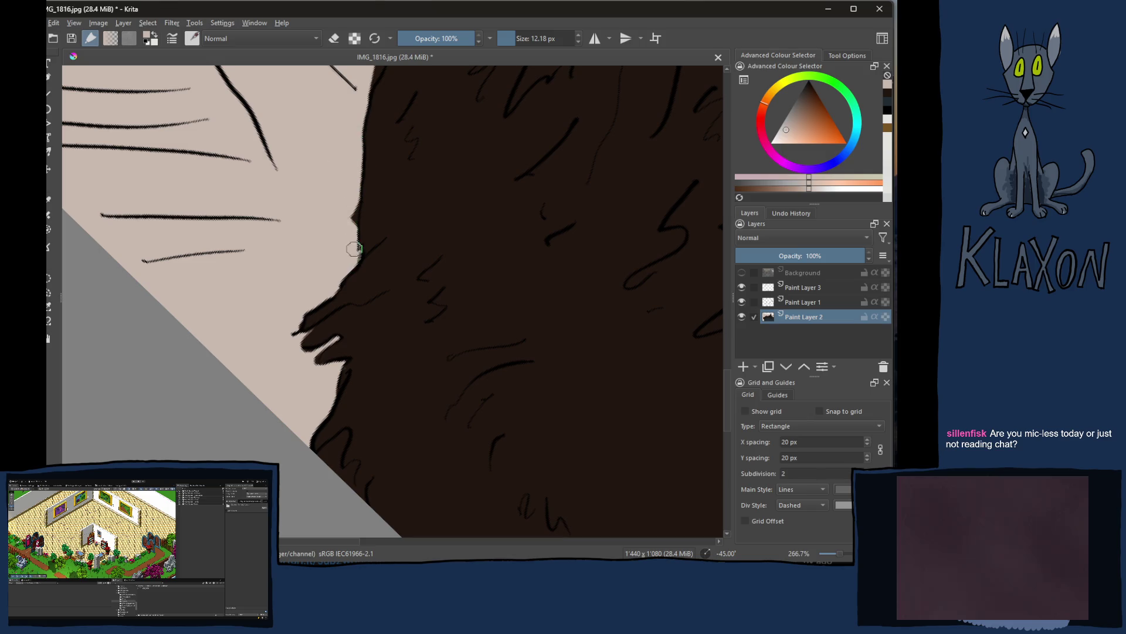
{"action": "left_click_drag", "start_coordinate": [349, 220], "coordinate": [349, 235]}
{"action": "left_click", "coordinate": [415, 208], "text": "ctrl"}
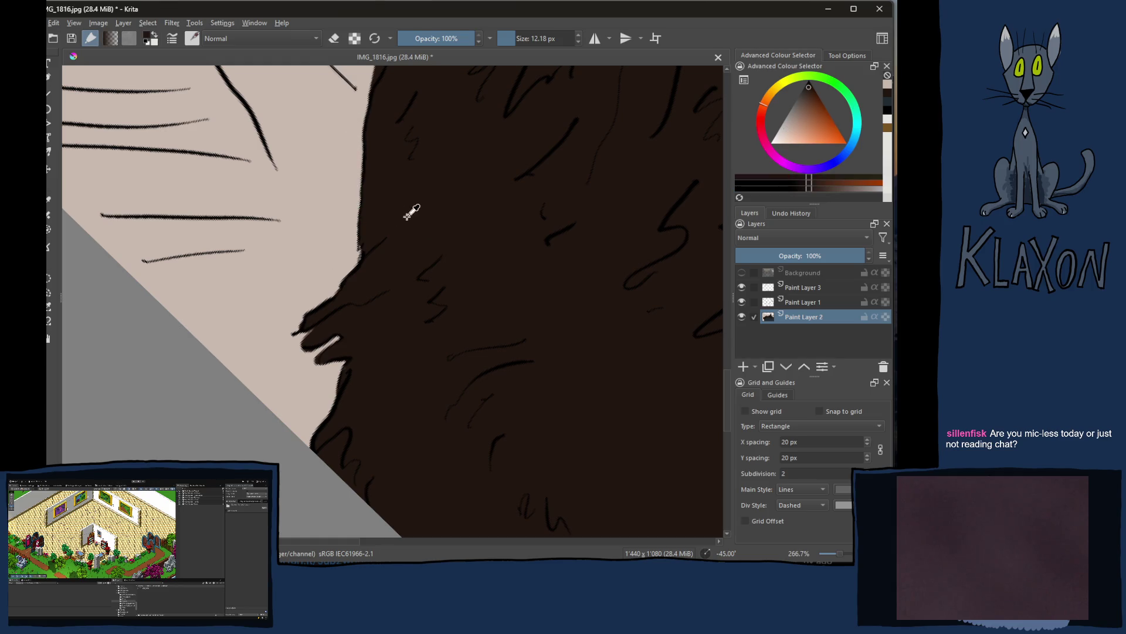
{"action": "mouse_move", "coordinate": [361, 241]}
{"action": "left_mouse_down"}
{"action": "mouse_move", "coordinate": [347, 244]}
{"action": "mouse_move", "coordinate": [311, 304]}
{"action": "left_mouse_up"}
{"action": "left_click", "coordinate": [346, 237], "text": "ctrl"}
{"action": "left_click_drag", "start_coordinate": [311, 216], "coordinate": [340, 253]}
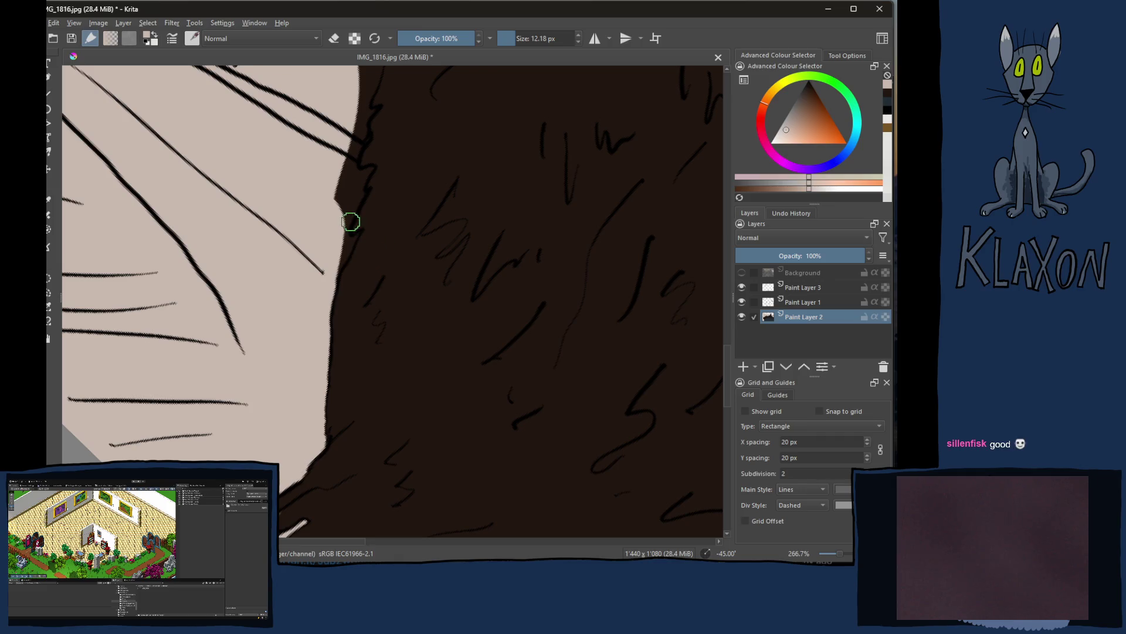
{"action": "left_click_drag", "start_coordinate": [349, 244], "coordinate": [345, 202]}
{"action": "mouse_move", "coordinate": [338, 151]}
{"action": "left_mouse_down"}
{"action": "mouse_move", "coordinate": [354, 138]}
{"action": "mouse_move", "coordinate": [339, 184]}
{"action": "mouse_move", "coordinate": [363, 171]}
{"action": "mouse_move", "coordinate": [345, 211]}
{"action": "mouse_move", "coordinate": [352, 197]}
{"action": "mouse_move", "coordinate": [340, 267]}
{"action": "mouse_move", "coordinate": [343, 188]}
{"action": "mouse_move", "coordinate": [331, 232]}
{"action": "mouse_move", "coordinate": [363, 135]}
{"action": "mouse_move", "coordinate": [349, 129]}
{"action": "mouse_move", "coordinate": [334, 155]}
{"action": "mouse_move", "coordinate": [331, 217]}
{"action": "left_mouse_up"}
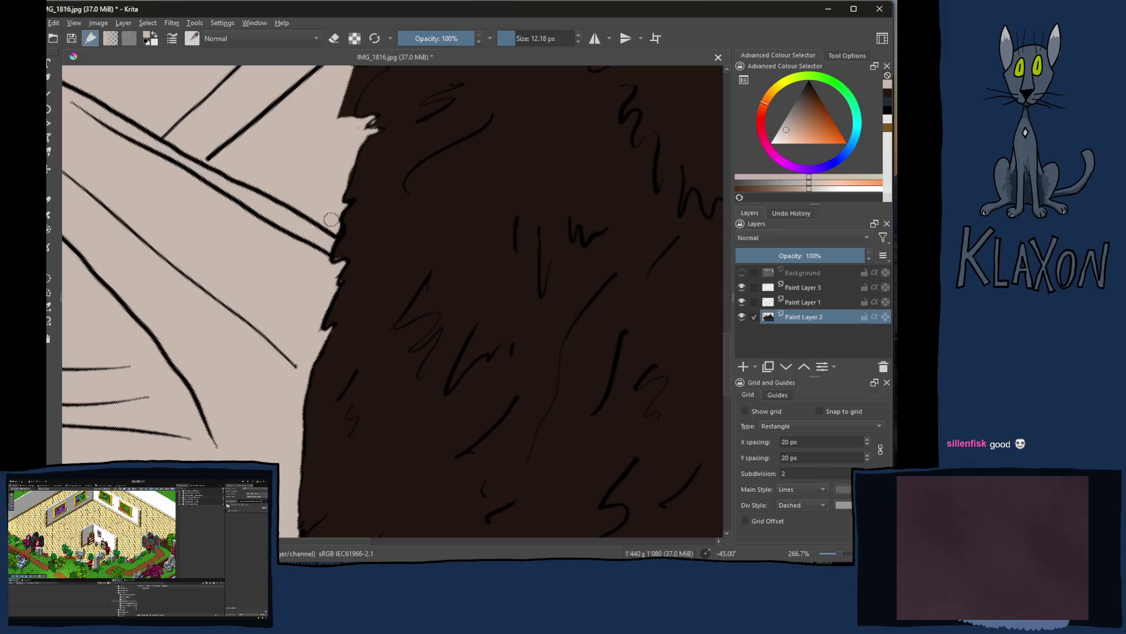
Step: Cover the light specks at the fur notch and fill the small beige notch dark brown
{"action": "mouse_move", "coordinate": [360, 139]}
{"action": "left_mouse_down"}
{"action": "mouse_move", "coordinate": [371, 132]}
{"action": "mouse_move", "coordinate": [347, 171]}
{"action": "left_mouse_up"}
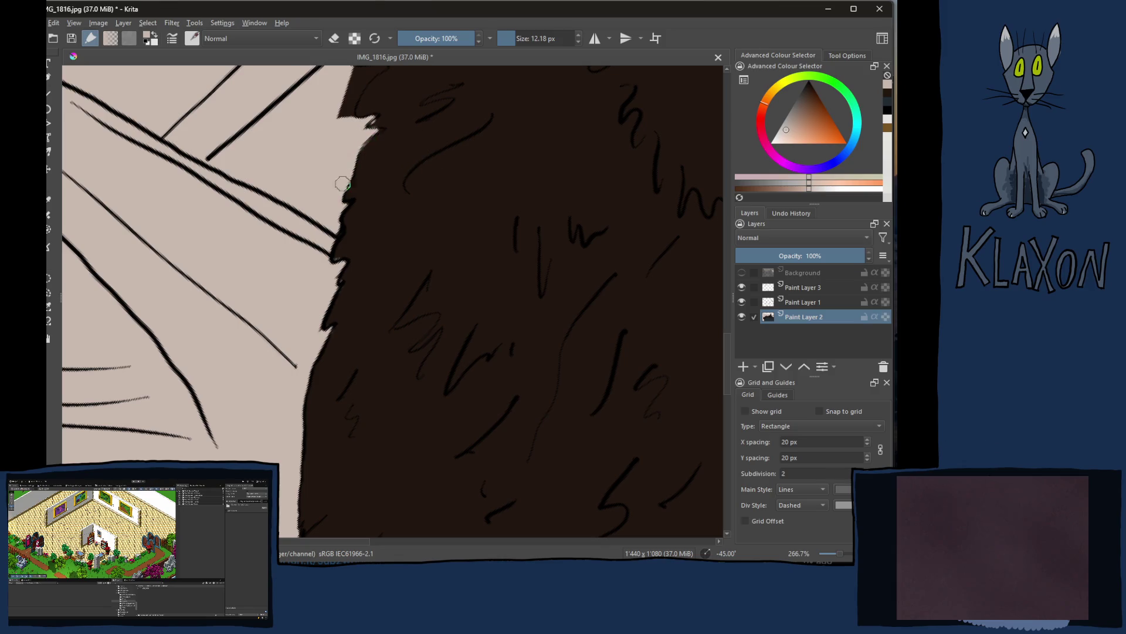
{"action": "left_click", "coordinate": [385, 152], "text": "ctrl"}
{"action": "left_click", "coordinate": [386, 152], "text": "ctrl"}
{"action": "left_click_drag", "start_coordinate": [375, 125], "coordinate": [382, 122]}
{"action": "left_click_drag", "start_coordinate": [279, 188], "coordinate": [297, 266]}
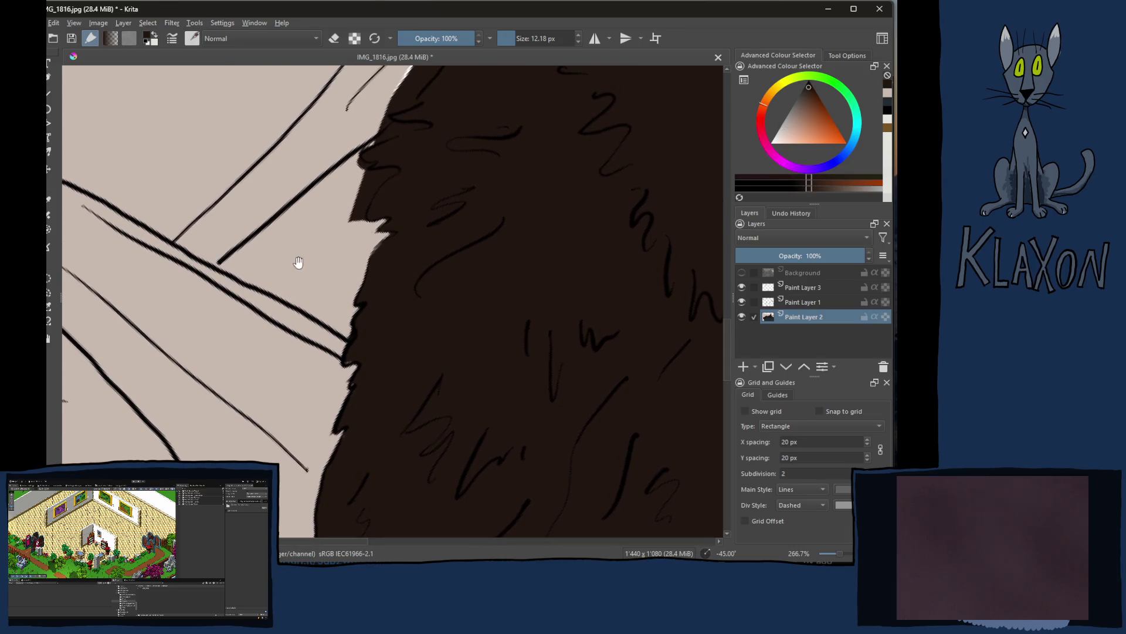
Step: Smooth the dark edge with beige strokes, removing slivers and reshaping the edge tip
{"action": "left_click", "coordinate": [355, 252], "text": "ctrl"}
{"action": "left_click_drag", "start_coordinate": [377, 176], "coordinate": [352, 225]}
{"action": "mouse_move", "coordinate": [369, 184]}
{"action": "left_mouse_down"}
{"action": "mouse_move", "coordinate": [361, 226]}
{"action": "mouse_move", "coordinate": [382, 211]}
{"action": "mouse_move", "coordinate": [371, 217]}
{"action": "left_mouse_up"}
{"action": "left_click", "coordinate": [381, 203], "text": "ctrl"}
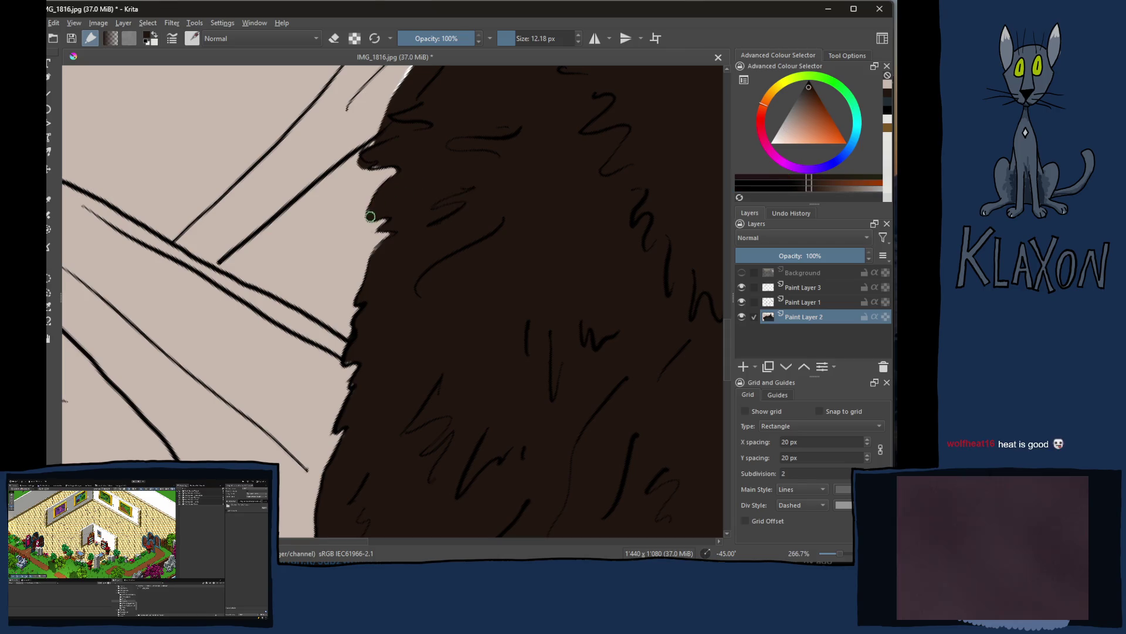
{"action": "left_click", "coordinate": [353, 178], "text": "ctrl"}
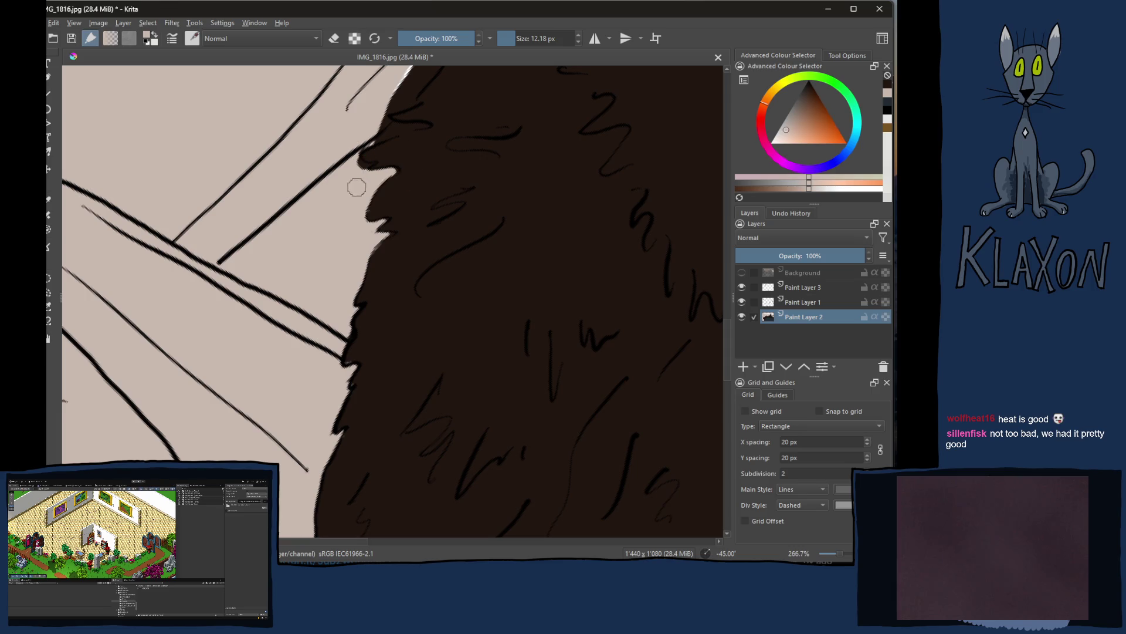
{"action": "mouse_move", "coordinate": [369, 164]}
{"action": "left_mouse_down"}
{"action": "mouse_move", "coordinate": [359, 172]}
{"action": "mouse_move", "coordinate": [385, 130]}
{"action": "mouse_move", "coordinate": [372, 143]}
{"action": "mouse_move", "coordinate": [399, 127]}
{"action": "left_mouse_up"}
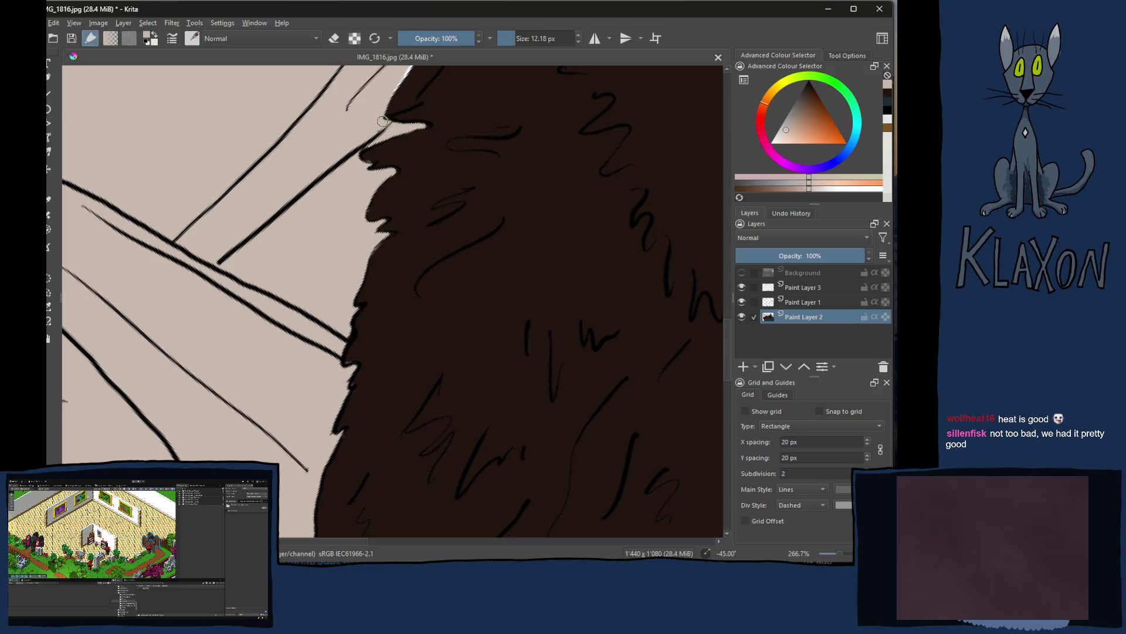
{"action": "left_click_drag", "start_coordinate": [386, 115], "coordinate": [417, 100]}
{"action": "left_click", "coordinate": [398, 109], "text": "ctrl"}
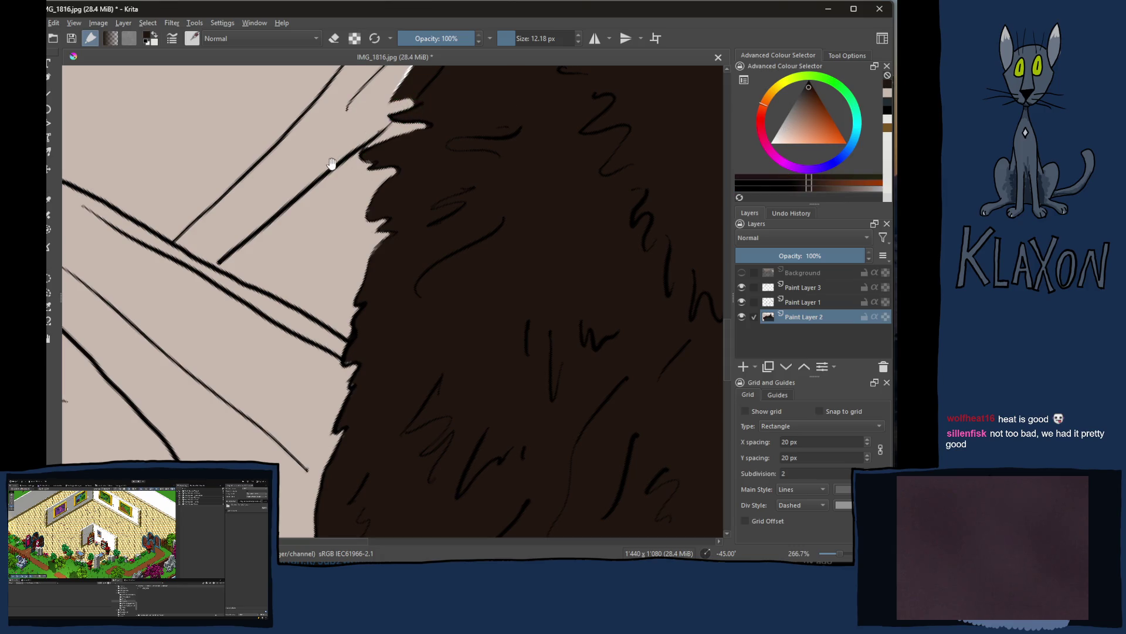
Step: Push the dark fur edge back with beige further up, toward the cat's eye area
{"action": "left_click_drag", "start_coordinate": [323, 169], "coordinate": [296, 220]}
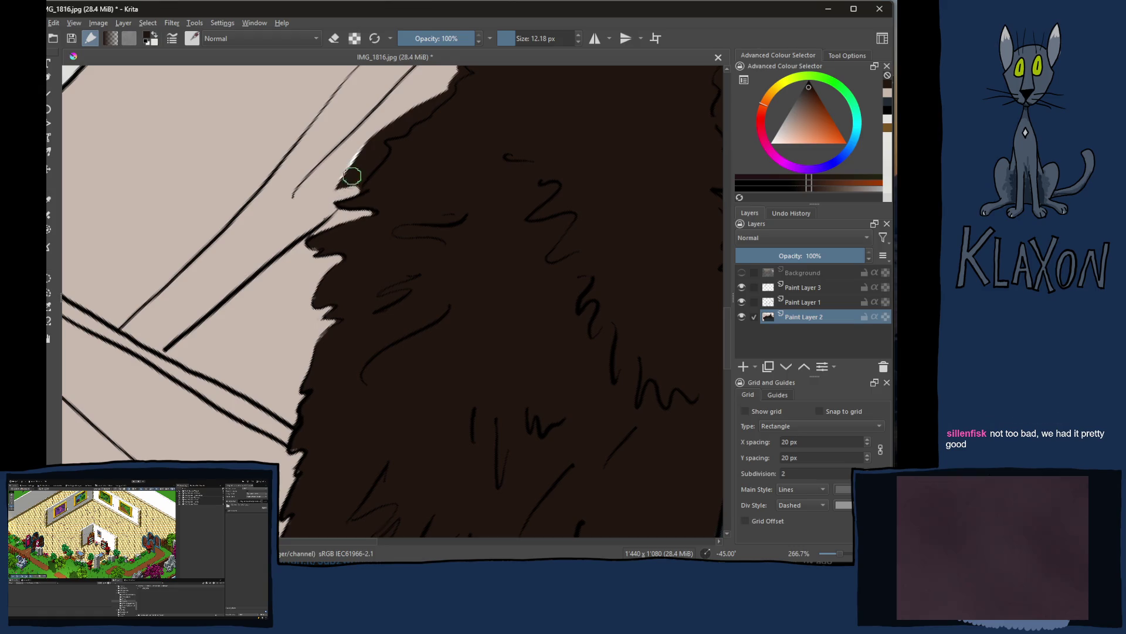
{"action": "left_click", "coordinate": [356, 213], "text": "ctrl"}
{"action": "mouse_move", "coordinate": [373, 140]}
{"action": "left_mouse_down"}
{"action": "mouse_move", "coordinate": [361, 179]}
{"action": "mouse_move", "coordinate": [379, 133]}
{"action": "mouse_move", "coordinate": [431, 100]}
{"action": "mouse_move", "coordinate": [428, 109]}
{"action": "left_mouse_up"}
{"action": "mouse_move", "coordinate": [454, 70]}
{"action": "left_mouse_down"}
{"action": "mouse_move", "coordinate": [414, 129]}
{"action": "mouse_move", "coordinate": [425, 130]}
{"action": "mouse_move", "coordinate": [410, 125]}
{"action": "mouse_move", "coordinate": [418, 132]}
{"action": "mouse_move", "coordinate": [431, 113]}
{"action": "mouse_move", "coordinate": [316, 224]}
{"action": "left_mouse_up"}
{"action": "left_click_drag", "start_coordinate": [420, 172], "coordinate": [441, 159]}
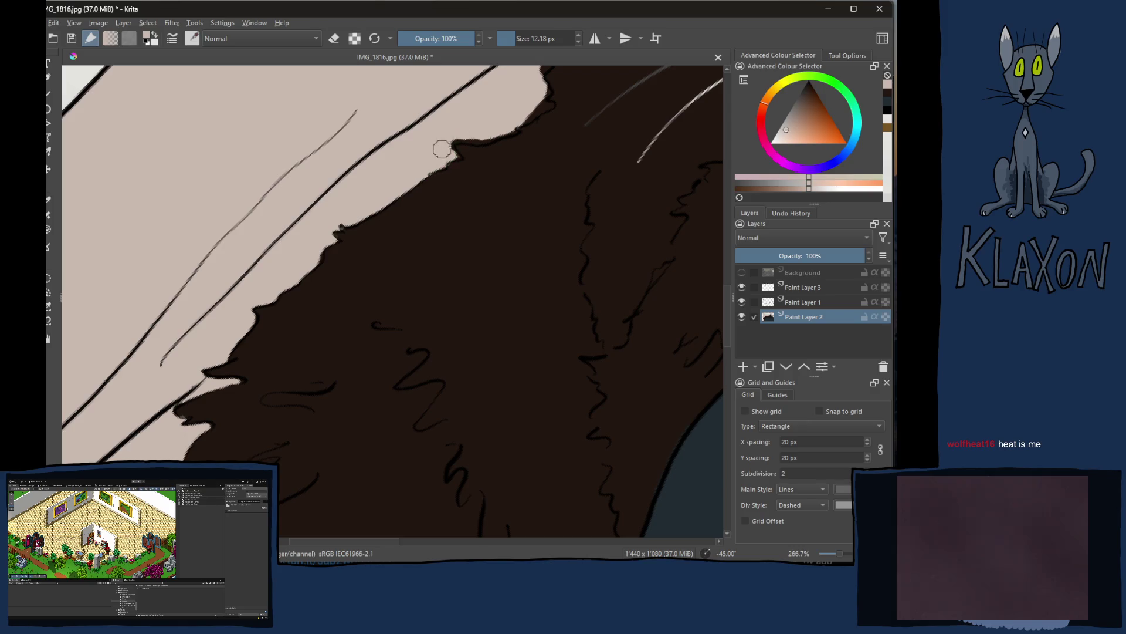
{"action": "left_click_drag", "start_coordinate": [483, 137], "coordinate": [539, 107]}
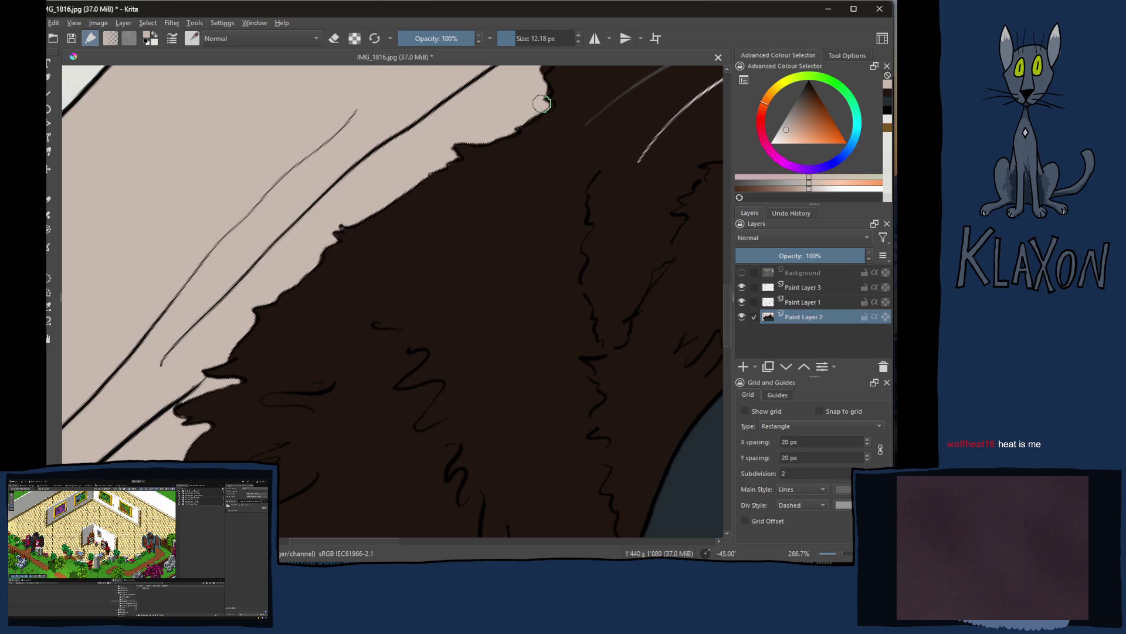
{"action": "mouse_move", "coordinate": [455, 130]}
{"action": "left_mouse_down"}
{"action": "mouse_move", "coordinate": [432, 163]}
{"action": "mouse_move", "coordinate": [442, 181]}
{"action": "left_mouse_up"}
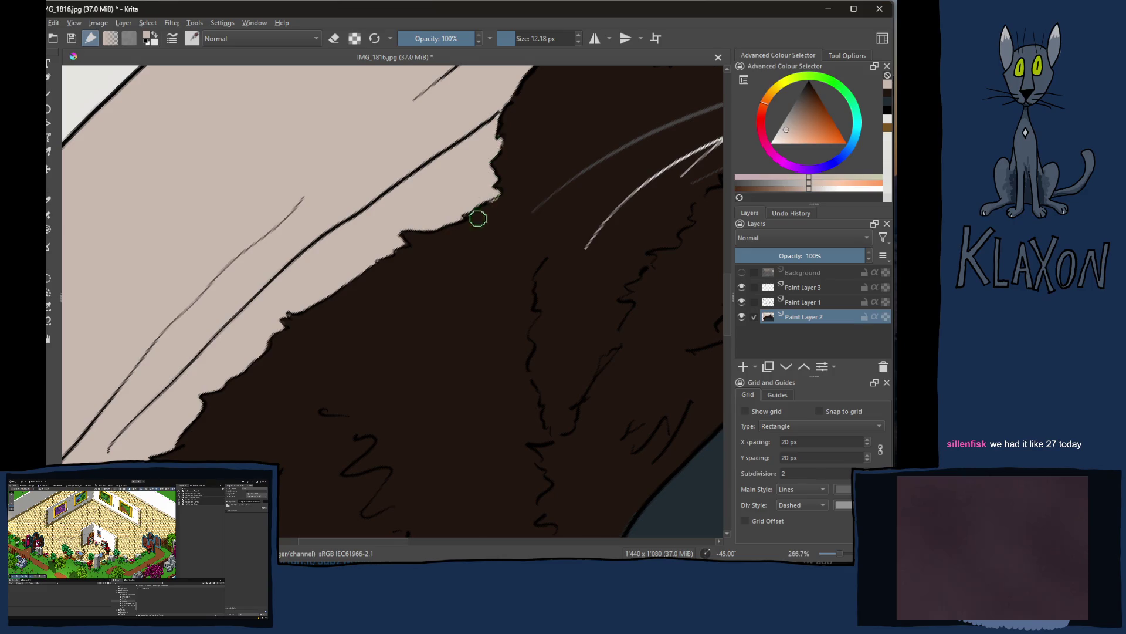
{"action": "left_click_drag", "start_coordinate": [479, 211], "coordinate": [392, 288]}
{"action": "left_click", "coordinate": [393, 311], "text": "ctrl"}
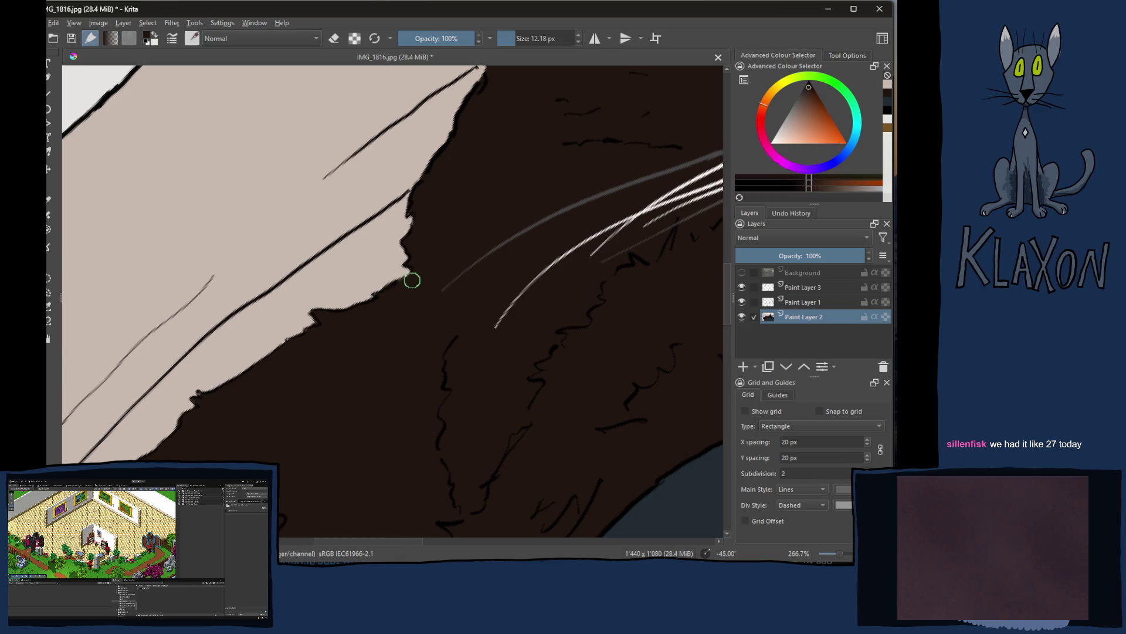
{"action": "mouse_move", "coordinate": [420, 264]}
{"action": "left_mouse_down"}
{"action": "mouse_move", "coordinate": [346, 355]}
{"action": "mouse_move", "coordinate": [352, 382]}
{"action": "left_mouse_up"}
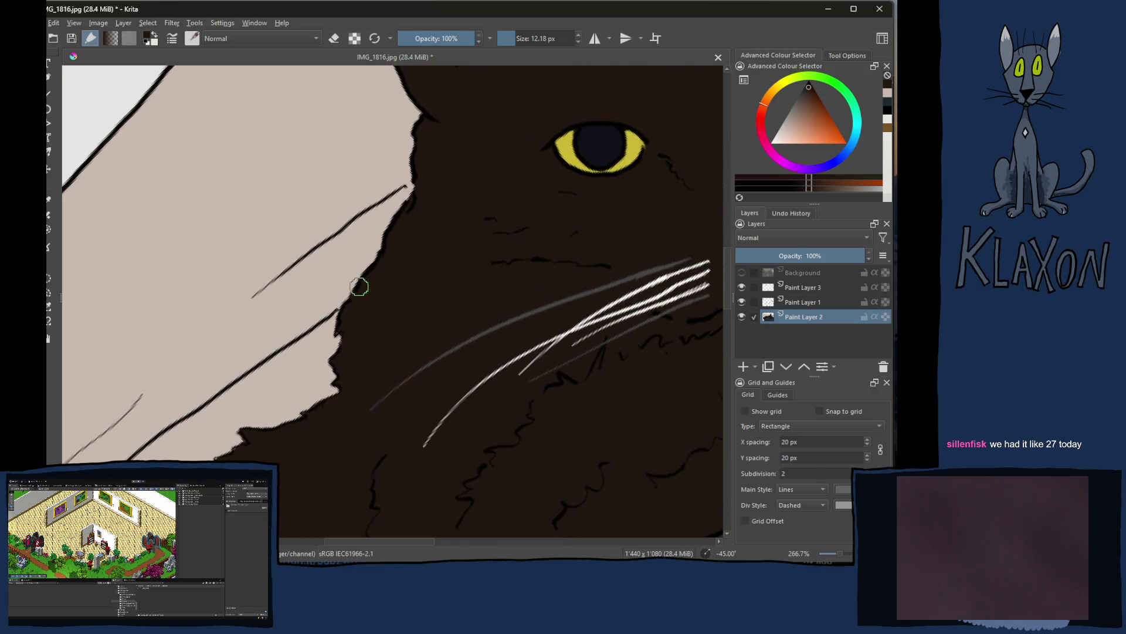
{"action": "left_click", "coordinate": [366, 242], "text": "ctrl"}
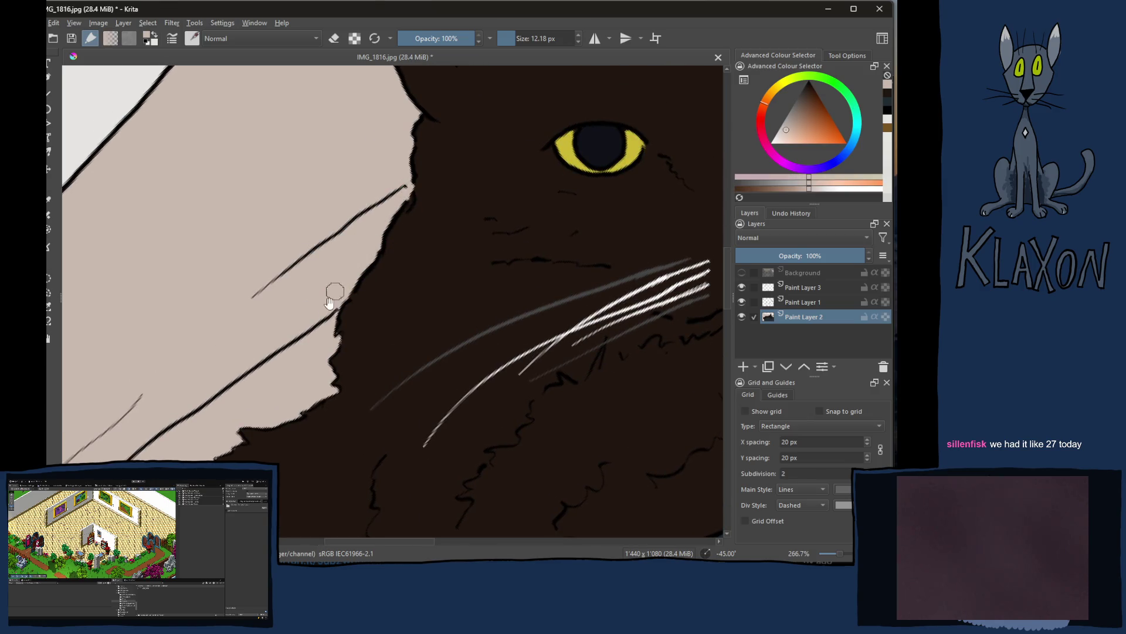
{"action": "left_click_drag", "start_coordinate": [296, 376], "coordinate": [348, 274]}
Step: Reset the canvas rotation to 0°, zoom out to about 80%, and centre on the fur's left edge
{"action": "key", "text": "2"}
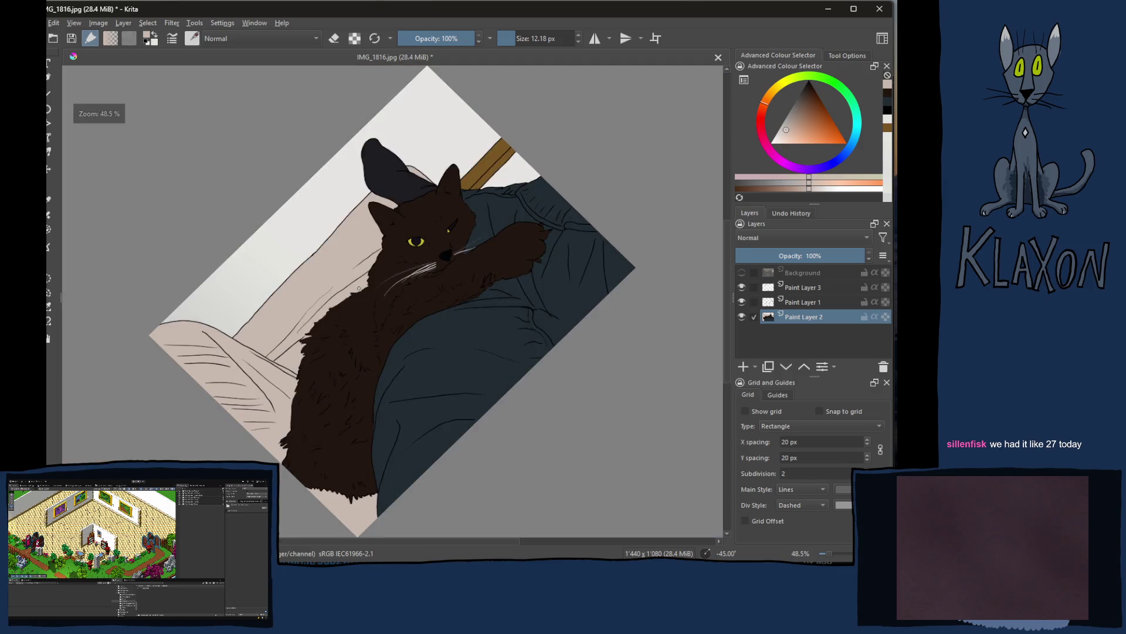
{"action": "key", "text": "1"}
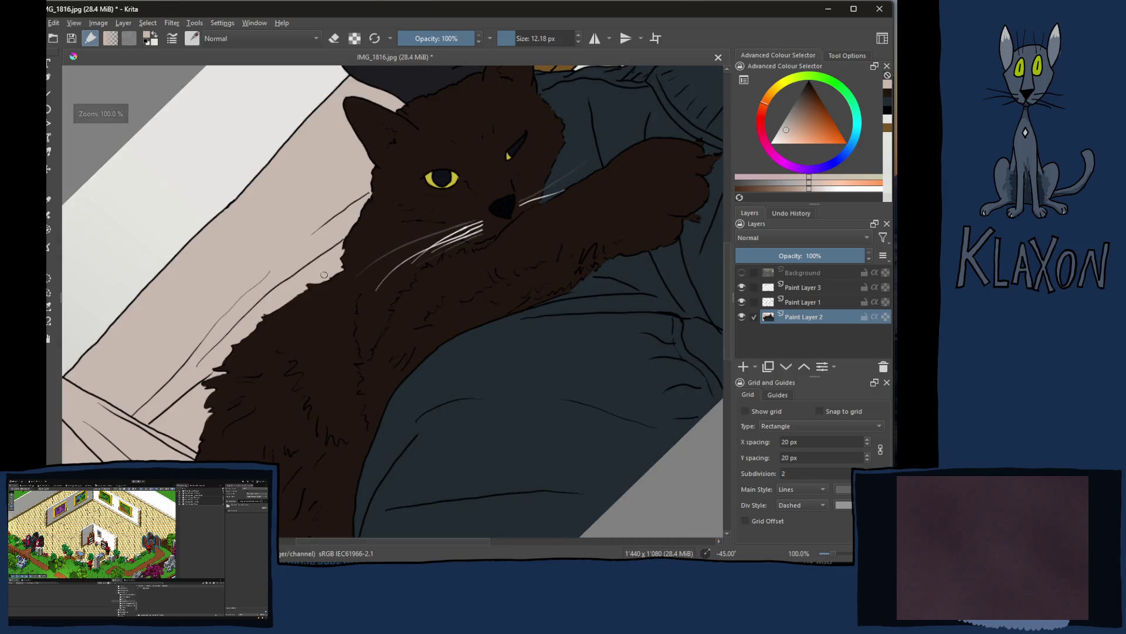
{"action": "key", "text": "5"}
{"action": "key", "text": "minus"}
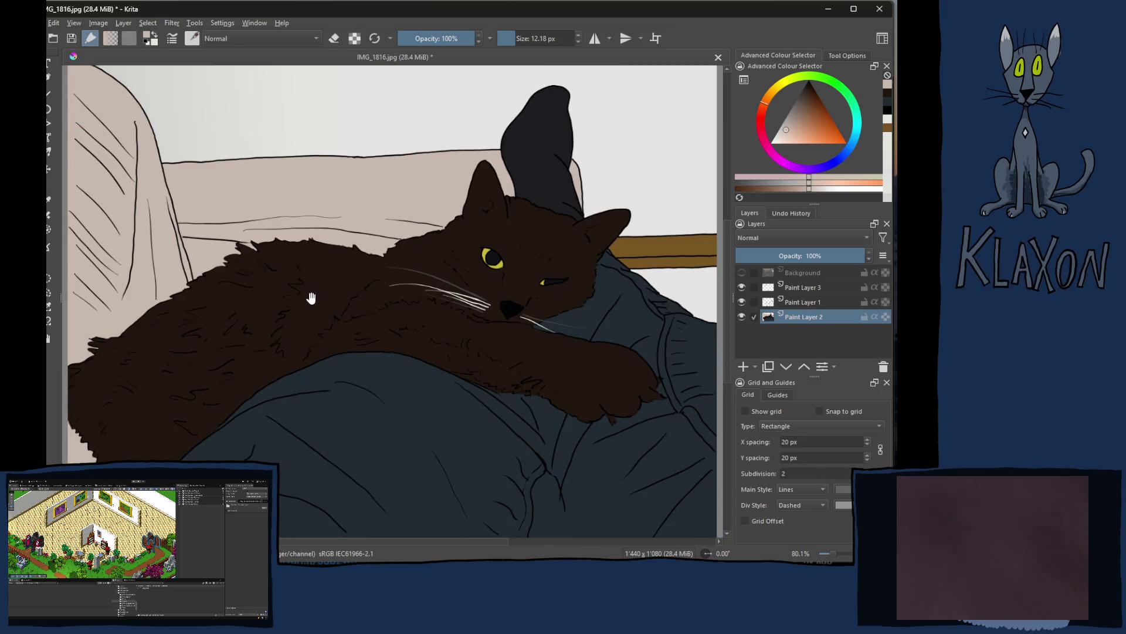
{"action": "left_click_drag", "start_coordinate": [293, 331], "coordinate": [323, 301]}
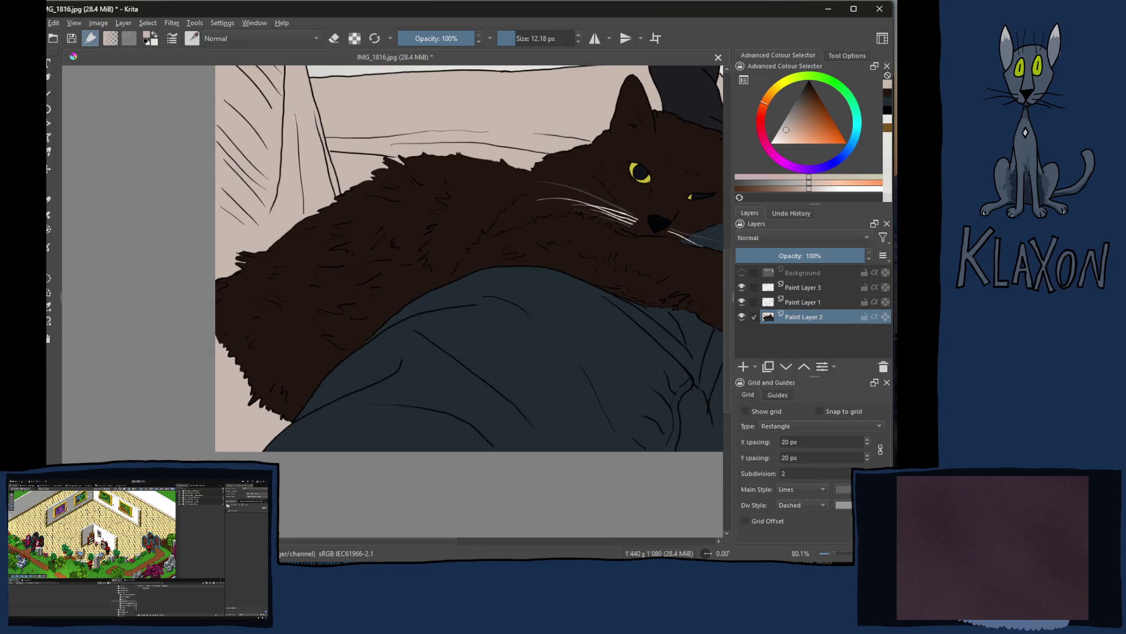
{"action": "key", "text": "plus"}
{"action": "key", "text": "plus"}
{"action": "key", "text": "plus"}
{"action": "left_click_drag", "start_coordinate": [258, 332], "coordinate": [382, 266]}
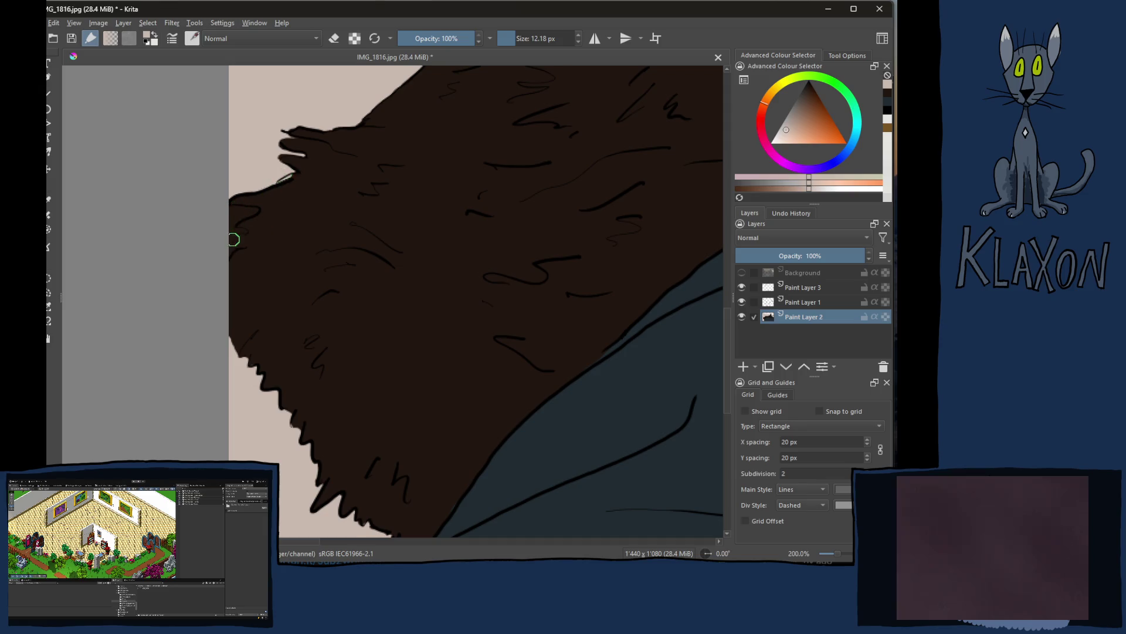
Step: Widen the beige patch at the fur's left edge, then fill its two pale notches with the fur's dark brown
{"action": "left_click_drag", "start_coordinate": [250, 209], "coordinate": [232, 221]}
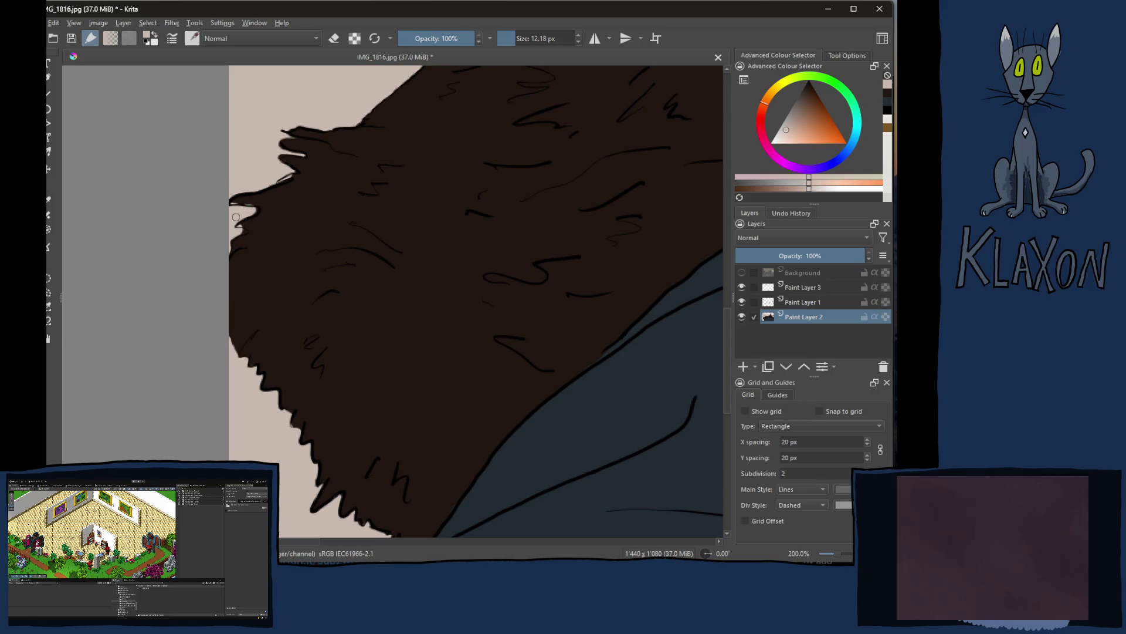
{"action": "left_click", "coordinate": [315, 266], "text": "ctrl"}
{"action": "left_click_drag", "start_coordinate": [240, 225], "coordinate": [263, 204]}
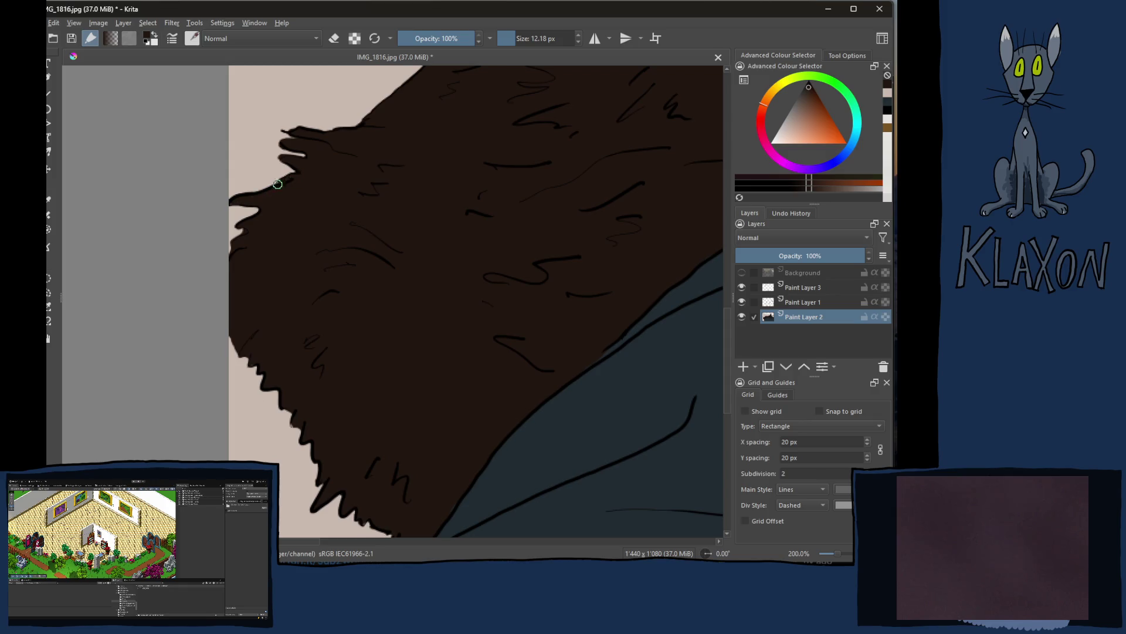
{"action": "mouse_move", "coordinate": [305, 150]}
{"action": "left_mouse_down"}
{"action": "mouse_move", "coordinate": [289, 156]}
{"action": "mouse_move", "coordinate": [304, 160]}
{"action": "left_mouse_up"}
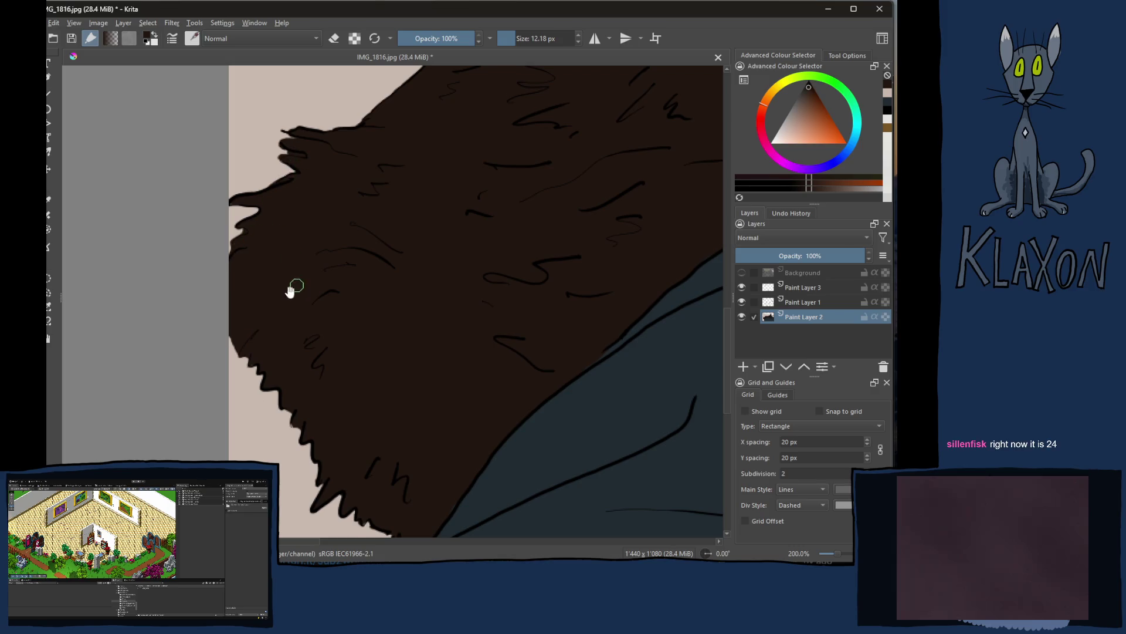
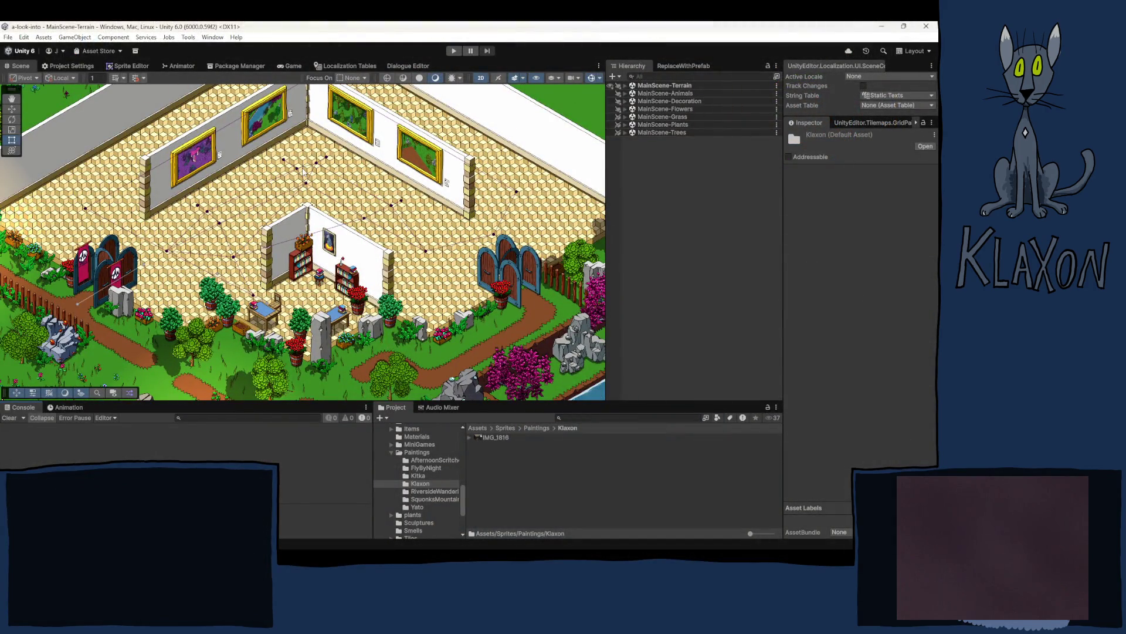
Step: Zoom the Unity Scene view out and back in on the isometric gallery
{"action": "scroll", "coordinate": [282, 194], "scroll_direction": "down", "scroll_amount": 4}
{"action": "scroll", "coordinate": [240, 252], "scroll_direction": "up", "scroll_amount": 1}
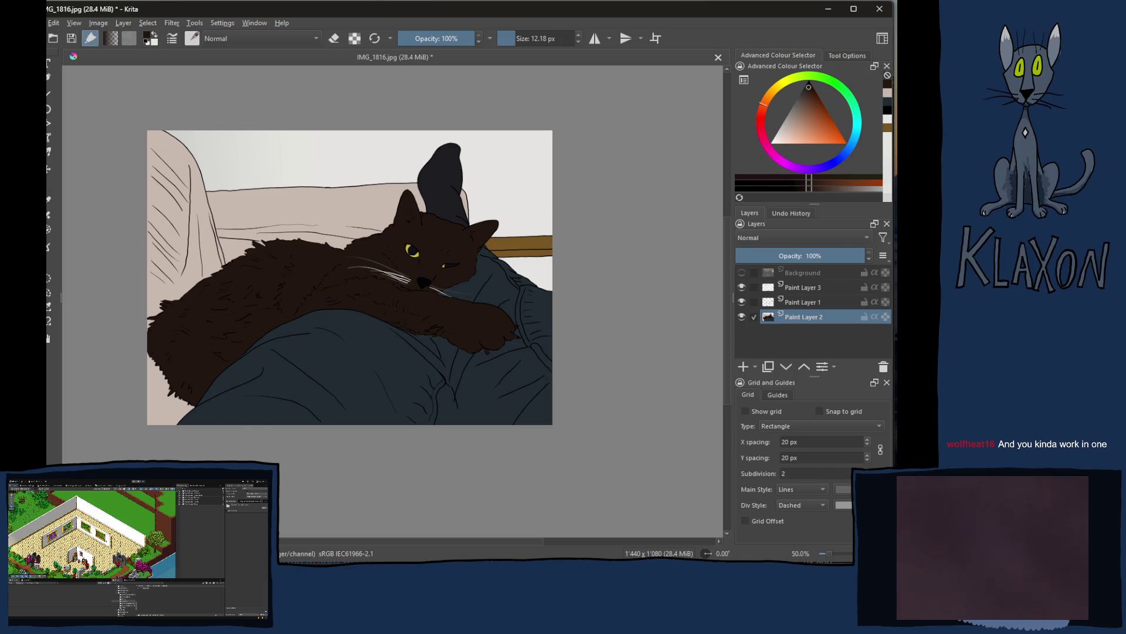
Step: Search 'temperature lac de neuchatel' in a new Chrome tab
{"action": "key", "text": "alt+Tab"}
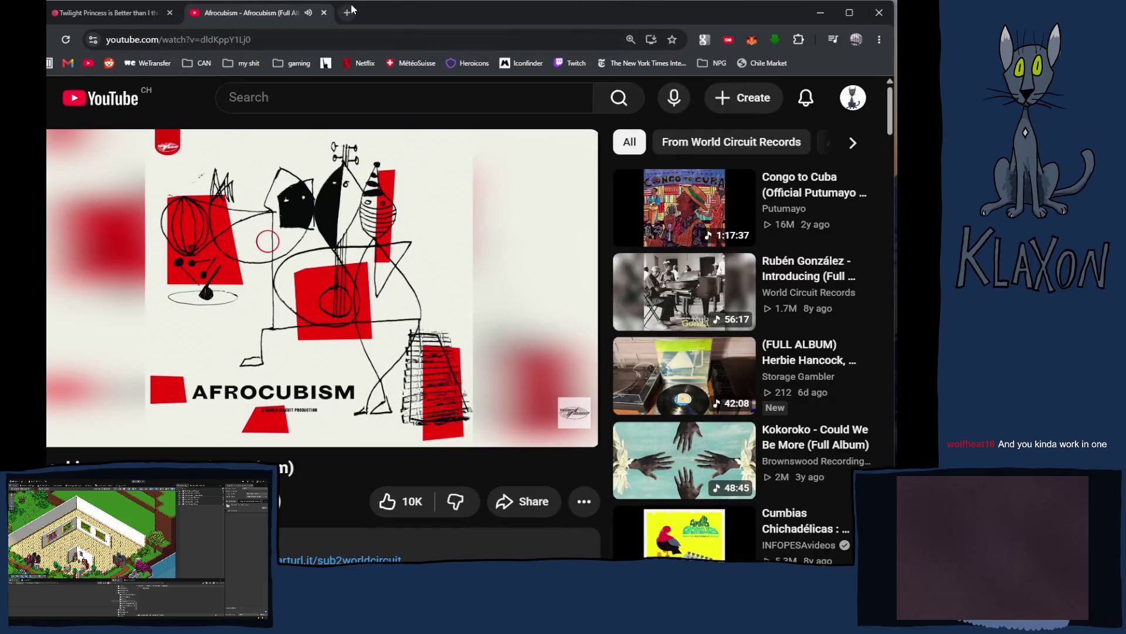
{"action": "left_click", "coordinate": [350, 11]}
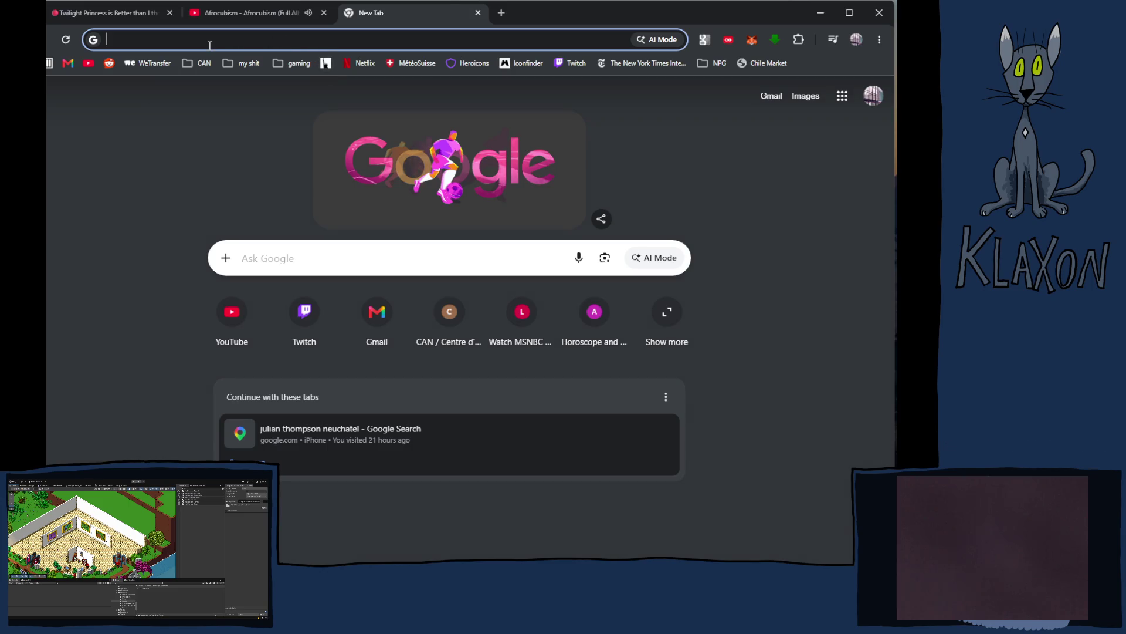
{"action": "left_click", "coordinate": [157, 42]}
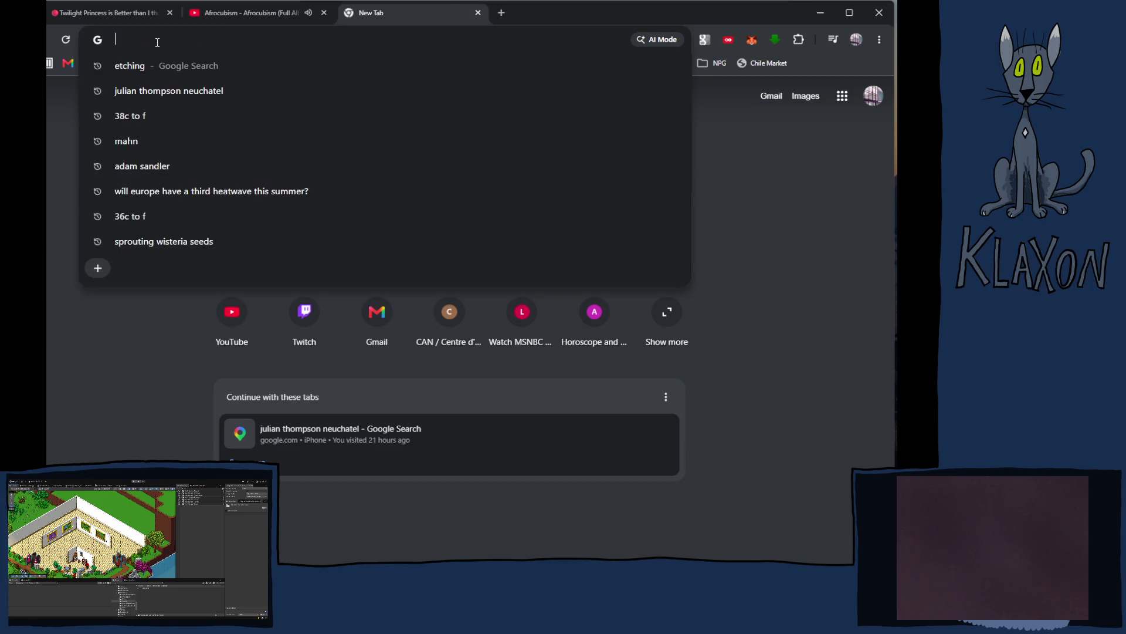
{"action": "mouse_move", "coordinate": [252, 26]}
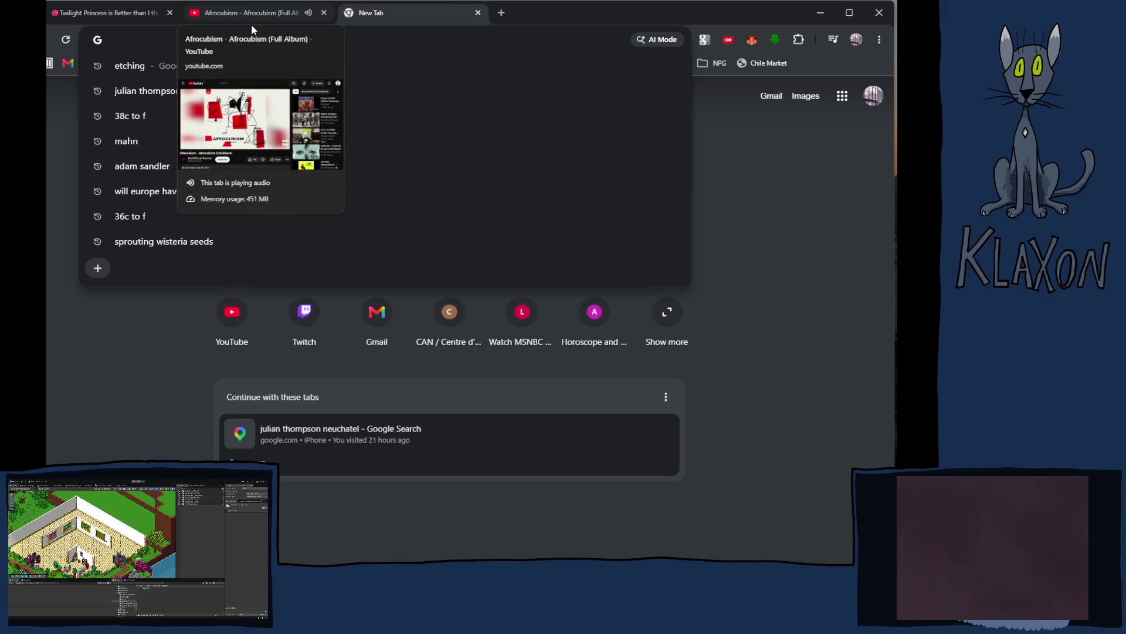
{"action": "type", "text": "tempr"}
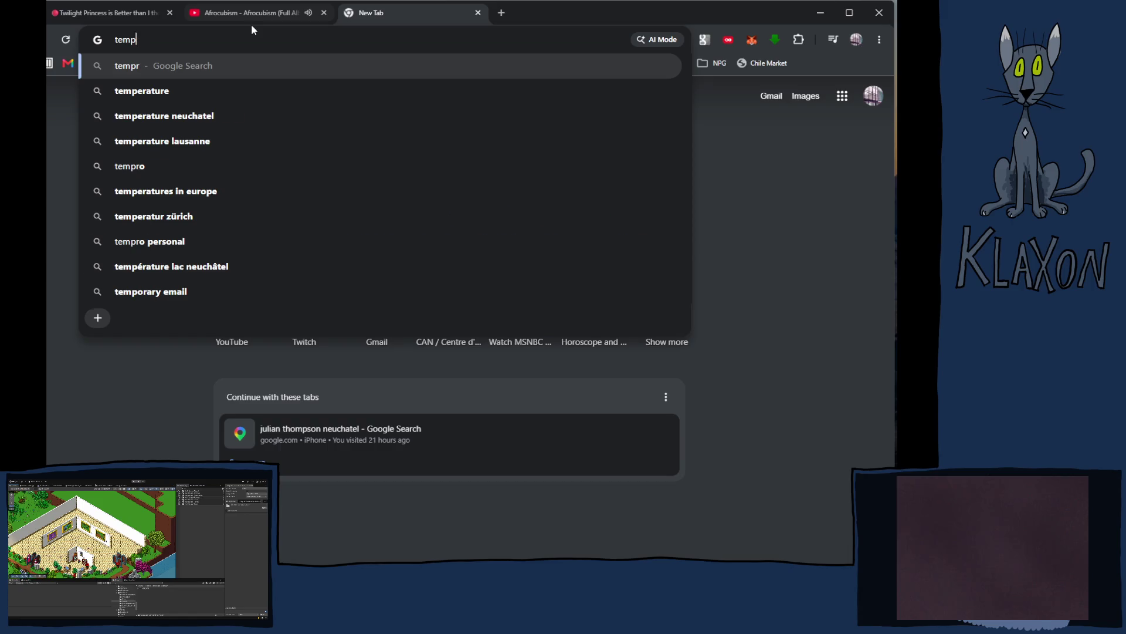
{"action": "key", "text": "BackSpace"}
{"action": "type", "text": "erature lac "}
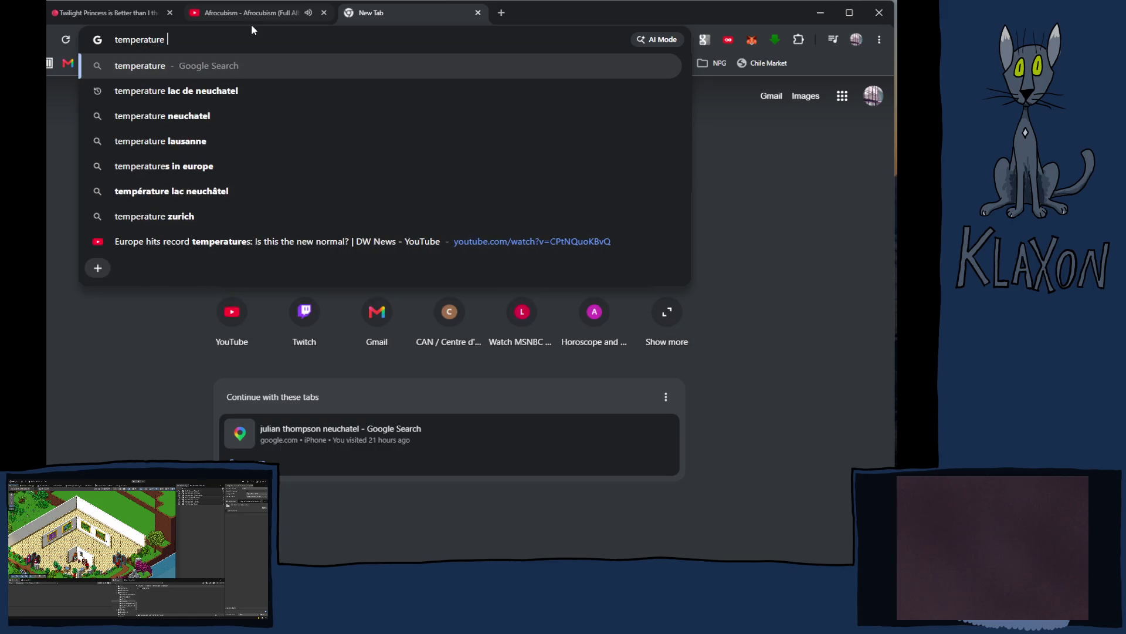
{"action": "type", "text": "de neuc"}
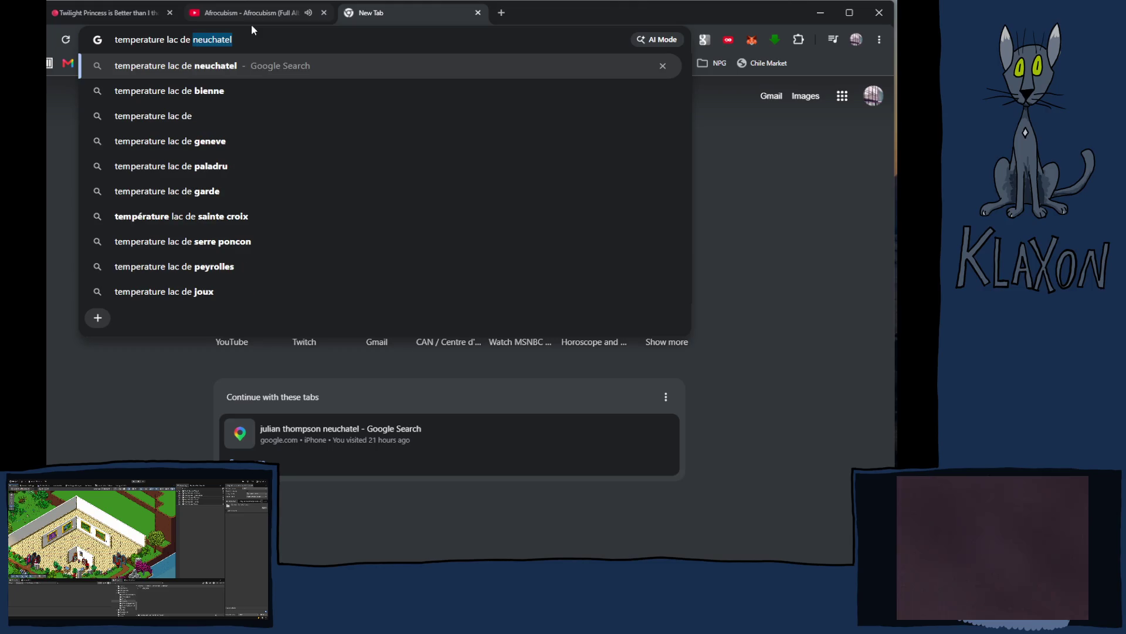
{"action": "type", "text": "hatel"}
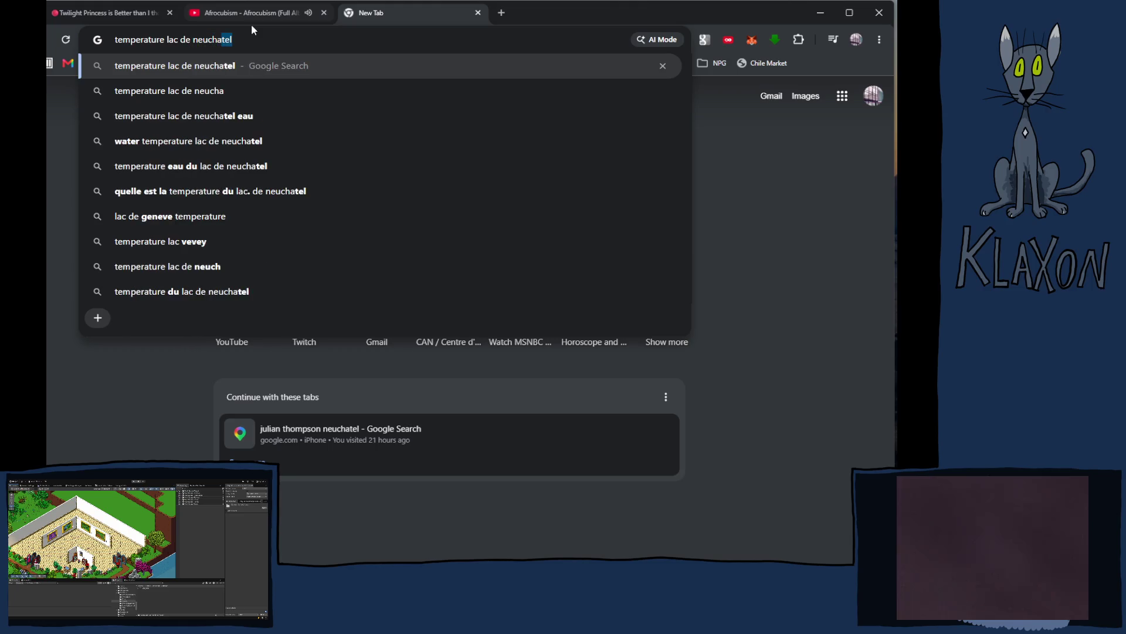
{"action": "key", "text": "Return"}
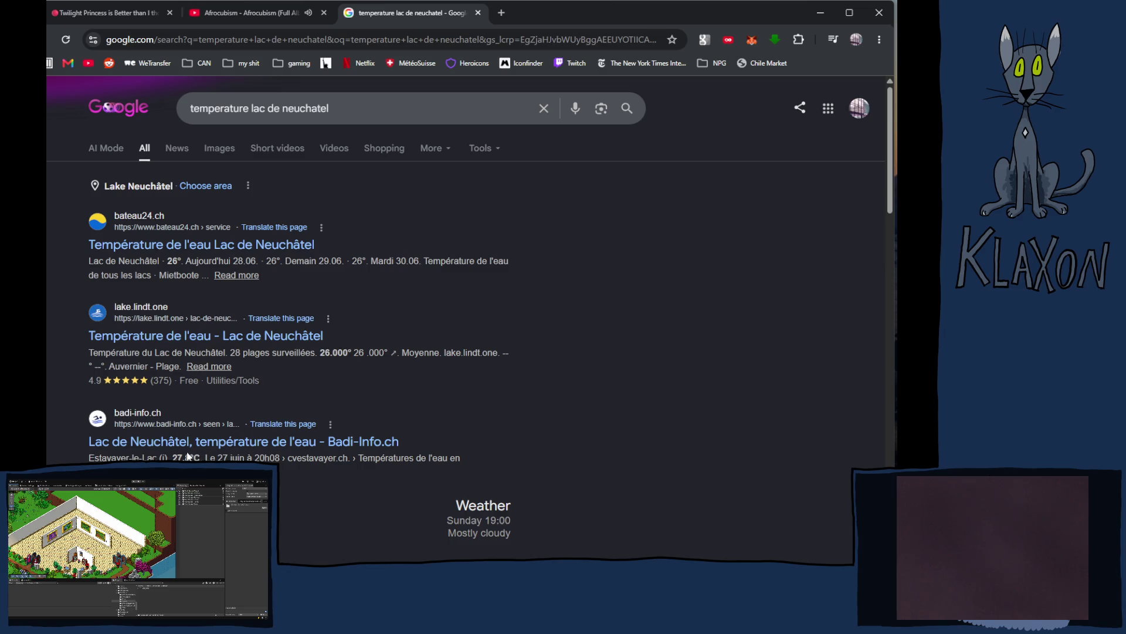
Step: Scroll through the Lac de Neuchâtel temperature forecast, then close that results tab
{"action": "scroll", "coordinate": [470, 264], "scroll_direction": "down", "scroll_amount": 1}
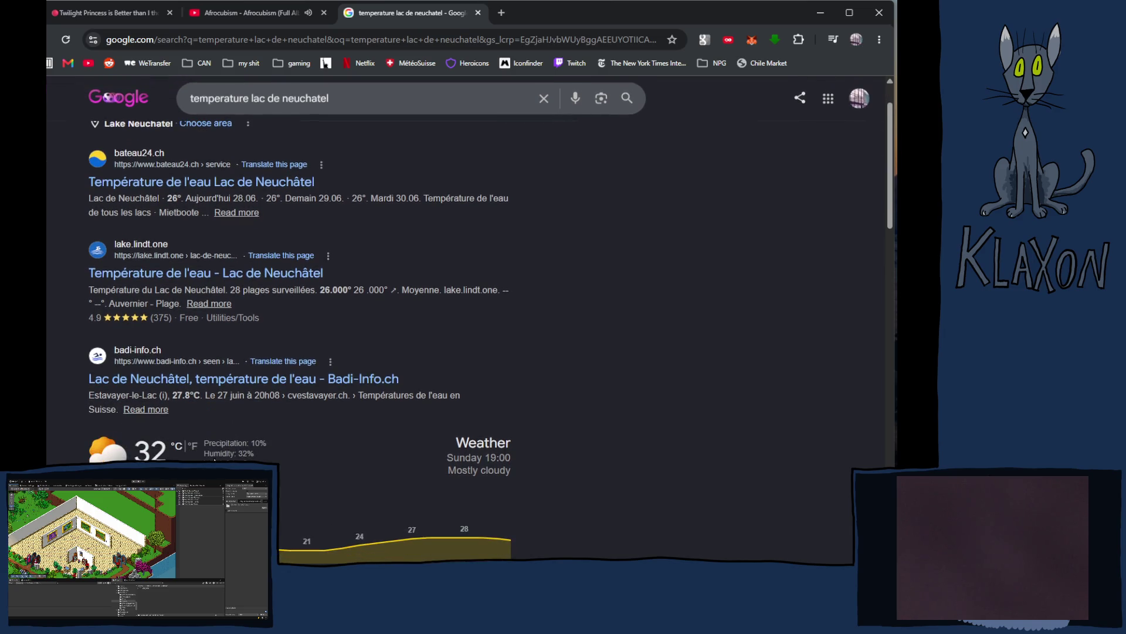
{"action": "scroll", "coordinate": [436, 450], "scroll_direction": "down", "scroll_amount": 1}
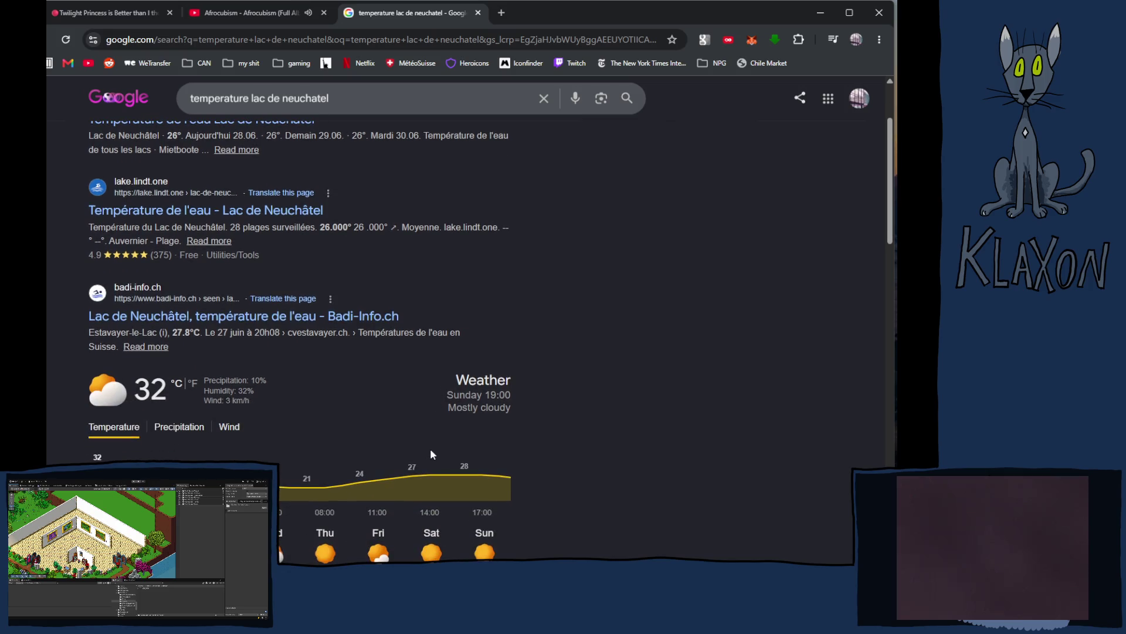
{"action": "scroll", "coordinate": [431, 449], "scroll_direction": "down", "scroll_amount": 3}
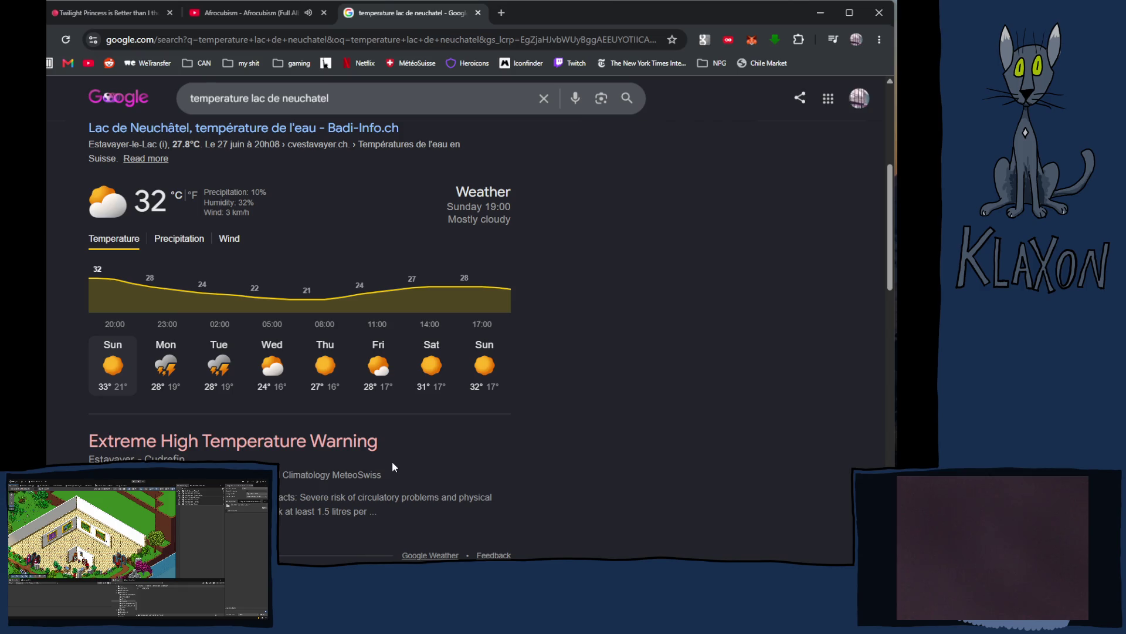
{"action": "scroll", "coordinate": [392, 463], "scroll_direction": "up", "scroll_amount": 10}
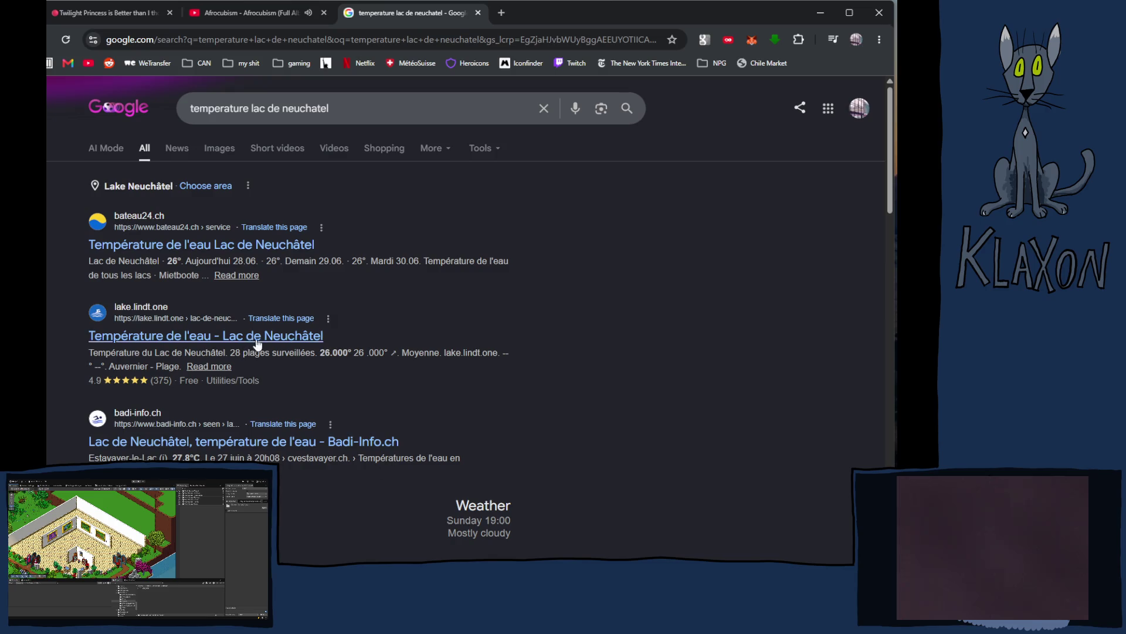
{"action": "left_click", "coordinate": [477, 13]}
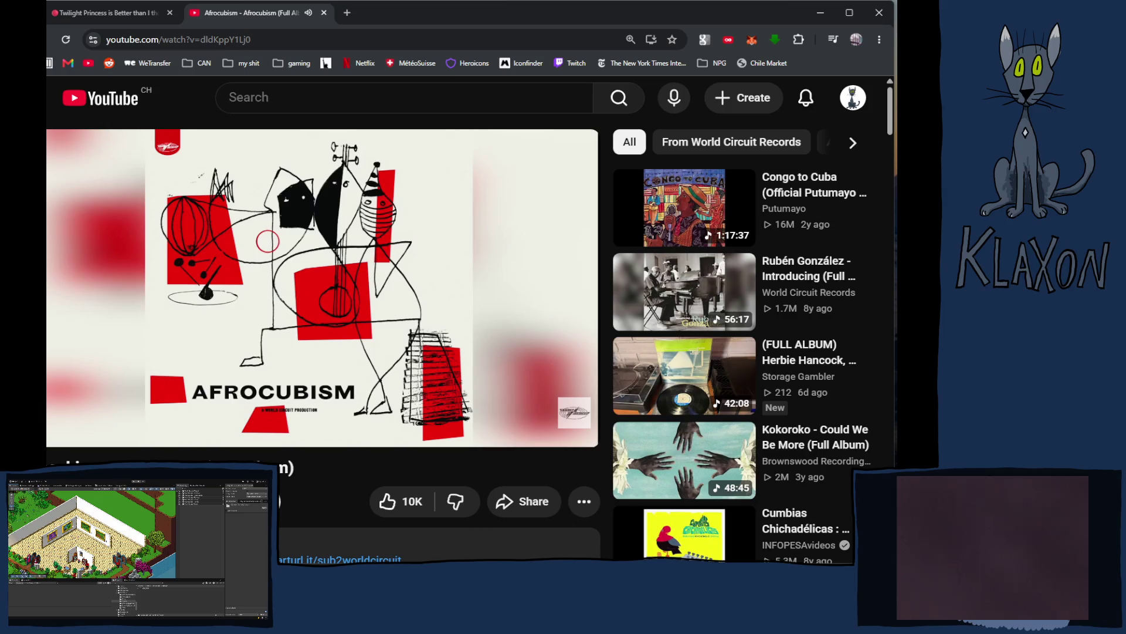
Step: Briefly show the Krita cat painting, then switch to the Unity gallery project
{"action": "key", "text": "alt+Tab"}
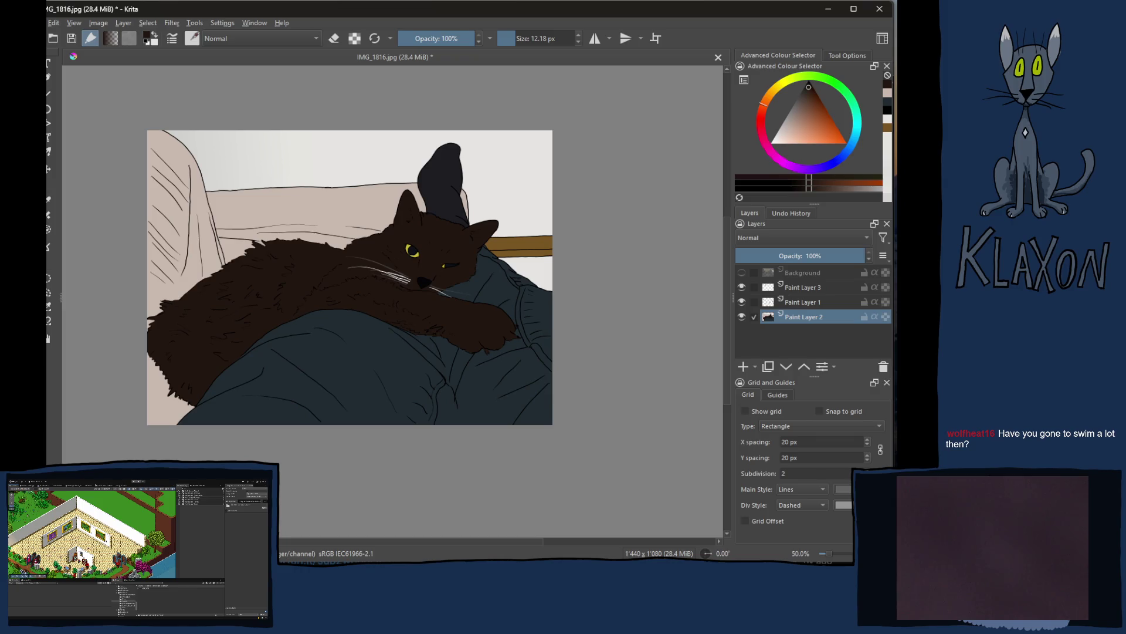
{"action": "key", "text": "alt+Tab"}
{"action": "key", "text": "alt+Tab"}
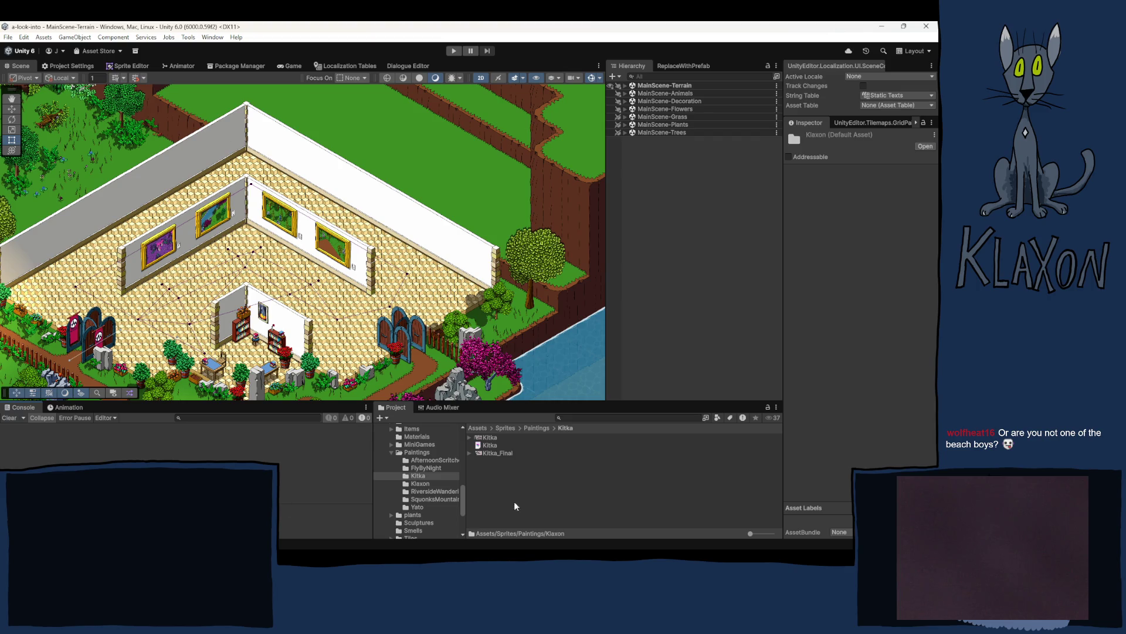
Step: Open Yato_Final from the Paintings > Yato folder so it launches in Krita
{"action": "left_click", "coordinate": [420, 508]}
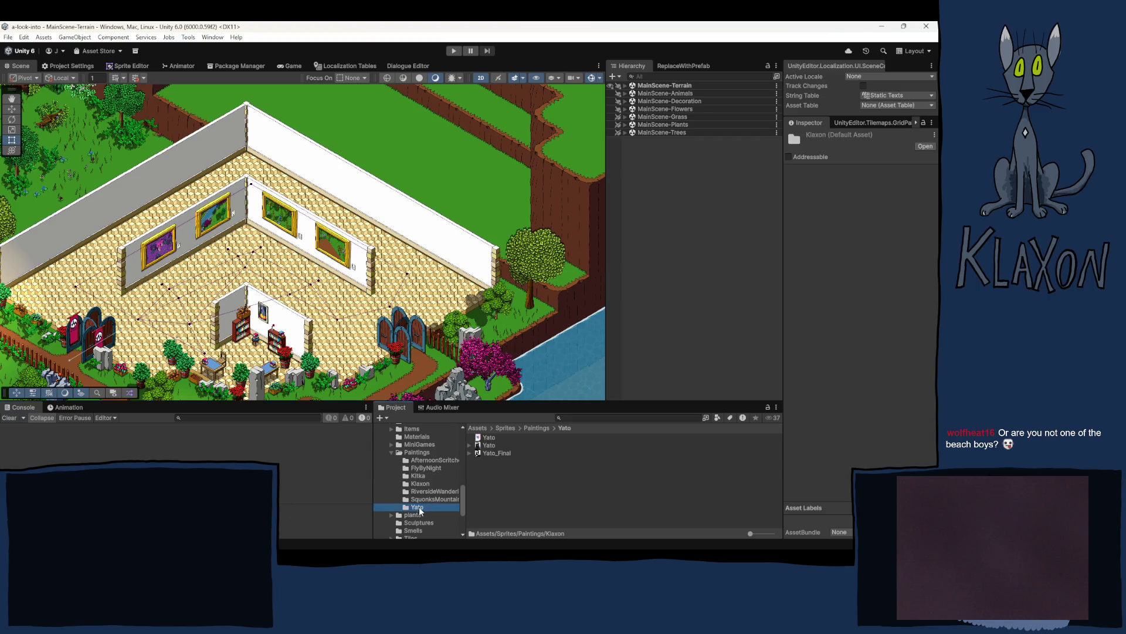
{"action": "left_click", "coordinate": [495, 455]}
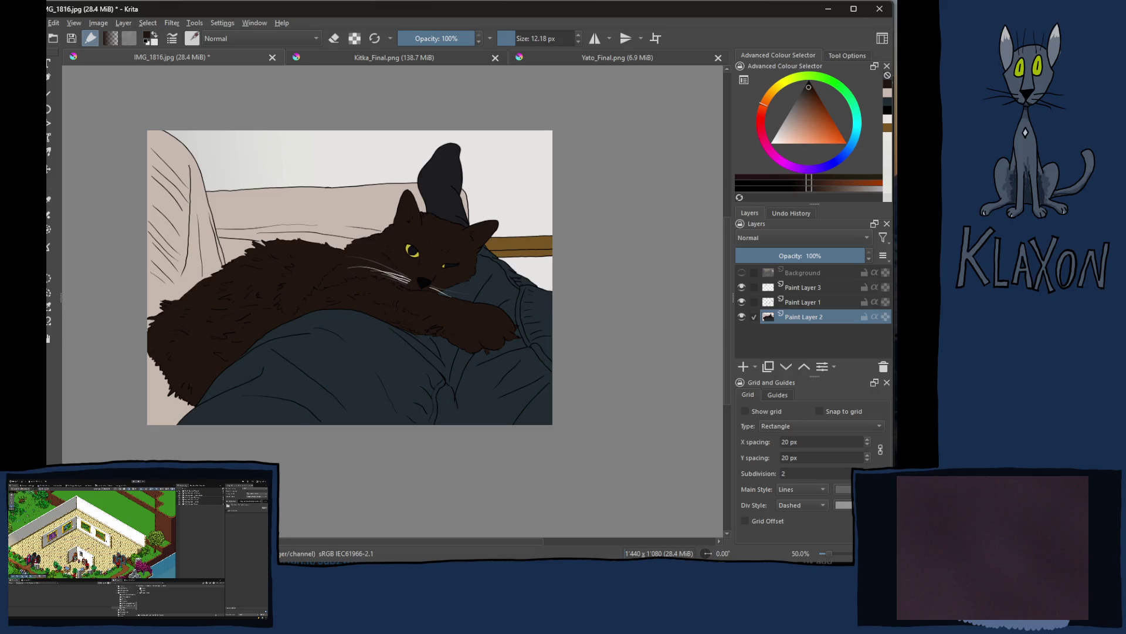
Step: Show the Kitka_Final.png calico-cat painting via its document tab
{"action": "left_click", "coordinate": [384, 58]}
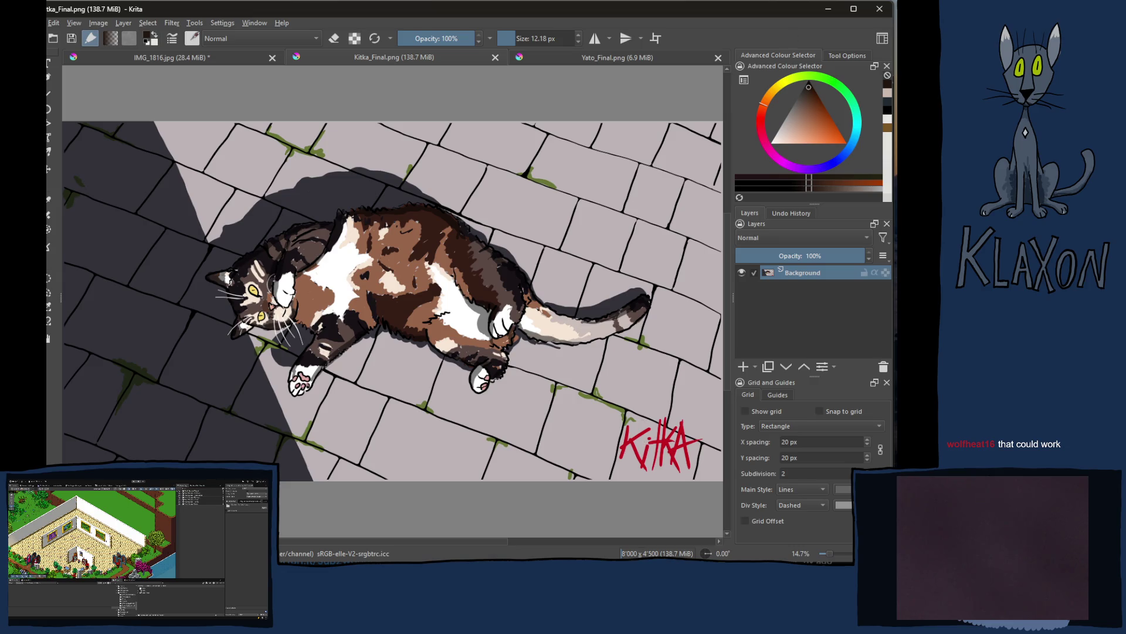
Step: Bolden the white 'o' in Yato_Final.png's signature, then return to IMG_1816.jpg
{"action": "left_click", "coordinate": [591, 60]}
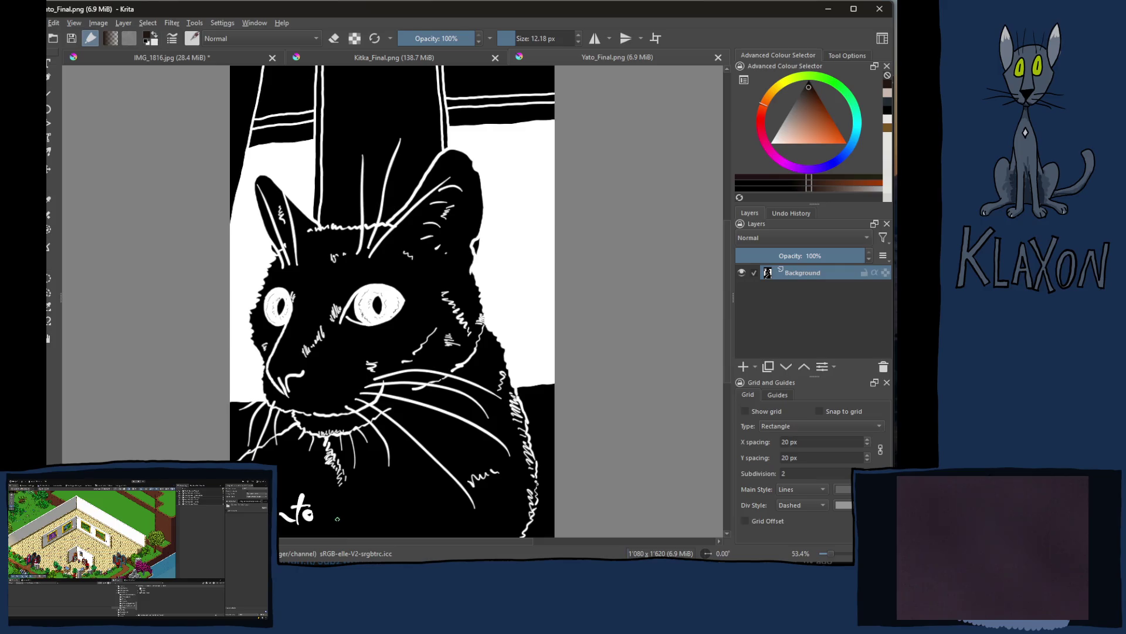
{"action": "left_click_drag", "start_coordinate": [309, 515], "coordinate": [309, 513]}
{"action": "left_click", "coordinate": [169, 58]}
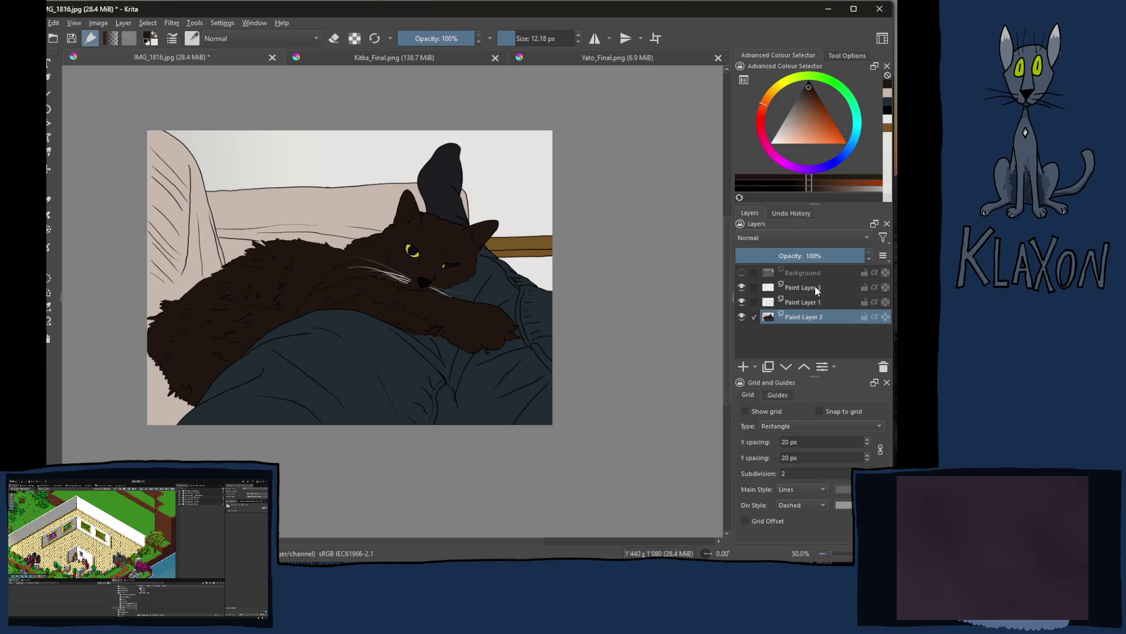
Step: Nudge the cat's whiskers on Paint Layer 3 slightly right and down
{"action": "left_click", "coordinate": [783, 290]}
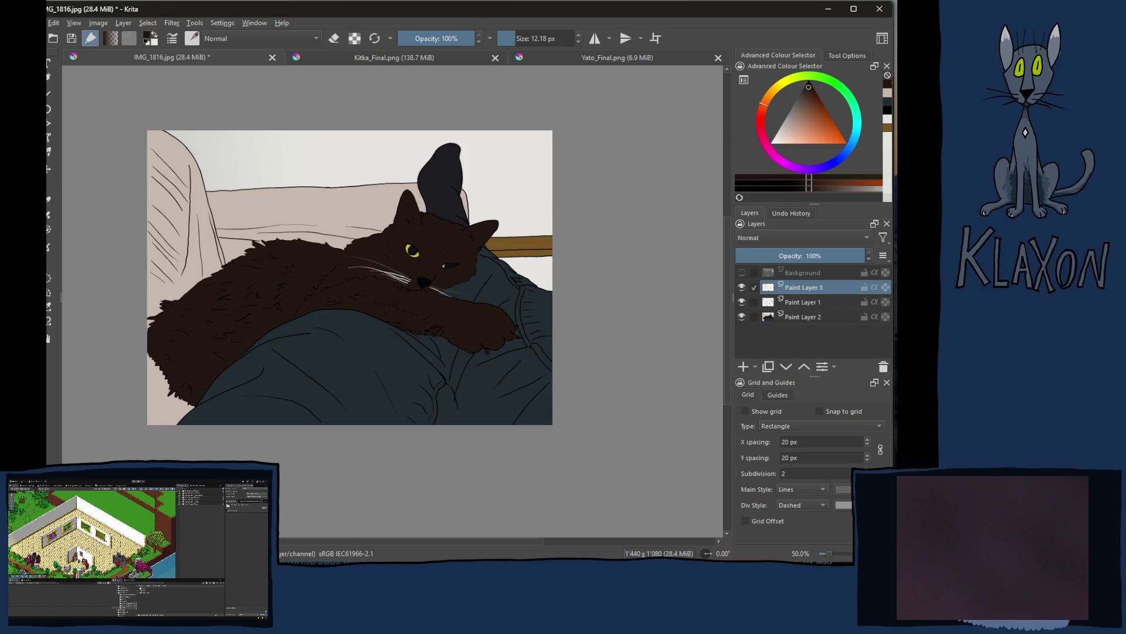
{"action": "scroll", "coordinate": [378, 297], "scroll_direction": "up", "scroll_amount": 2}
{"action": "scroll", "coordinate": [410, 289], "scroll_direction": "up", "scroll_amount": 2}
{"action": "mouse_move", "coordinate": [447, 275]}
{"action": "left_mouse_down"}
{"action": "mouse_move", "coordinate": [410, 299]}
{"action": "mouse_move", "coordinate": [361, 307]}
{"action": "left_mouse_up"}
{"action": "key", "text": "Right"}
{"action": "key", "text": "Right"}
{"action": "key", "text": "Right"}
{"action": "key", "text": "Down"}
{"action": "key", "text": "Down"}
{"action": "key", "text": "Down"}
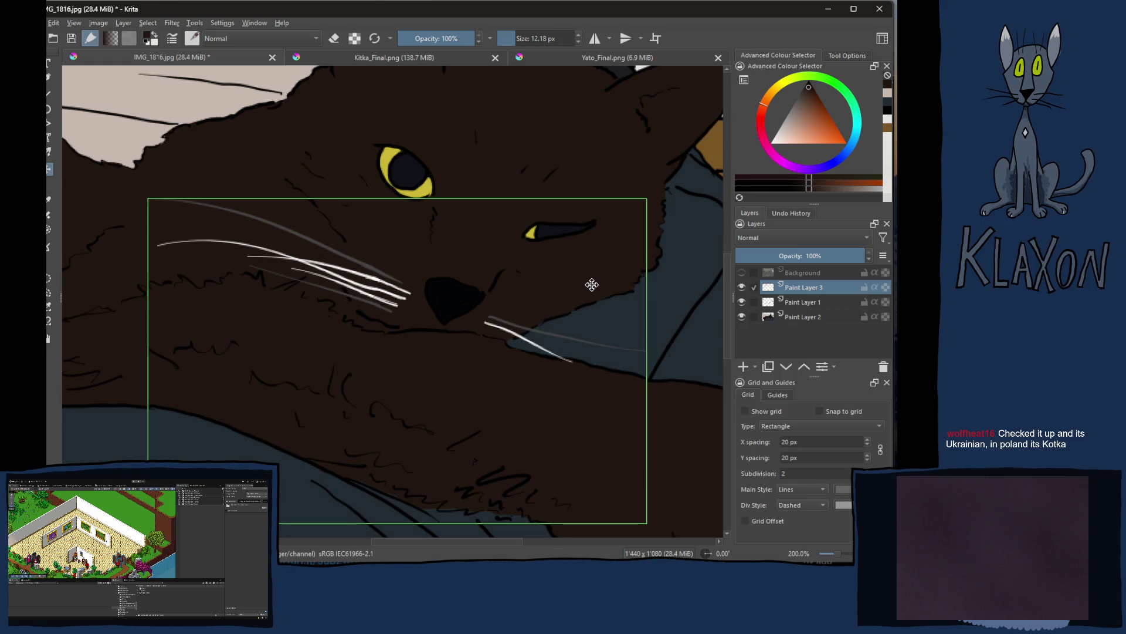
{"action": "scroll", "coordinate": [587, 288], "scroll_direction": "down", "scroll_amount": 7}
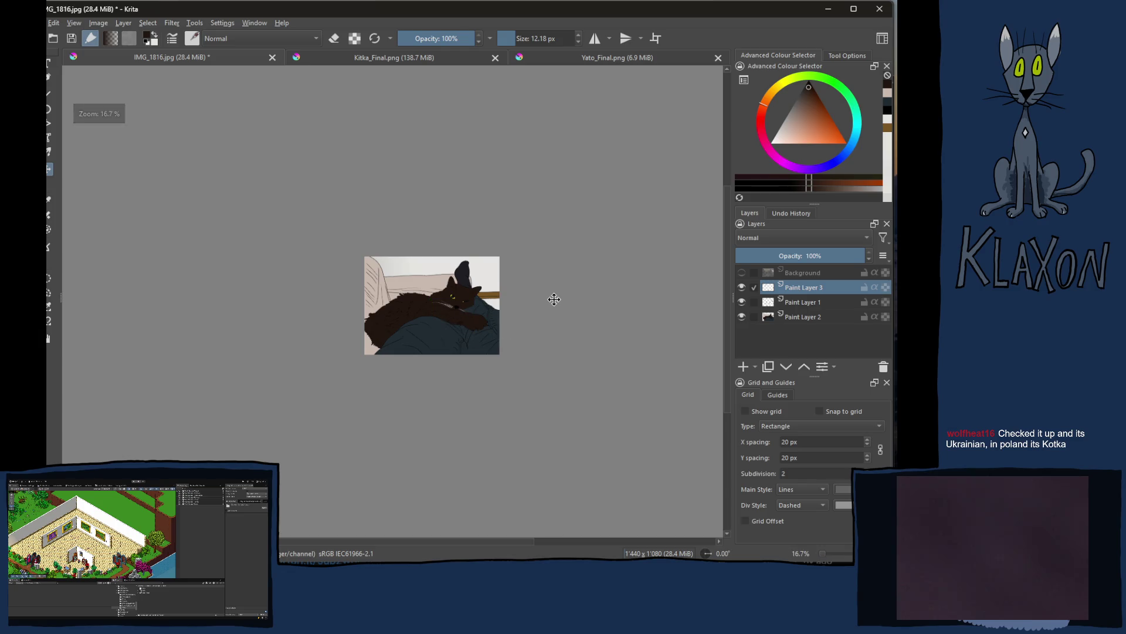
{"action": "scroll", "coordinate": [498, 313], "scroll_direction": "up", "scroll_amount": 5}
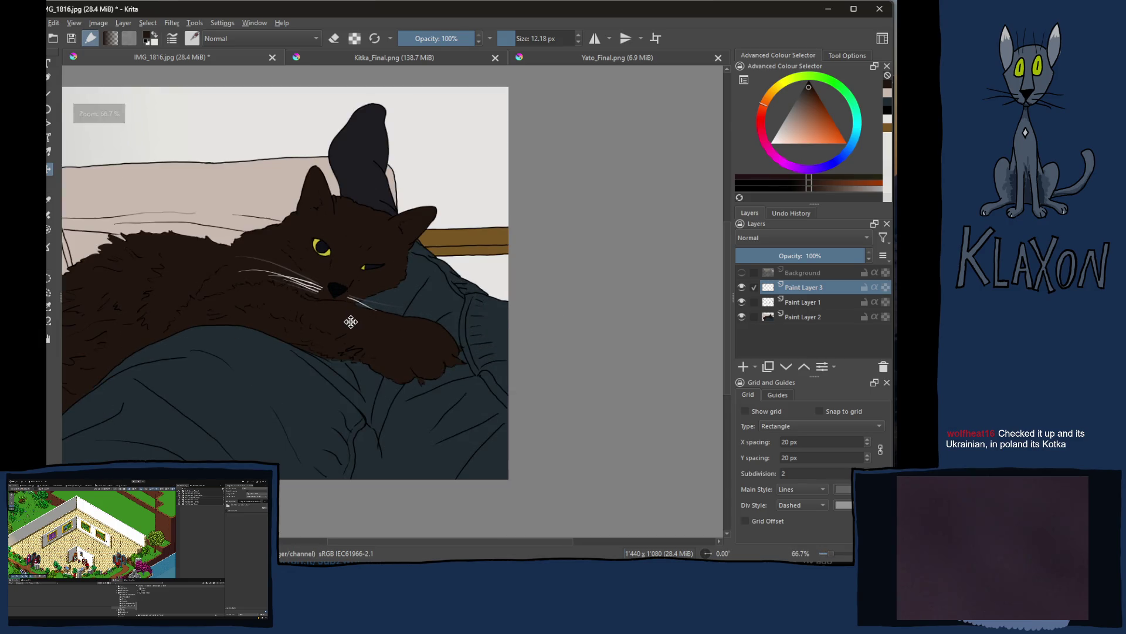
{"action": "scroll", "coordinate": [351, 322], "scroll_direction": "up", "scroll_amount": 4}
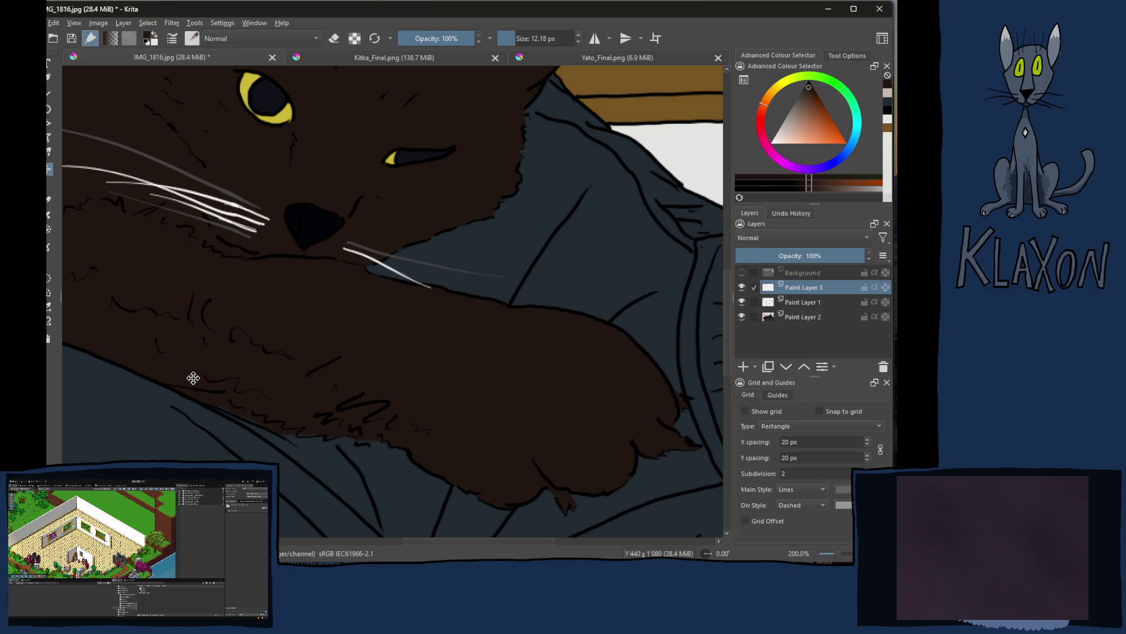
{"action": "scroll", "coordinate": [263, 108], "scroll_direction": "up", "scroll_amount": 3}
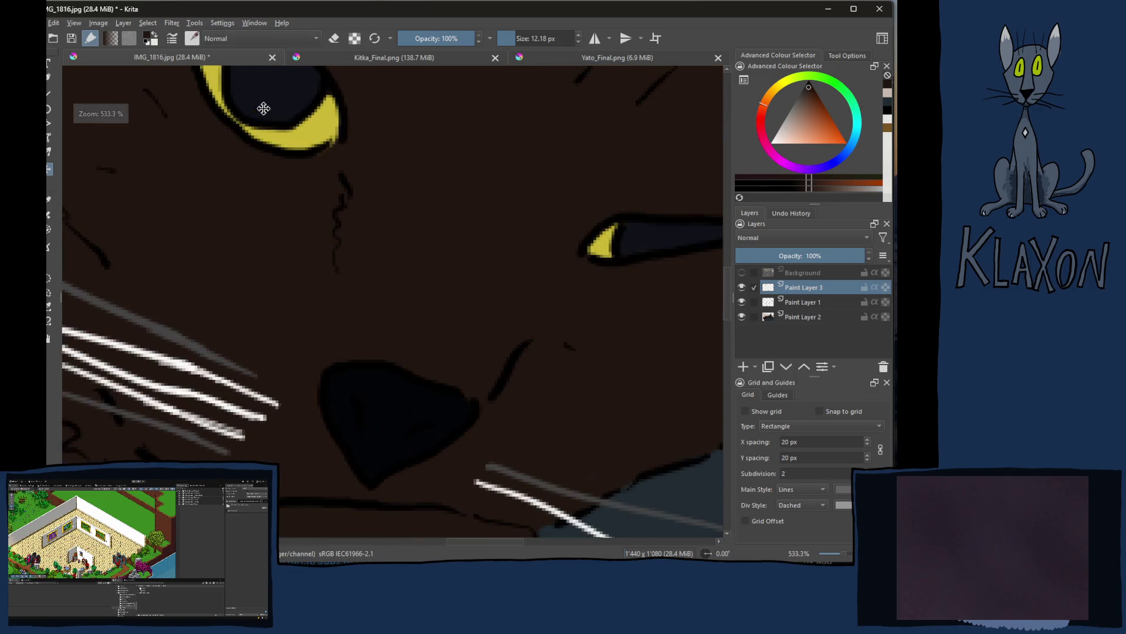
{"action": "scroll", "coordinate": [339, 191], "scroll_direction": "down", "scroll_amount": 3}
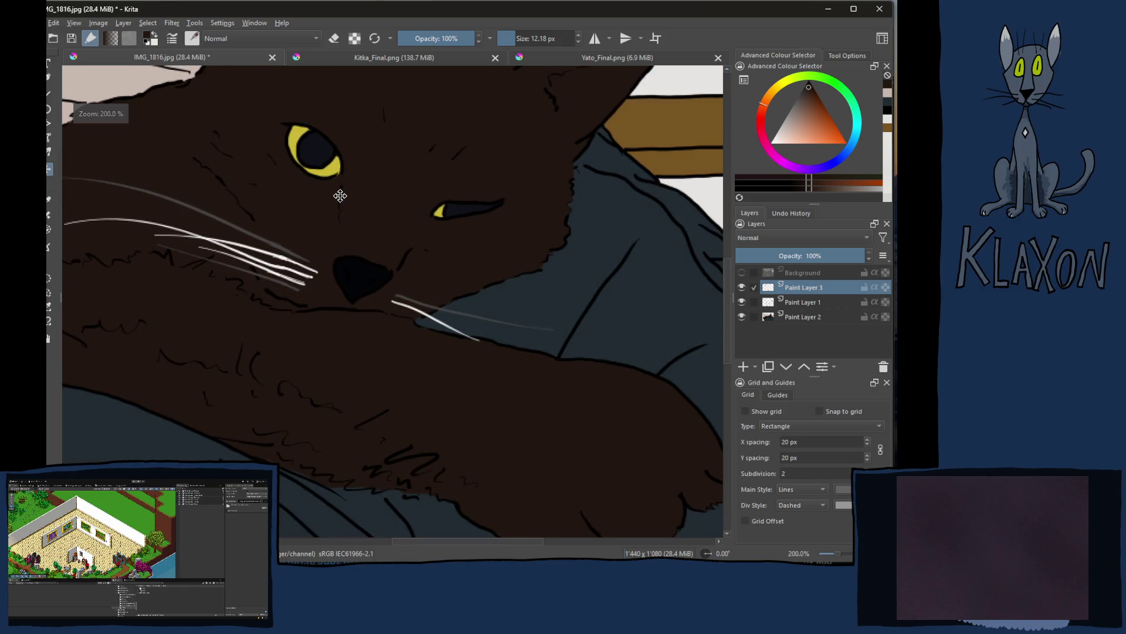
{"action": "scroll", "coordinate": [346, 197], "scroll_direction": "down", "scroll_amount": 1}
{"action": "scroll", "coordinate": [369, 233], "scroll_direction": "down", "scroll_amount": 1}
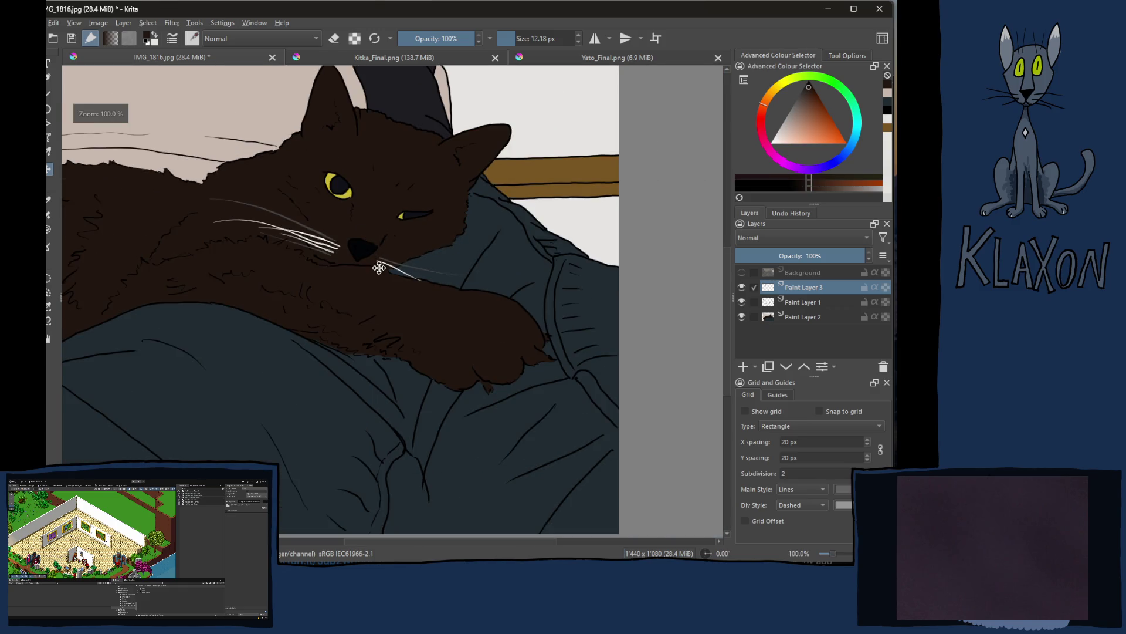
{"action": "scroll", "coordinate": [319, 381], "scroll_direction": "up", "scroll_amount": 4}
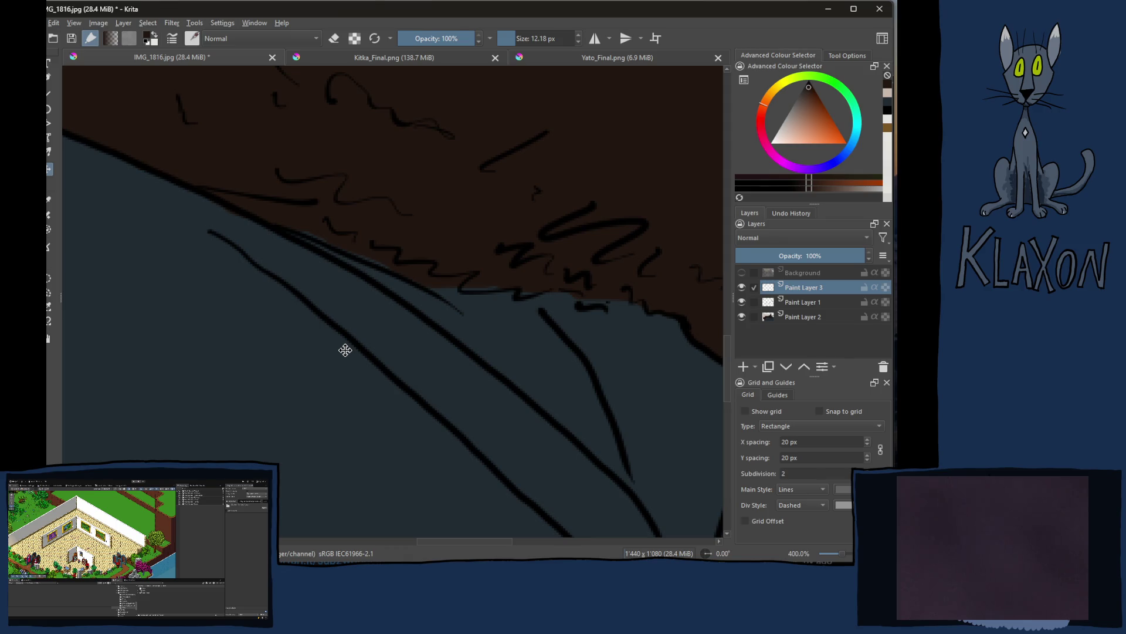
Step: Paint the clothing's dark blue over the overhanging brown fur edge on Paint Layer 2
{"action": "key", "text": "b"}
{"action": "left_click", "coordinate": [299, 394], "text": "ctrl"}
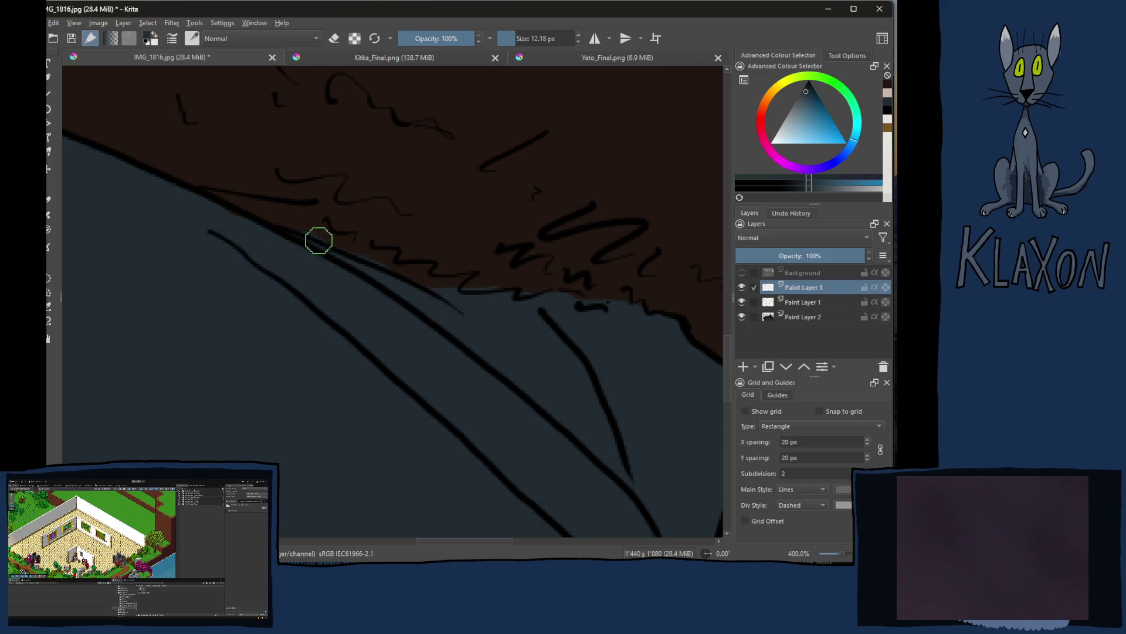
{"action": "mouse_move", "coordinate": [317, 239]}
{"action": "left_mouse_down"}
{"action": "mouse_move", "coordinate": [287, 237]}
{"action": "mouse_move", "coordinate": [319, 229]}
{"action": "mouse_move", "coordinate": [322, 244]}
{"action": "left_mouse_up"}
{"action": "left_click", "coordinate": [329, 319]}
{"action": "key", "text": "ctrl+z"}
{"action": "left_click", "coordinate": [804, 319]}
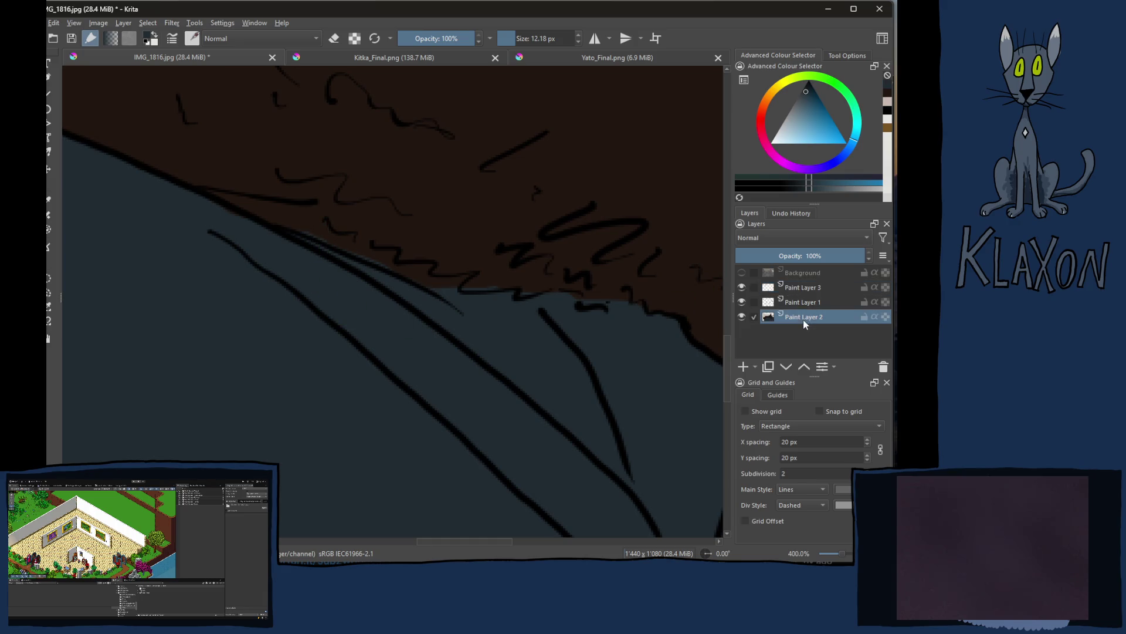
{"action": "mouse_move", "coordinate": [325, 247]}
{"action": "left_mouse_down"}
{"action": "mouse_move", "coordinate": [324, 234]}
{"action": "mouse_move", "coordinate": [307, 237]}
{"action": "mouse_move", "coordinate": [319, 229]}
{"action": "mouse_move", "coordinate": [289, 237]}
{"action": "mouse_move", "coordinate": [322, 226]}
{"action": "mouse_move", "coordinate": [389, 254]}
{"action": "mouse_move", "coordinate": [382, 264]}
{"action": "mouse_move", "coordinate": [417, 267]}
{"action": "mouse_move", "coordinate": [402, 280]}
{"action": "left_mouse_up"}
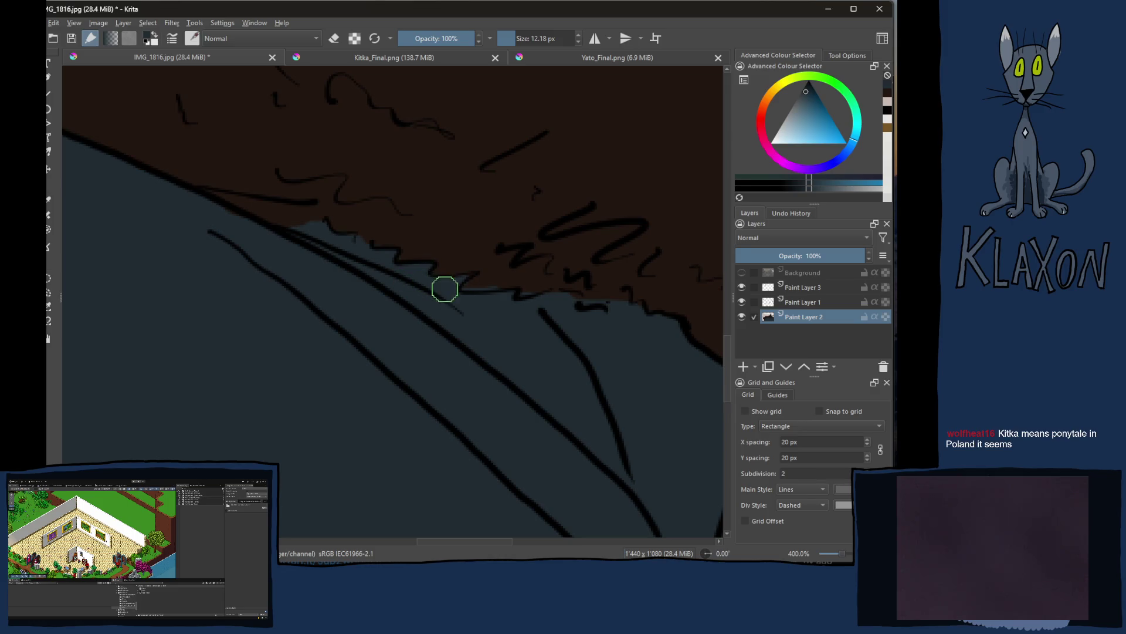
{"action": "left_click", "coordinate": [475, 235], "text": "ctrl"}
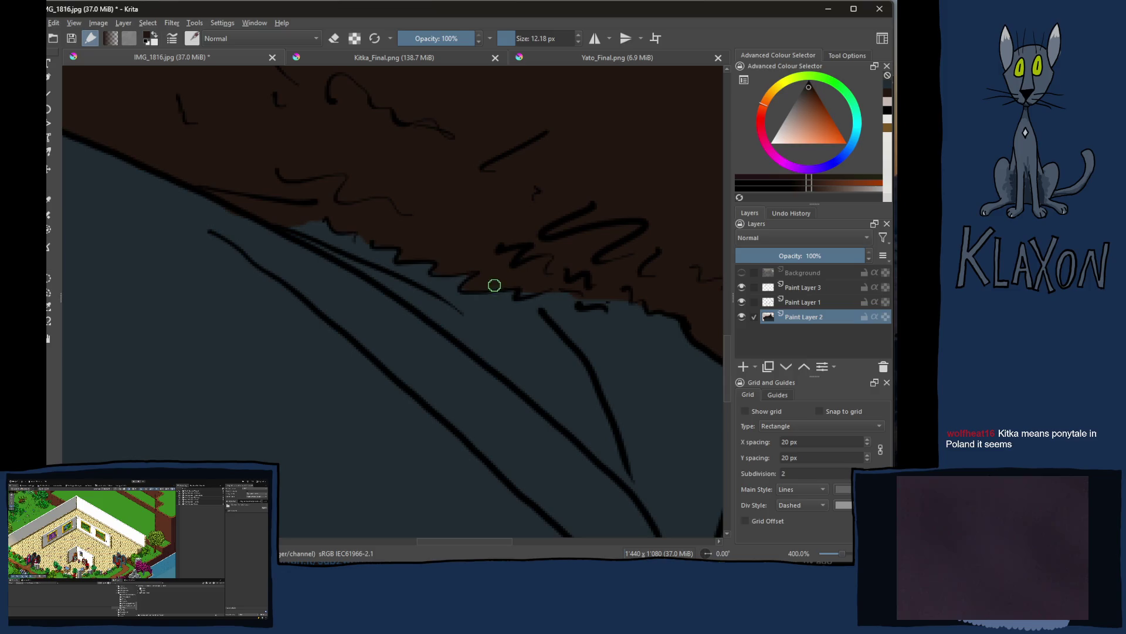
Step: Repaint brown along the fur edge and trim stray brown with the clothing blue
{"action": "left_click_drag", "start_coordinate": [525, 285], "coordinate": [531, 285]}
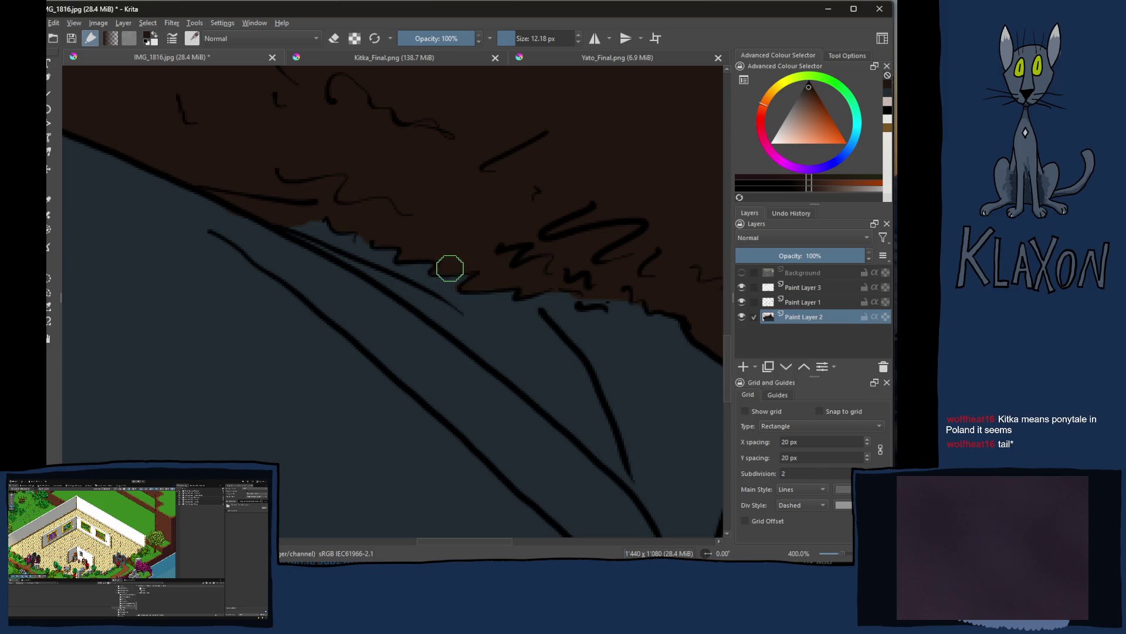
{"action": "left_click_drag", "start_coordinate": [482, 352], "coordinate": [372, 325]}
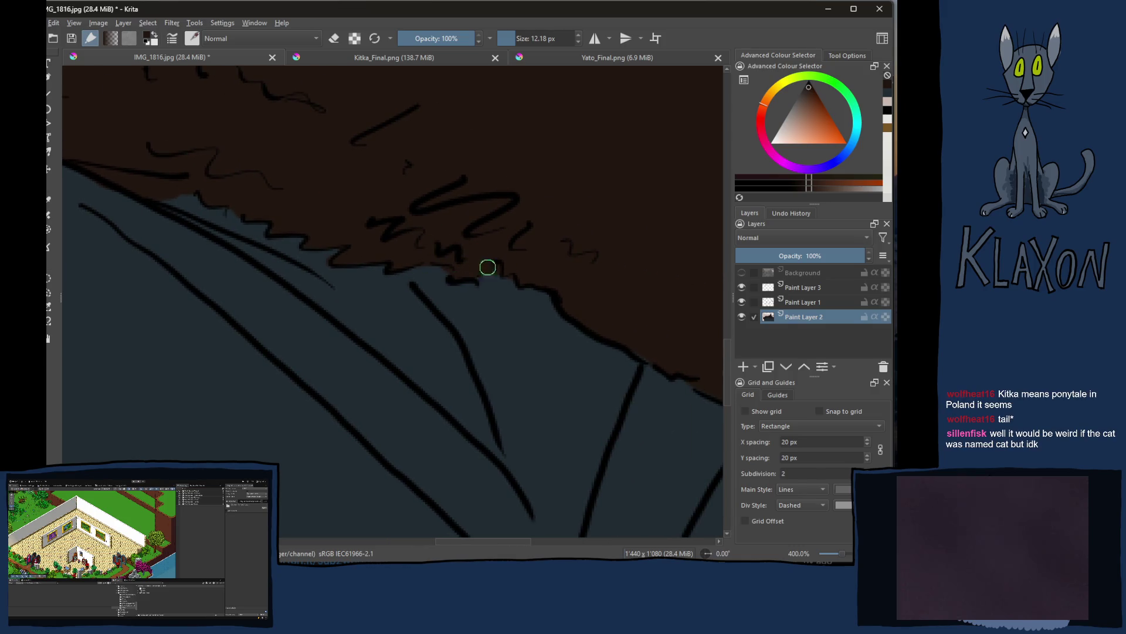
{"action": "left_click", "coordinate": [439, 276], "text": "ctrl"}
{"action": "left_click_drag", "start_coordinate": [439, 276], "coordinate": [460, 291]}
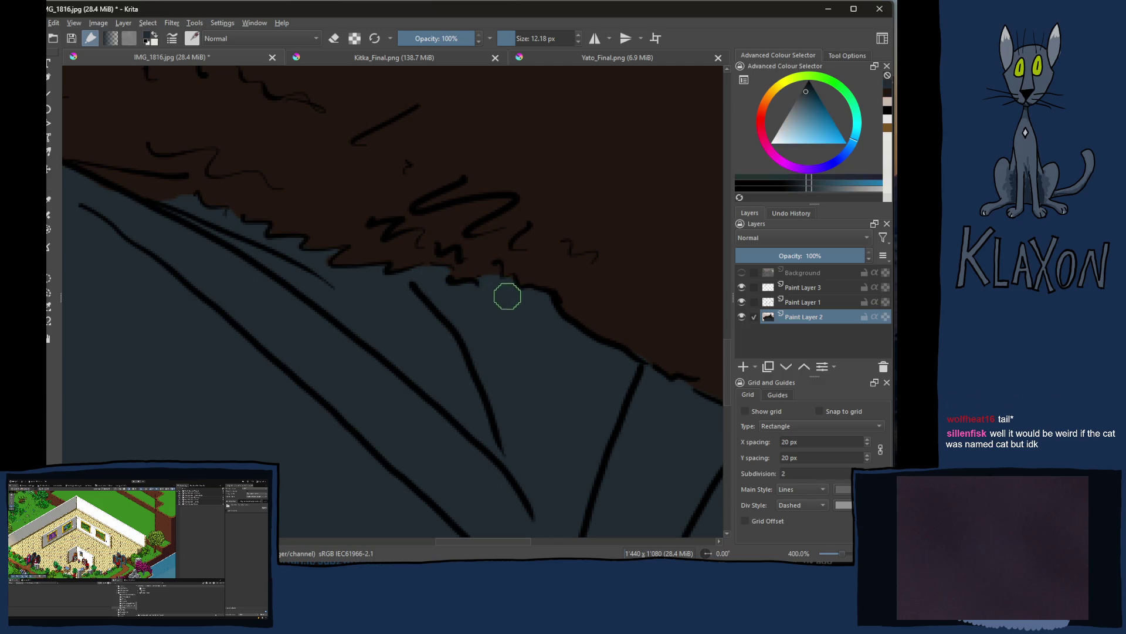
{"action": "left_click_drag", "start_coordinate": [516, 352], "coordinate": [357, 271]}
{"action": "left_click", "coordinate": [511, 219], "text": "ctrl"}
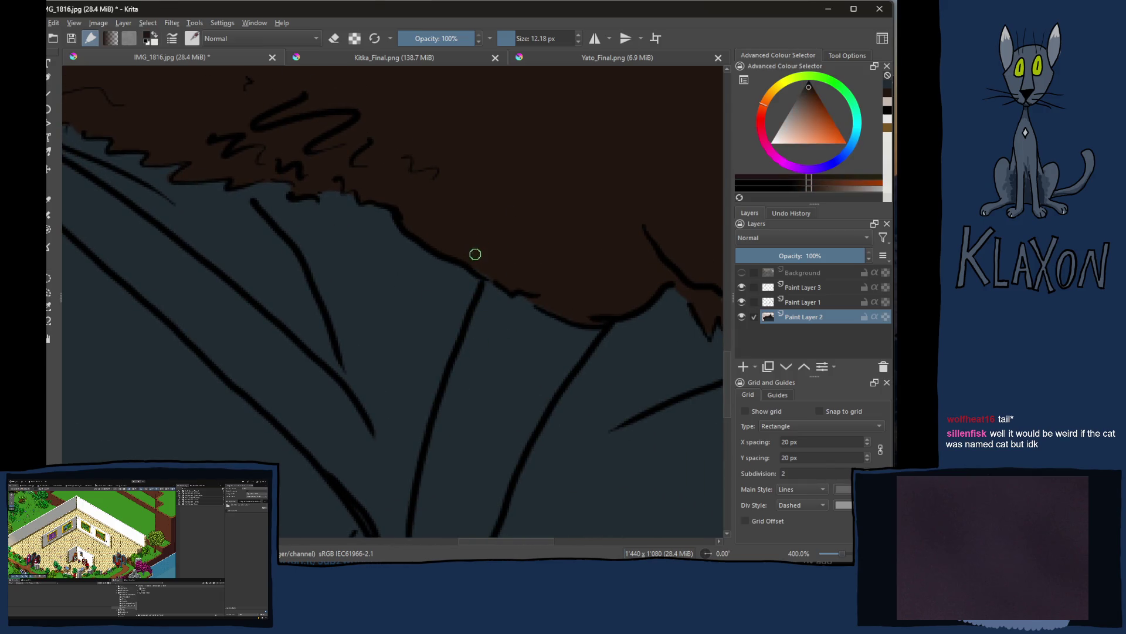
{"action": "left_click_drag", "start_coordinate": [488, 274], "coordinate": [561, 304]}
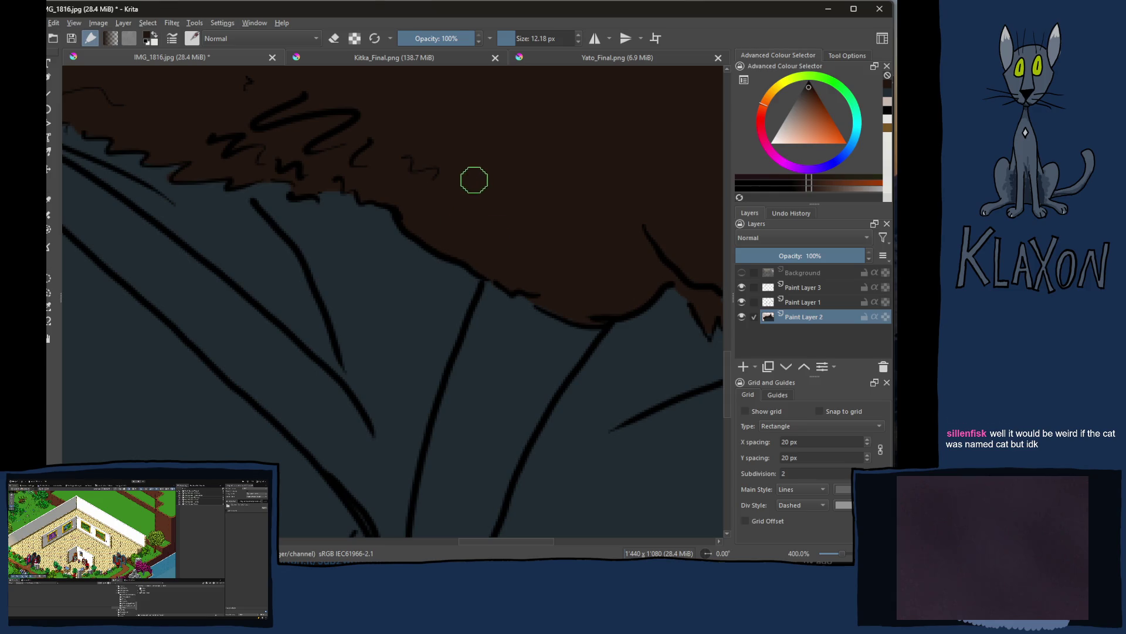
Step: Trim the curved stretch of fur edge smooth with dark blue-grey paint
{"action": "mouse_move", "coordinate": [518, 324]}
{"action": "left_mouse_down"}
{"action": "mouse_move", "coordinate": [408, 312]}
{"action": "mouse_move", "coordinate": [525, 360]}
{"action": "mouse_move", "coordinate": [505, 323]}
{"action": "mouse_move", "coordinate": [292, 294]}
{"action": "mouse_move", "coordinate": [457, 344]}
{"action": "left_mouse_up"}
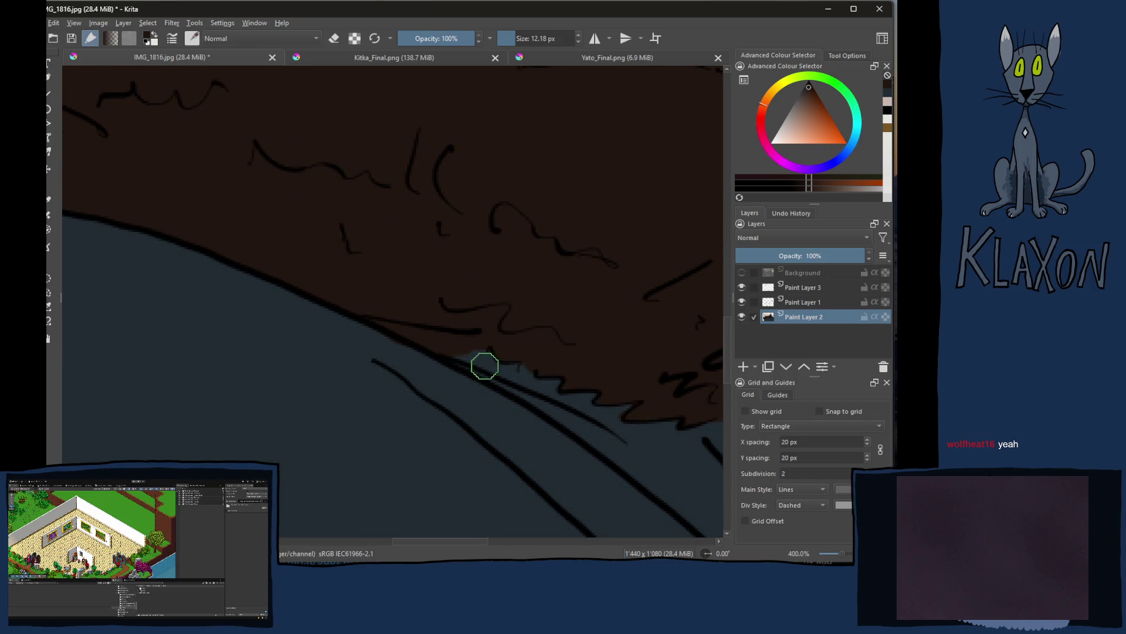
{"action": "left_click", "coordinate": [343, 411], "text": "ctrl"}
{"action": "mouse_move", "coordinate": [343, 411]}
{"action": "left_mouse_down"}
{"action": "mouse_move", "coordinate": [400, 345]}
{"action": "mouse_move", "coordinate": [367, 332]}
{"action": "mouse_move", "coordinate": [466, 378]}
{"action": "mouse_move", "coordinate": [377, 339]}
{"action": "mouse_move", "coordinate": [490, 371]}
{"action": "mouse_move", "coordinate": [476, 352]}
{"action": "mouse_move", "coordinate": [417, 334]}
{"action": "left_mouse_up"}
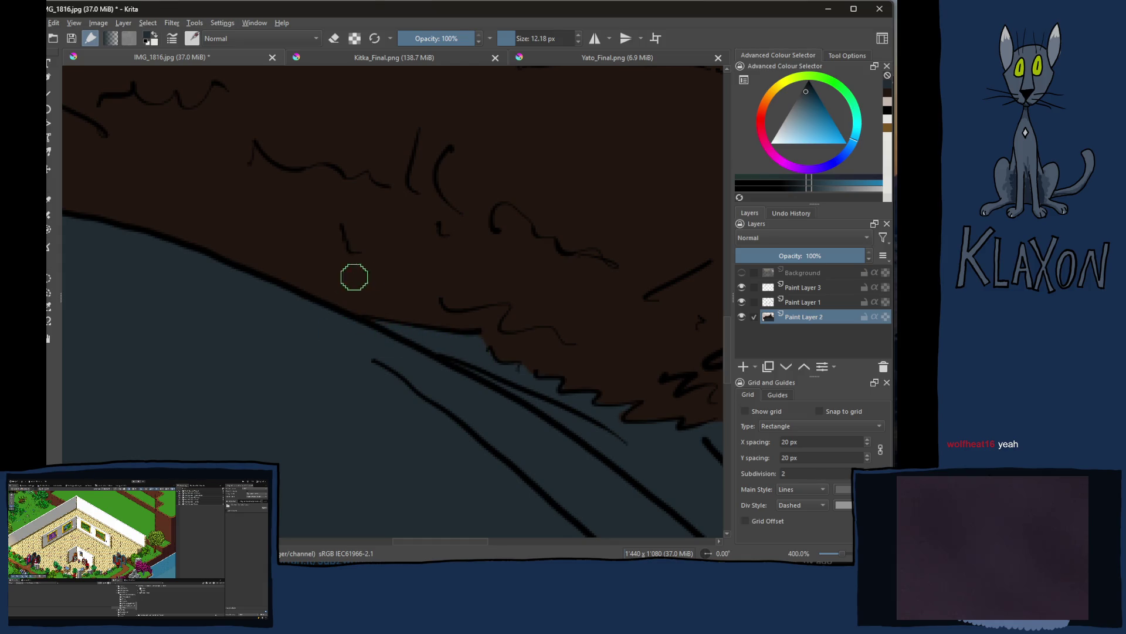
{"action": "mouse_move", "coordinate": [355, 344]}
{"action": "left_mouse_down"}
{"action": "mouse_move", "coordinate": [377, 402]}
{"action": "mouse_move", "coordinate": [346, 395]}
{"action": "mouse_move", "coordinate": [500, 415]}
{"action": "mouse_move", "coordinate": [318, 405]}
{"action": "mouse_move", "coordinate": [423, 414]}
{"action": "left_mouse_up"}
{"action": "left_click", "coordinate": [386, 308], "text": "ctrl"}
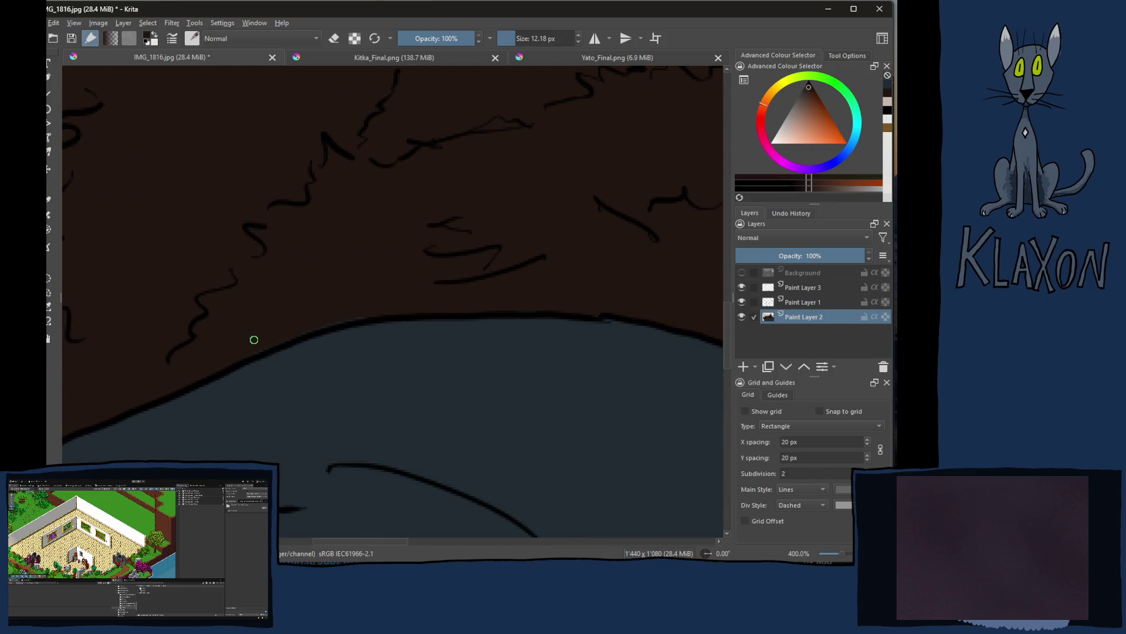
{"action": "left_click", "coordinate": [398, 369], "text": "ctrl"}
{"action": "mouse_move", "coordinate": [279, 360]}
{"action": "left_mouse_down"}
{"action": "mouse_move", "coordinate": [365, 329]}
{"action": "mouse_move", "coordinate": [289, 359]}
{"action": "mouse_move", "coordinate": [558, 428]}
{"action": "mouse_move", "coordinate": [467, 297]}
{"action": "mouse_move", "coordinate": [237, 377]}
{"action": "left_mouse_up"}
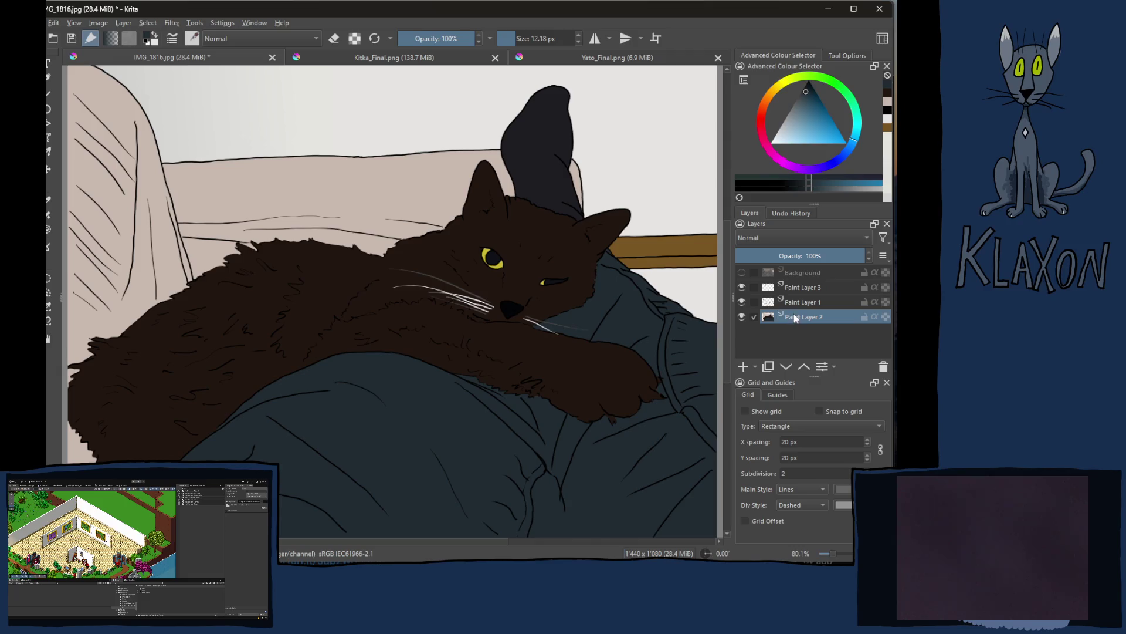
{"action": "left_click", "coordinate": [741, 274]}
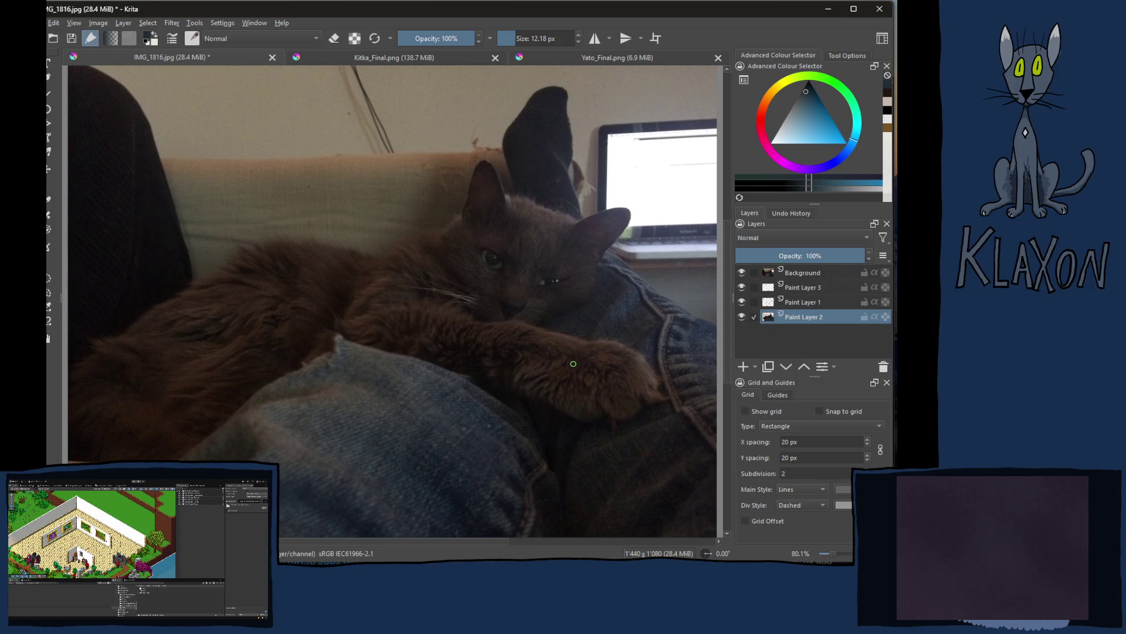
{"action": "left_click", "coordinate": [742, 272]}
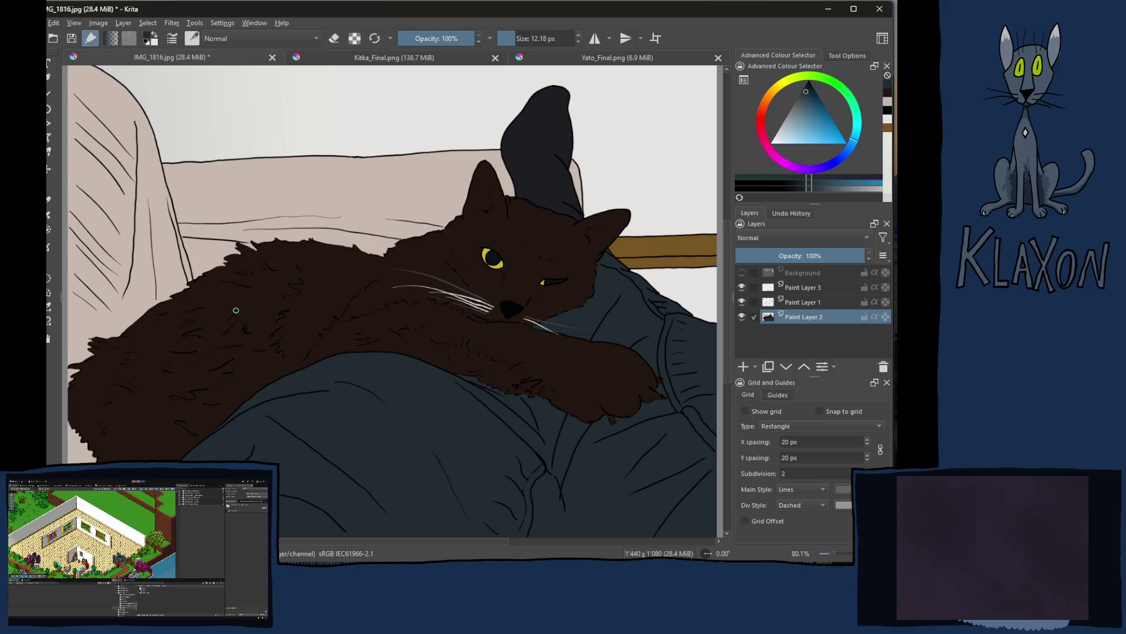
{"action": "scroll", "coordinate": [318, 367], "scroll_direction": "down", "scroll_amount": 1}
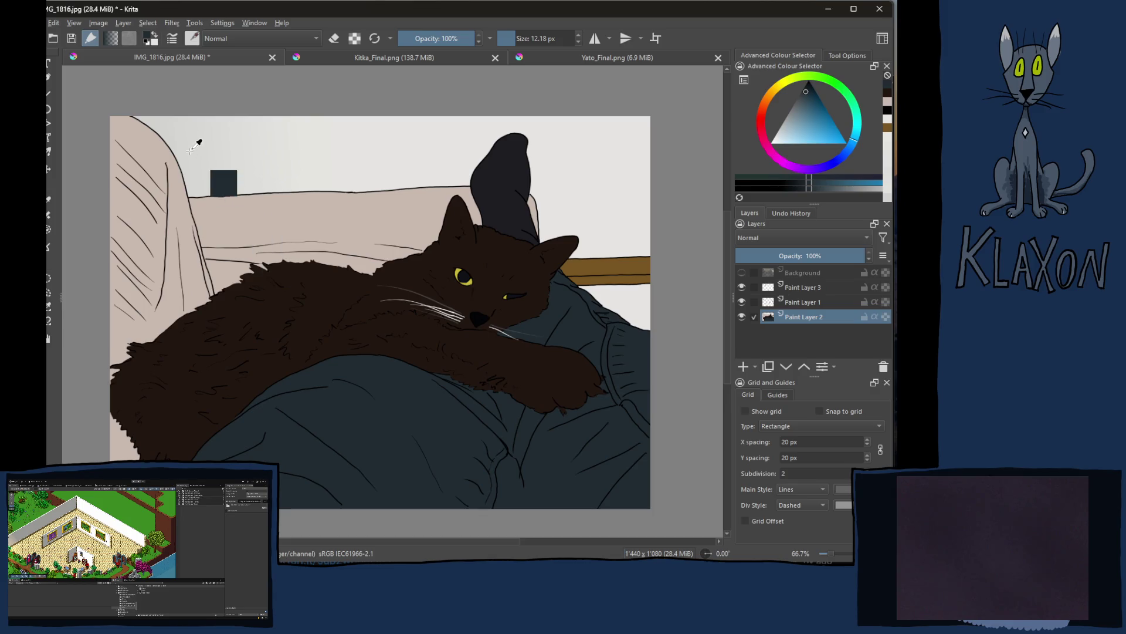
Step: Fill the wall area beside the cat with a darkened version of the wall colour
{"action": "left_click", "coordinate": [157, 121], "text": "ctrl"}
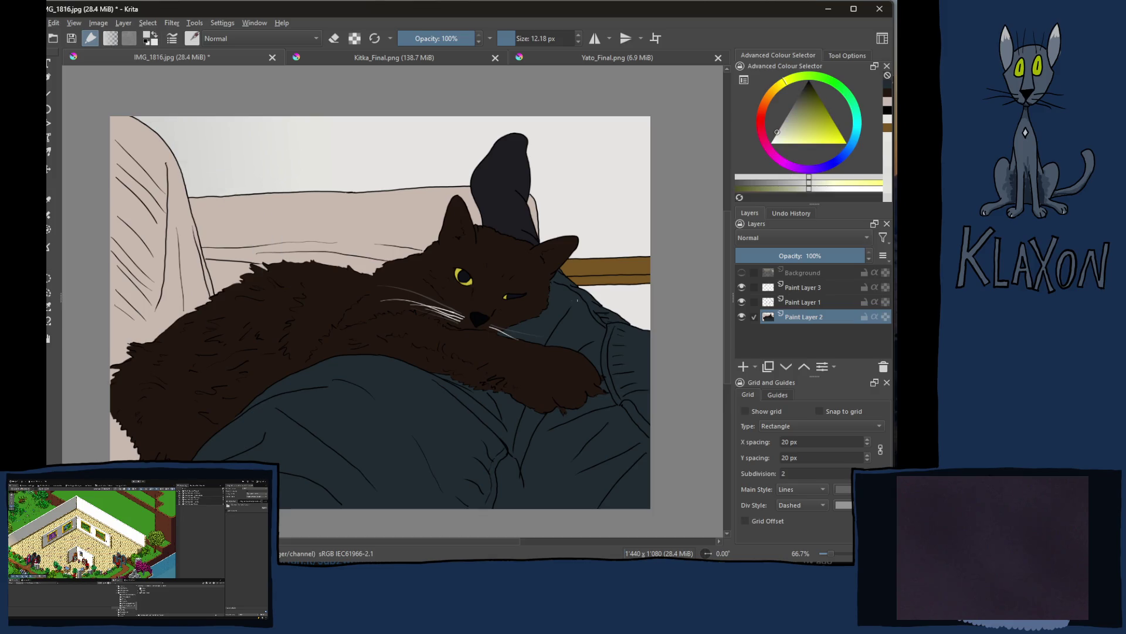
{"action": "left_click_drag", "start_coordinate": [563, 312], "coordinate": [488, 262]}
{"action": "left_click_drag", "start_coordinate": [796, 186], "coordinate": [789, 182]}
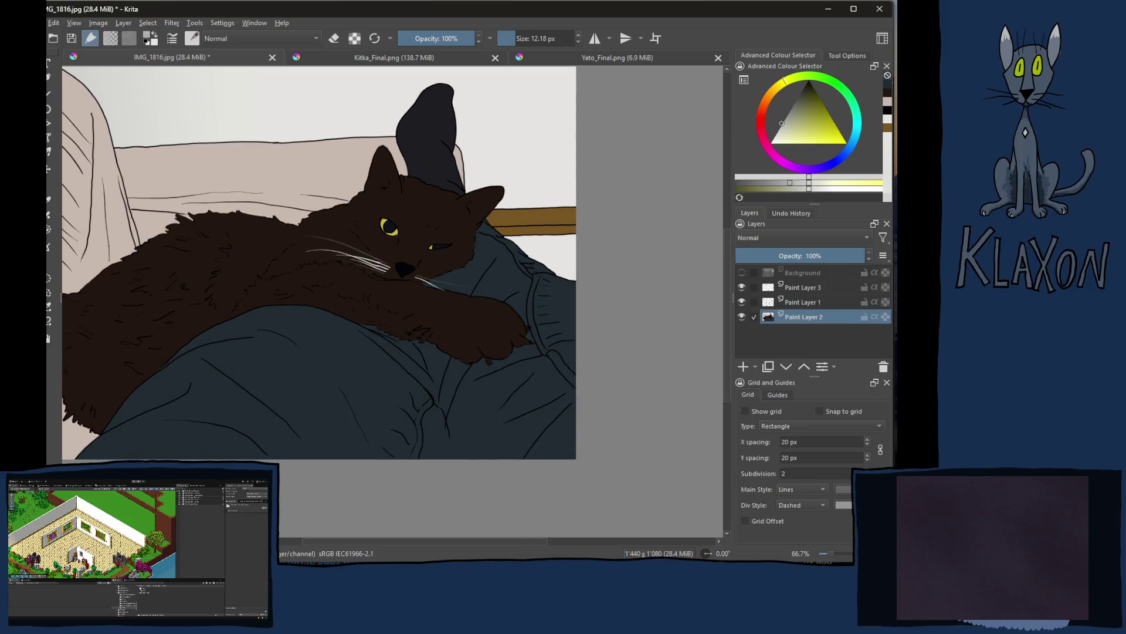
{"action": "scroll", "coordinate": [519, 253], "scroll_direction": "up", "scroll_amount": 1}
{"action": "scroll", "coordinate": [493, 256], "scroll_direction": "up", "scroll_amount": 1}
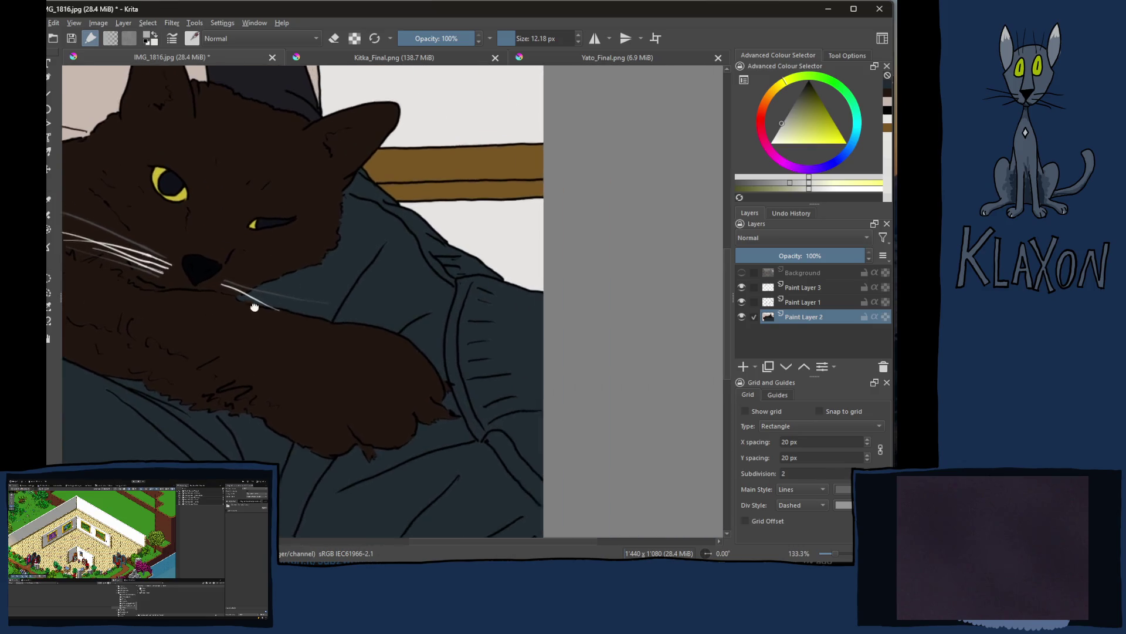
{"action": "key", "text": "f"}
{"action": "left_click", "coordinate": [459, 239]}
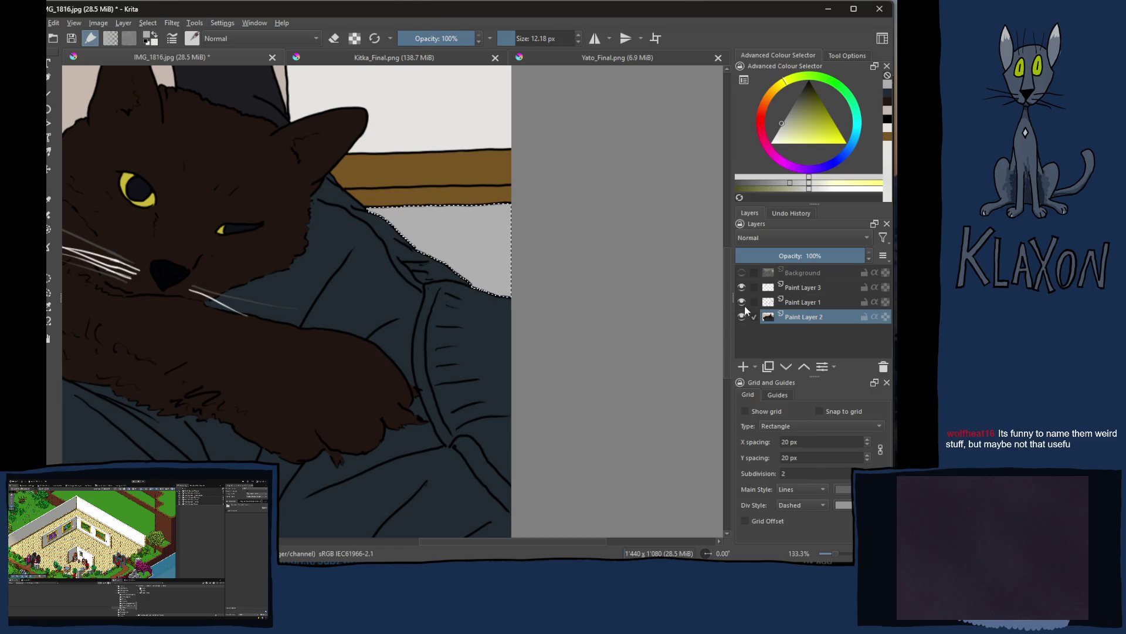
Step: Pick two greys and drag a top-light gradient across the wall patch
{"action": "left_click", "coordinate": [157, 36]}
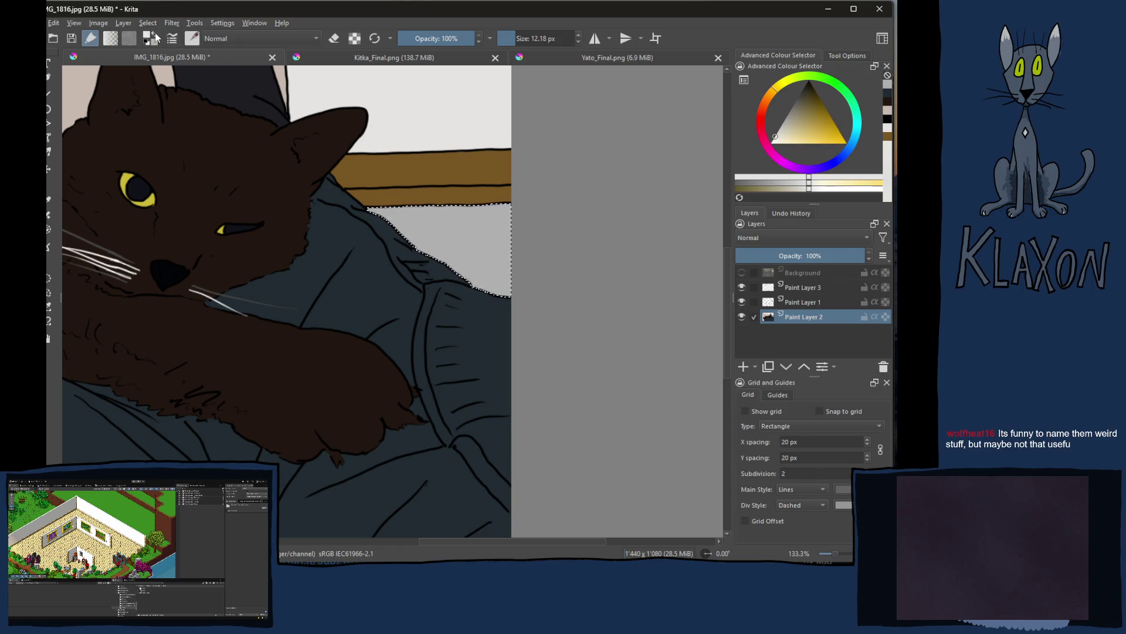
{"action": "left_click", "coordinate": [460, 227], "text": "ctrl"}
{"action": "left_click", "coordinate": [786, 186]}
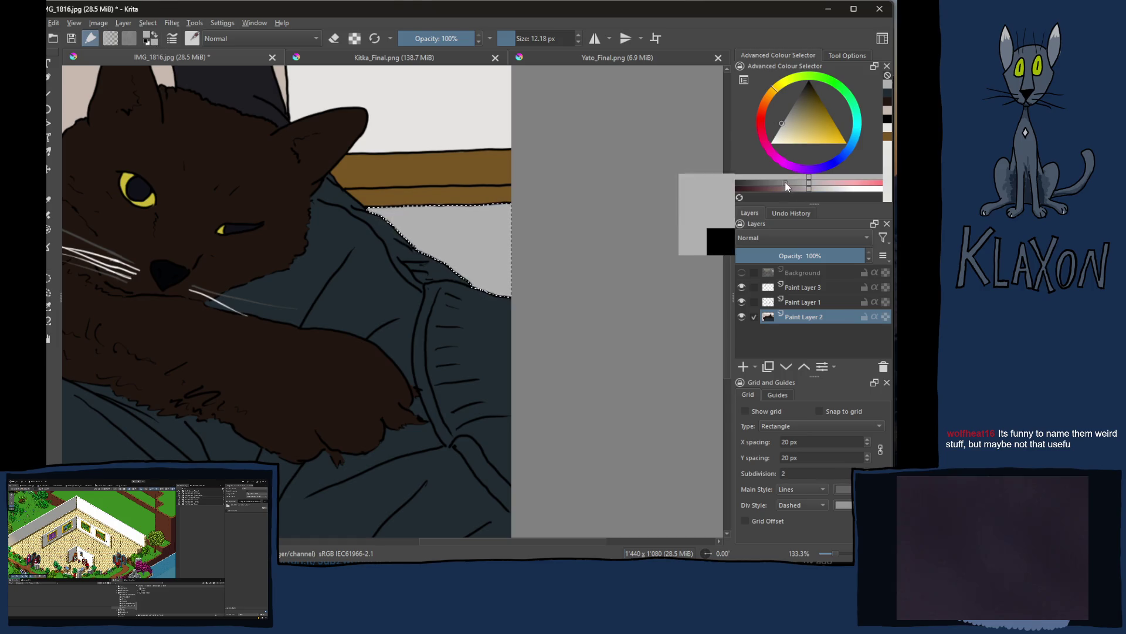
{"action": "left_click_drag", "start_coordinate": [478, 221], "coordinate": [460, 302]}
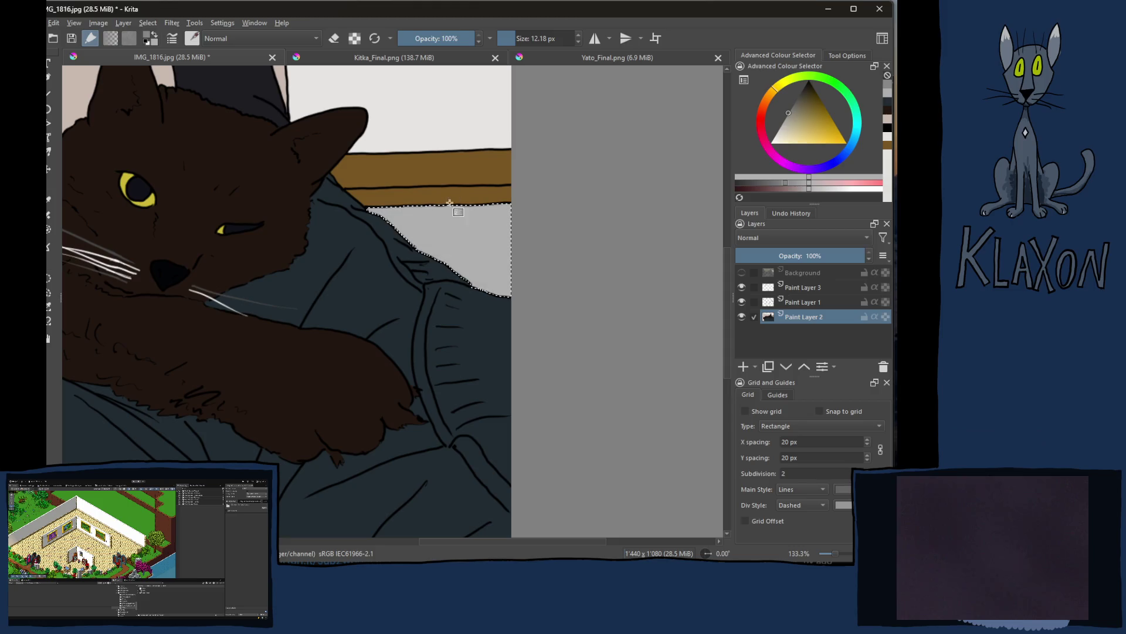
{"action": "left_click_drag", "start_coordinate": [449, 195], "coordinate": [470, 359]}
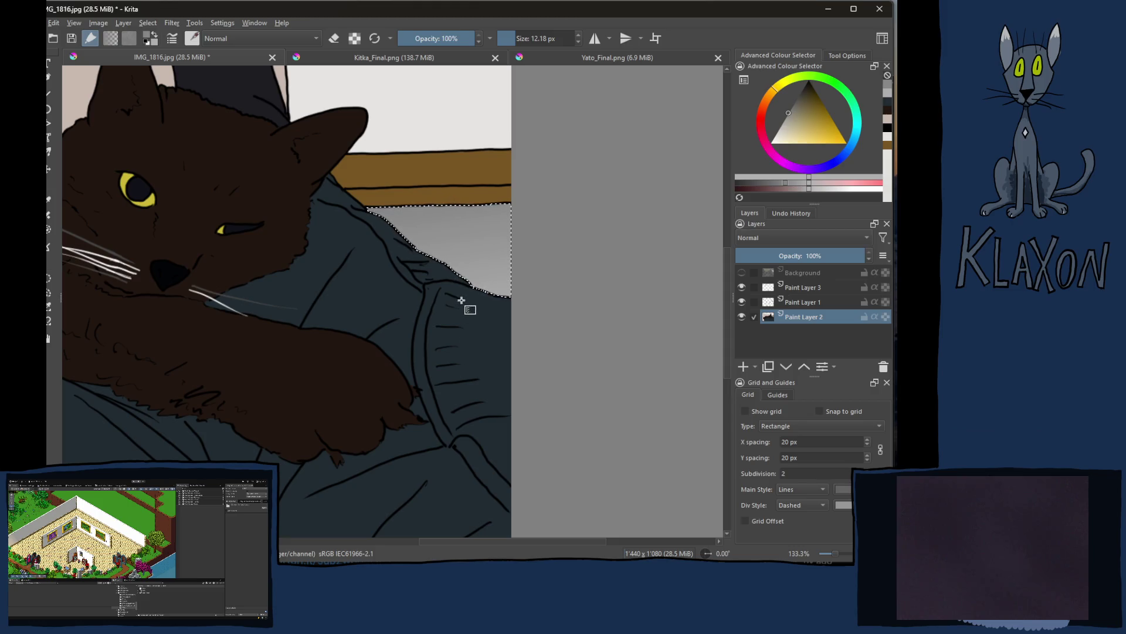
{"action": "key", "text": "3"}
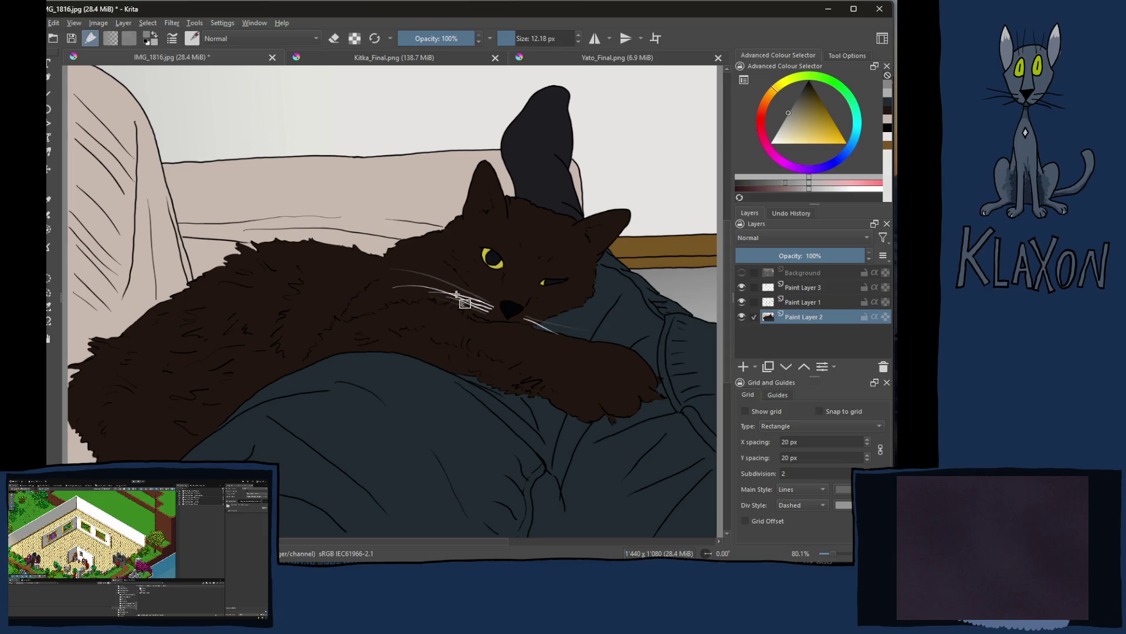
{"action": "left_click_drag", "start_coordinate": [457, 294], "coordinate": [450, 305]}
{"action": "scroll", "coordinate": [450, 305], "scroll_direction": "down", "scroll_amount": 1}
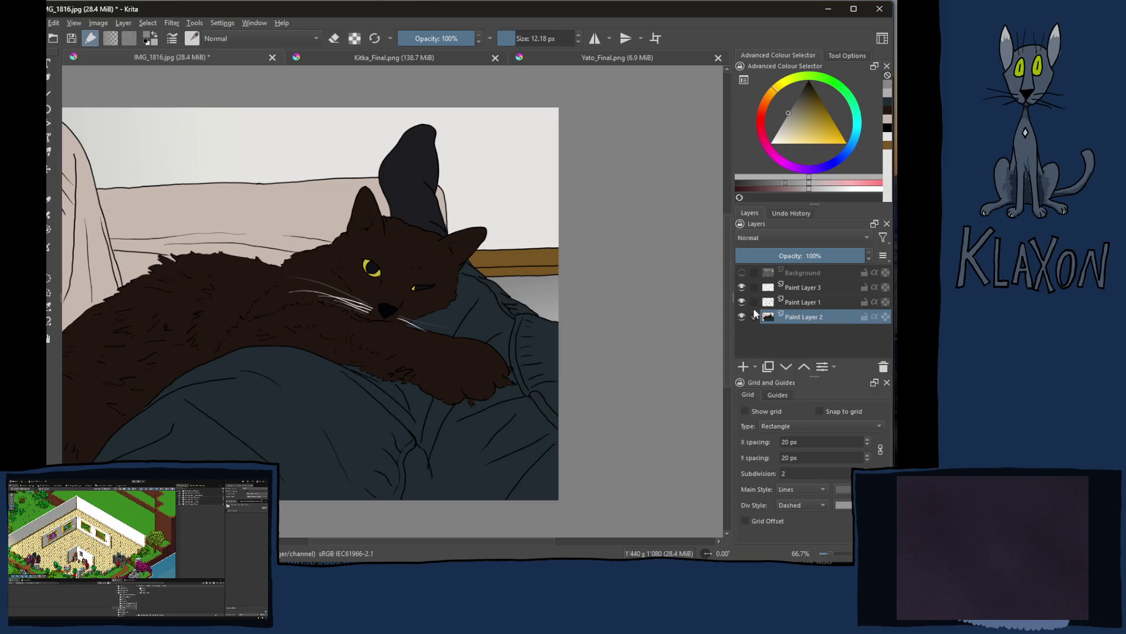
{"action": "left_click", "coordinate": [754, 317]}
{"action": "scroll", "coordinate": [564, 259], "scroll_direction": "up", "scroll_amount": 5}
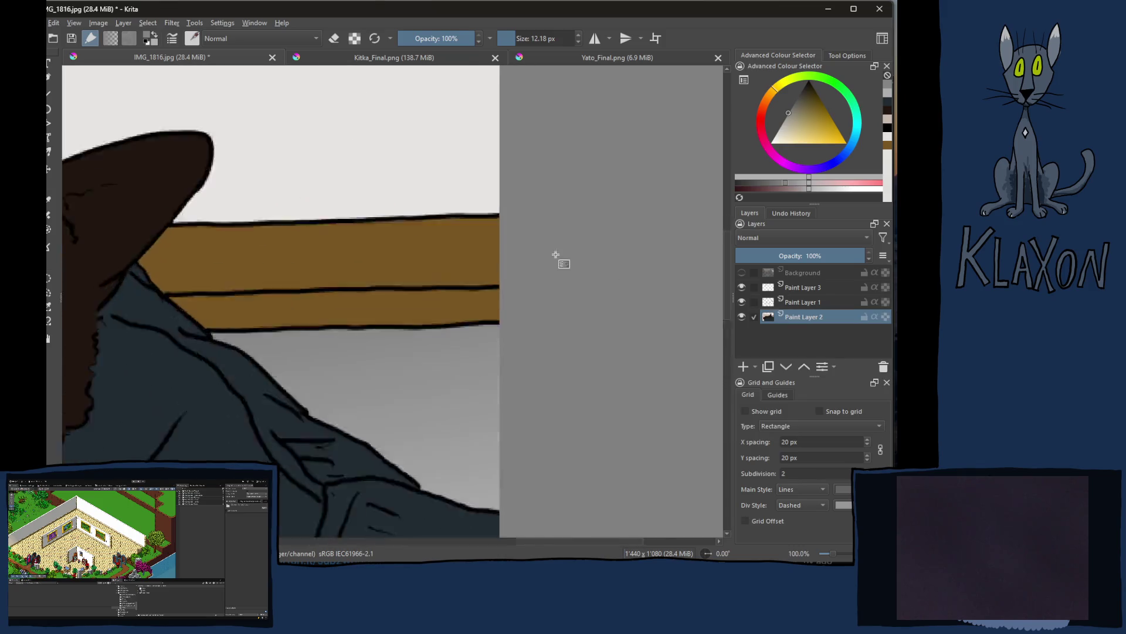
Step: Lighten the plank brown to tan, rotate the canvas -45°, and fill the plank's upper strip
{"action": "scroll", "coordinate": [384, 288], "scroll_direction": "down", "scroll_amount": 1}
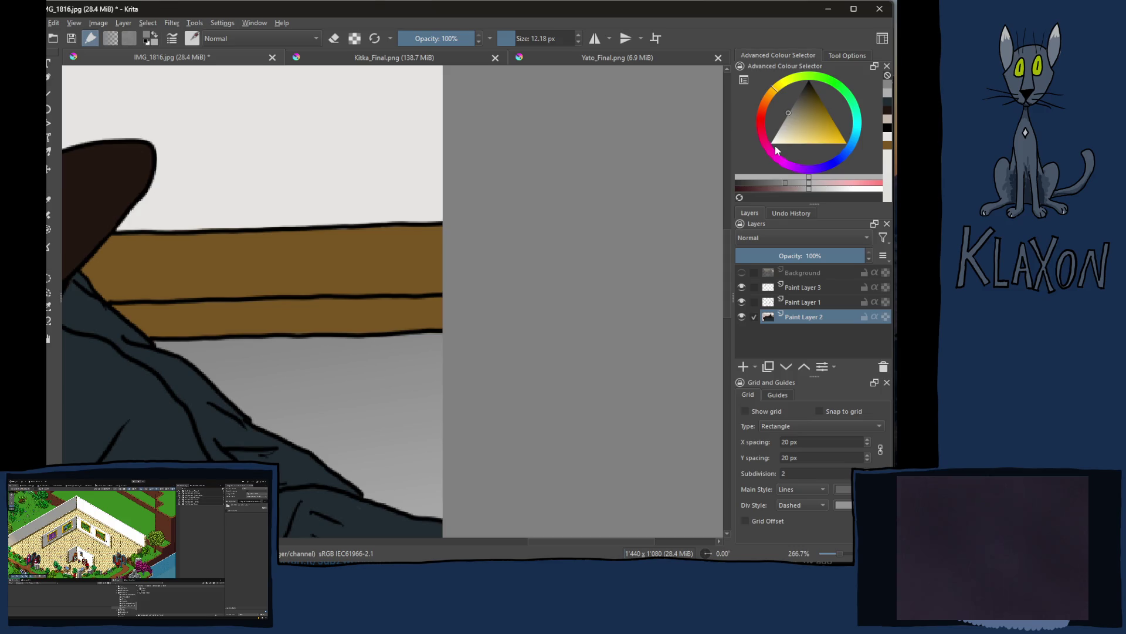
{"action": "left_click", "coordinate": [290, 270], "text": "ctrl"}
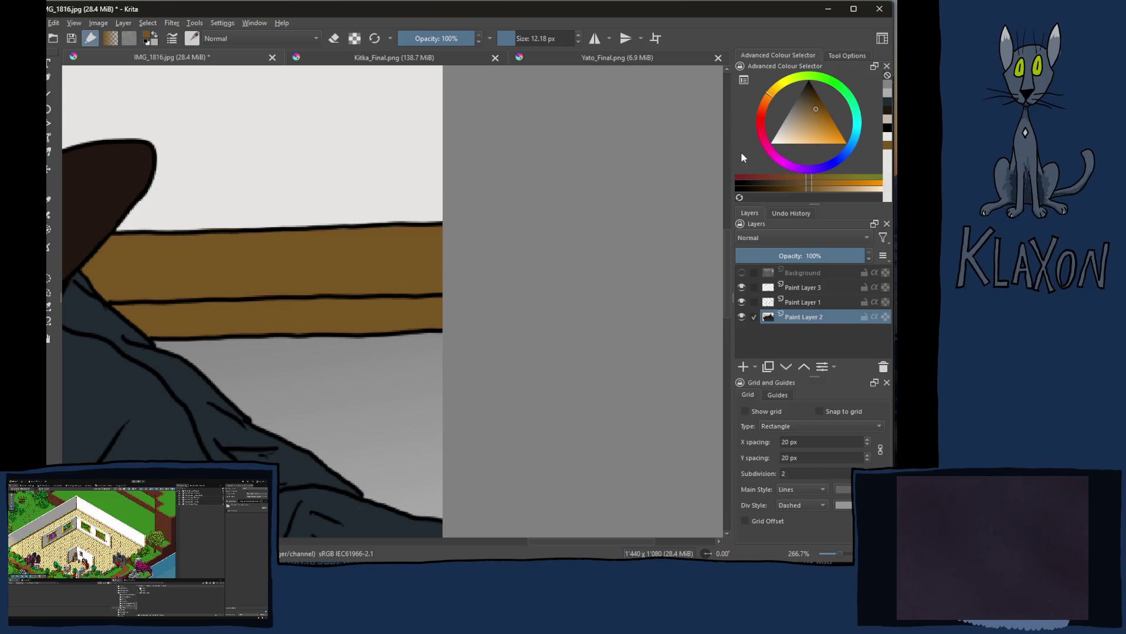
{"action": "left_click_drag", "start_coordinate": [814, 122], "coordinate": [811, 130]}
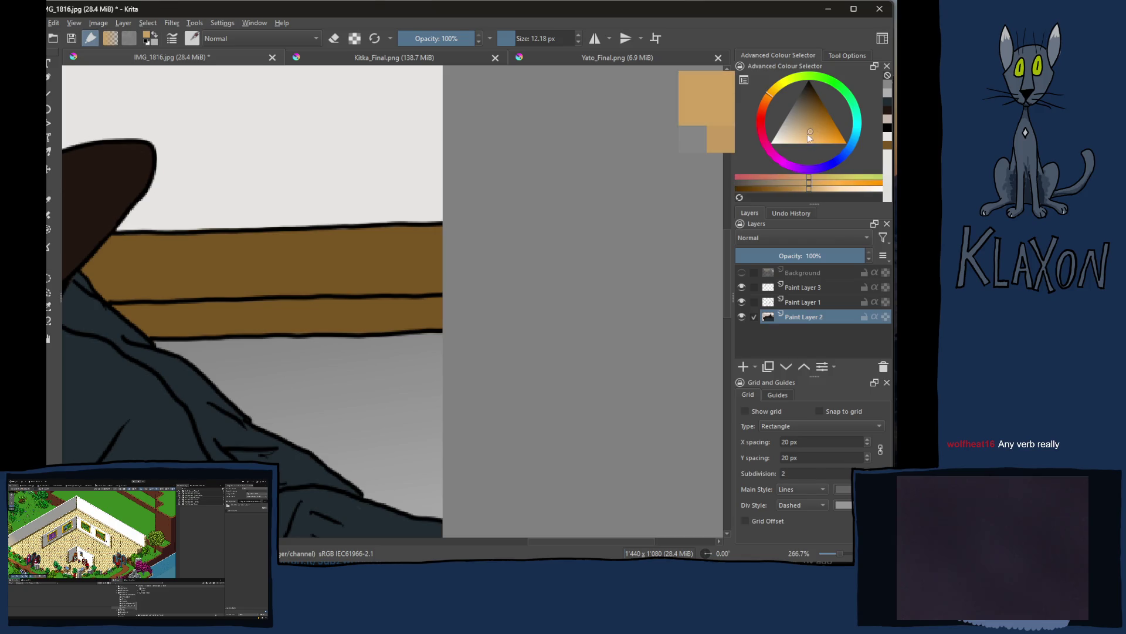
{"action": "key", "text": "ctrl+bracketleft"}
{"action": "key", "text": "ctrl+bracketleft"}
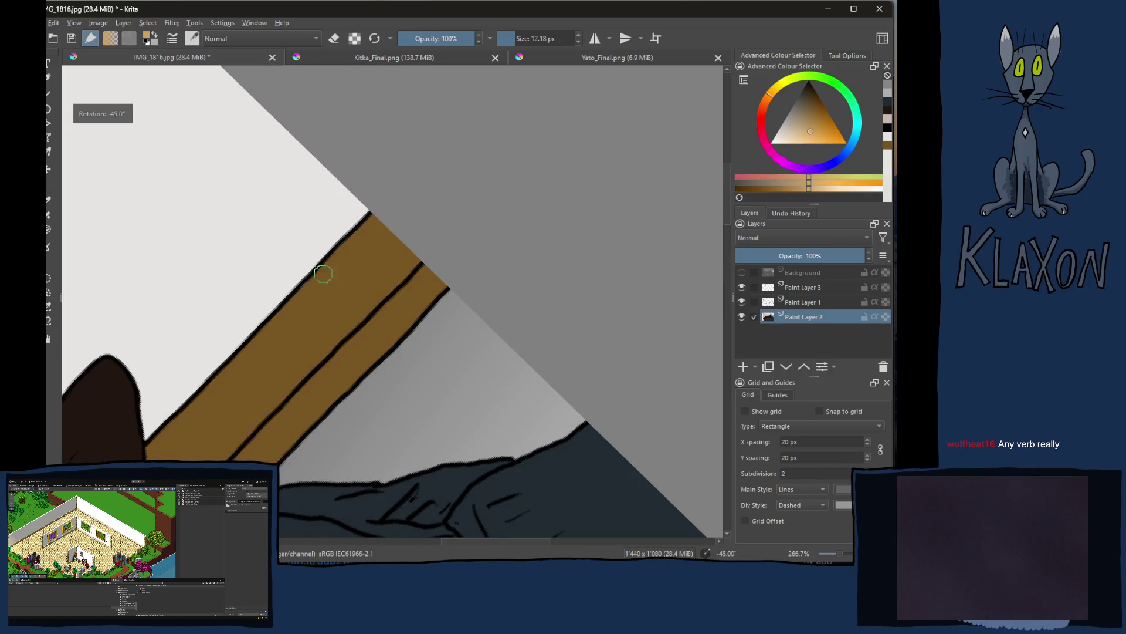
{"action": "key", "text": "ctrl+bracketleft"}
{"action": "mouse_move", "coordinate": [445, 163]}
{"action": "left_mouse_down"}
{"action": "mouse_move", "coordinate": [366, 232]}
{"action": "mouse_move", "coordinate": [370, 261]}
{"action": "mouse_move", "coordinate": [483, 188]}
{"action": "left_mouse_up"}
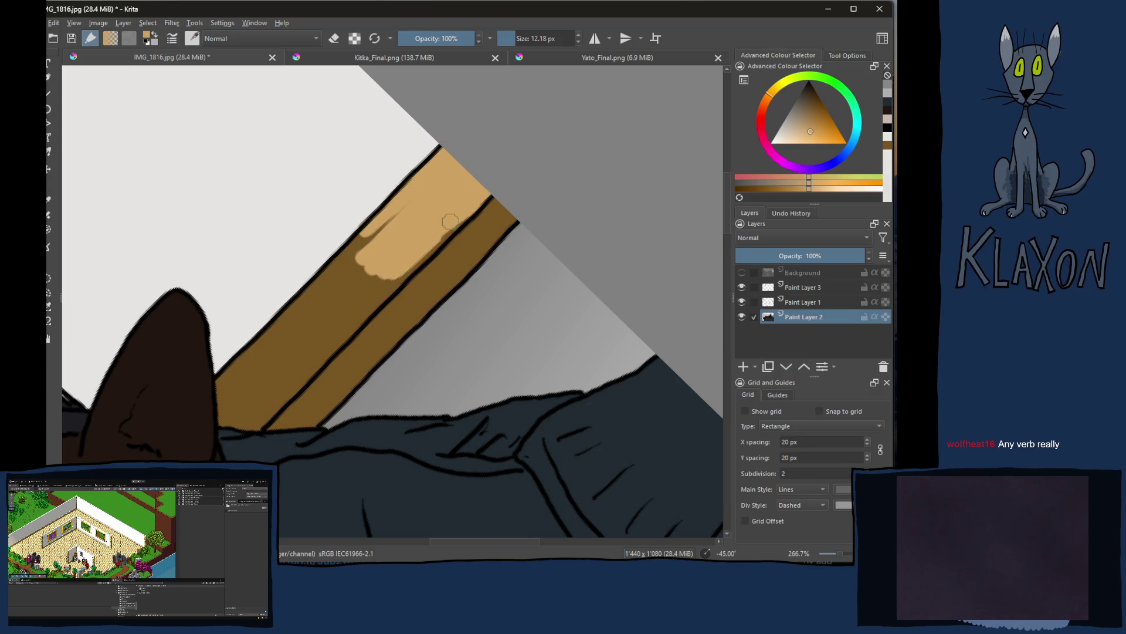
{"action": "left_click", "coordinate": [409, 230], "text": "ctrl"}
{"action": "key", "text": "ctrl+z"}
{"action": "key", "text": "f"}
{"action": "left_click", "coordinate": [379, 240]}
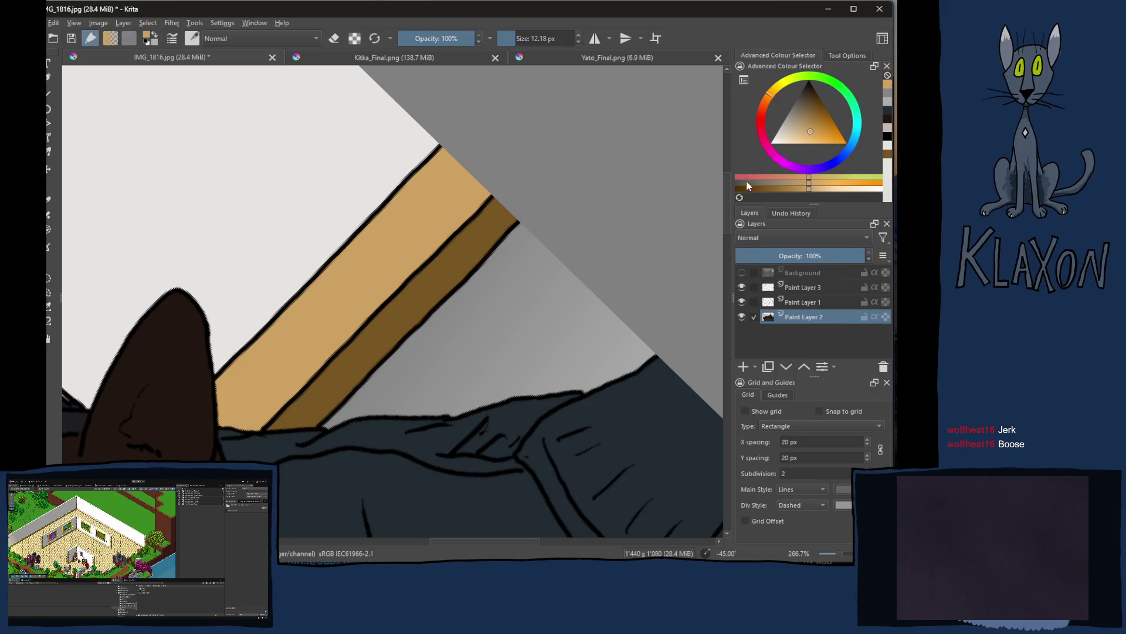
{"action": "left_click", "coordinate": [829, 182]}
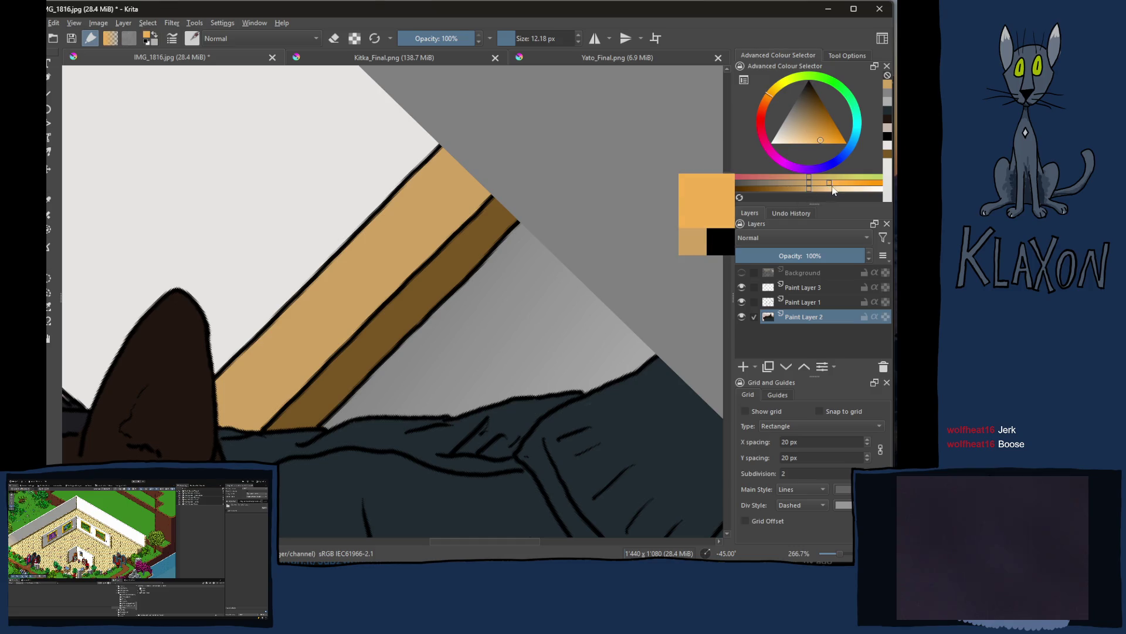
{"action": "left_click", "coordinate": [846, 184]}
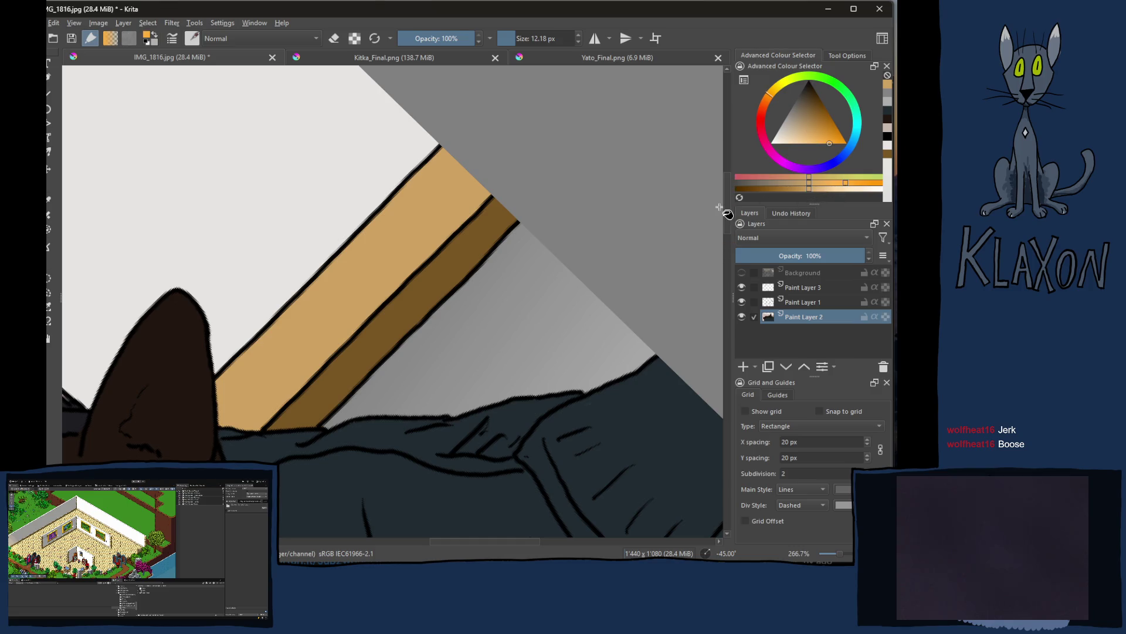
{"action": "left_click", "coordinate": [396, 273]}
{"action": "key", "text": "ctrl+z"}
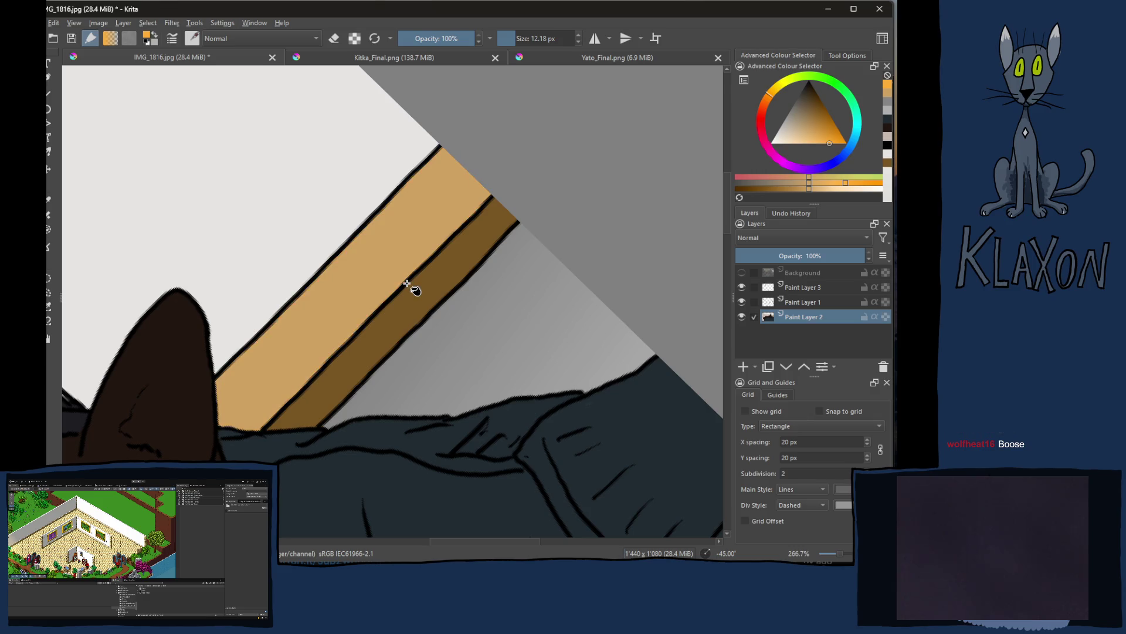
{"action": "key", "text": "b"}
{"action": "key", "text": "bracketright"}
{"action": "key", "text": "bracketright"}
{"action": "key", "text": "bracketright"}
{"action": "mouse_move", "coordinate": [346, 291]}
{"action": "left_mouse_down"}
{"action": "mouse_move", "coordinate": [319, 308]}
{"action": "mouse_move", "coordinate": [382, 253]}
{"action": "left_mouse_up"}
{"action": "left_click_drag", "start_coordinate": [305, 315], "coordinate": [286, 345]}
{"action": "left_click_drag", "start_coordinate": [379, 247], "coordinate": [410, 222]}
{"action": "mouse_move", "coordinate": [235, 381]}
{"action": "left_mouse_down"}
{"action": "mouse_move", "coordinate": [352, 296]}
{"action": "mouse_move", "coordinate": [440, 213]}
{"action": "mouse_move", "coordinate": [421, 221]}
{"action": "left_mouse_up"}
{"action": "left_click_drag", "start_coordinate": [444, 176], "coordinate": [346, 258]}
{"action": "key", "text": "ctrl+z"}
{"action": "key", "text": "ctrl+z"}
{"action": "key", "text": "ctrl+z"}
{"action": "left_click_drag", "start_coordinate": [312, 317], "coordinate": [367, 274]}
{"action": "key", "text": "ctrl+z"}
{"action": "left_click", "coordinate": [389, 260], "text": "ctrl"}
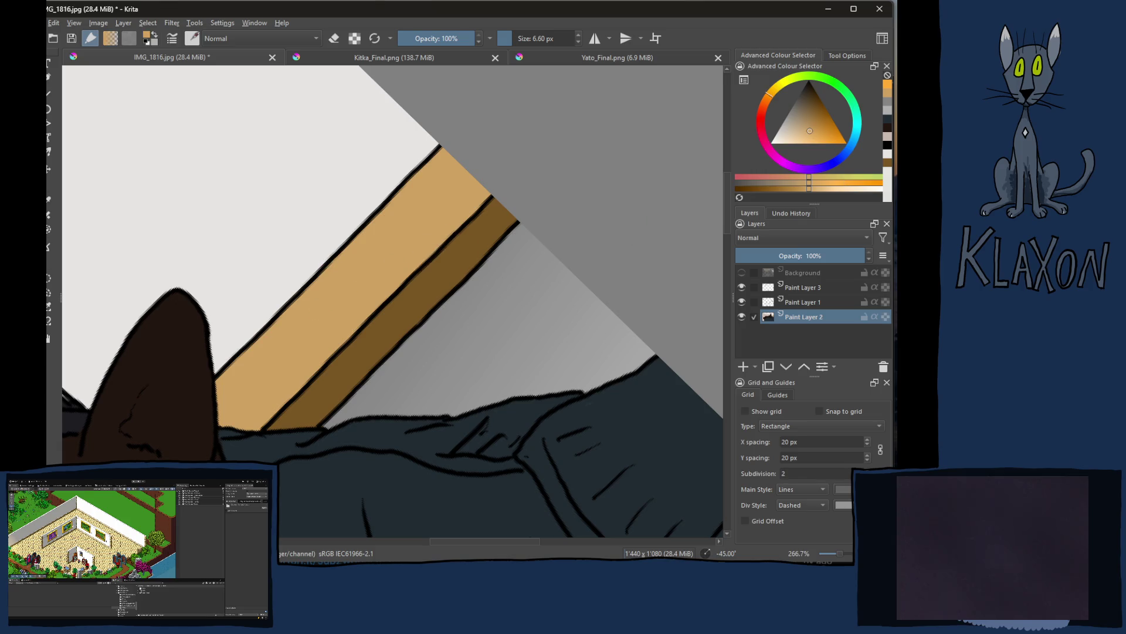
{"action": "left_click", "coordinate": [819, 185]}
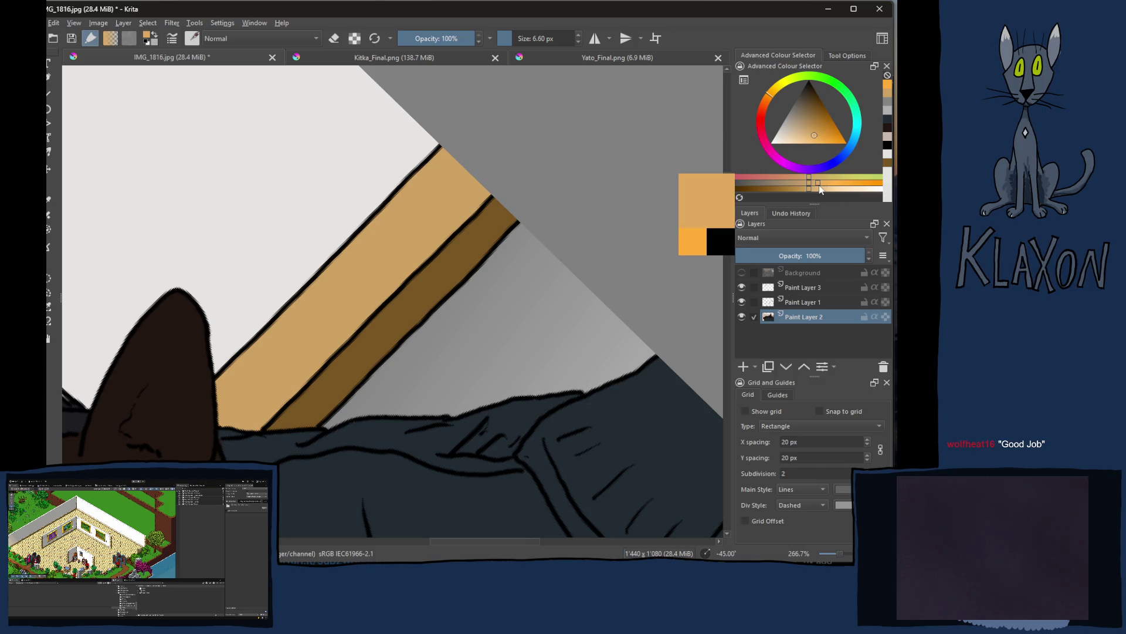
{"action": "left_click", "coordinate": [821, 184]}
{"action": "left_click_drag", "start_coordinate": [350, 283], "coordinate": [375, 271]}
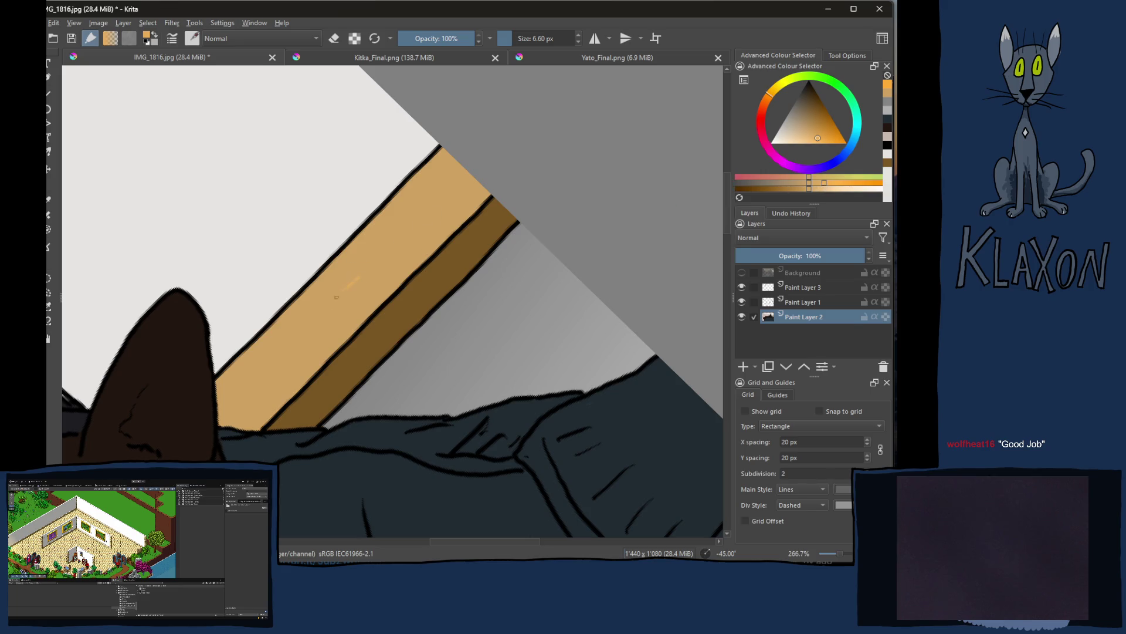
{"action": "left_click", "coordinate": [301, 340]}
{"action": "left_click_drag", "start_coordinate": [313, 330], "coordinate": [299, 318]}
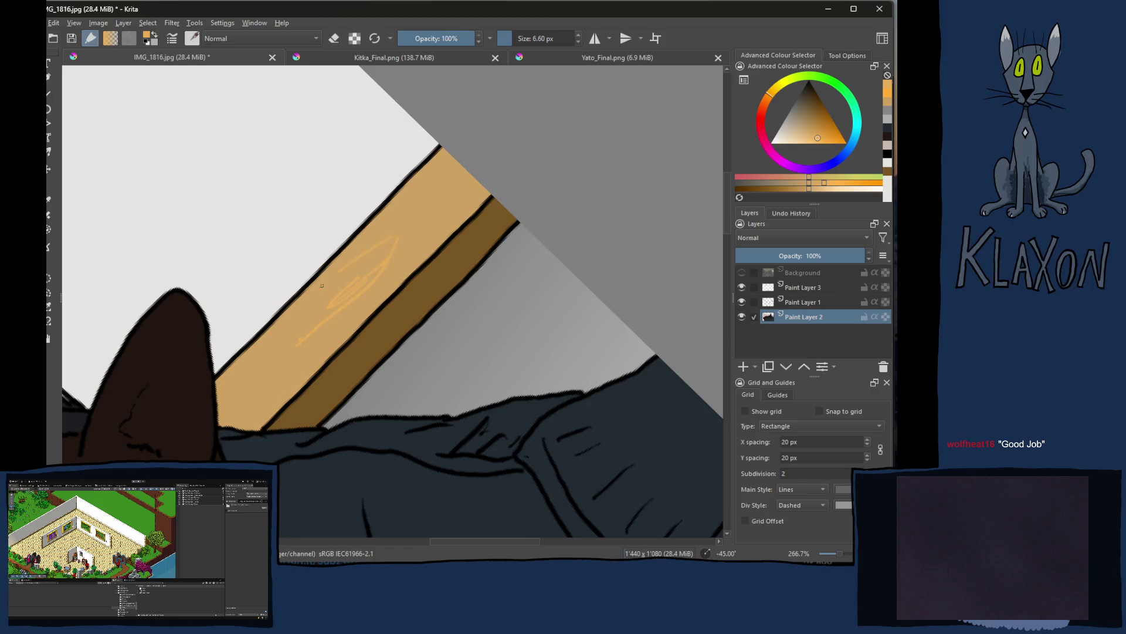
{"action": "left_click_drag", "start_coordinate": [254, 384], "coordinate": [282, 355]}
{"action": "left_click", "coordinate": [296, 340], "text": "ctrl"}
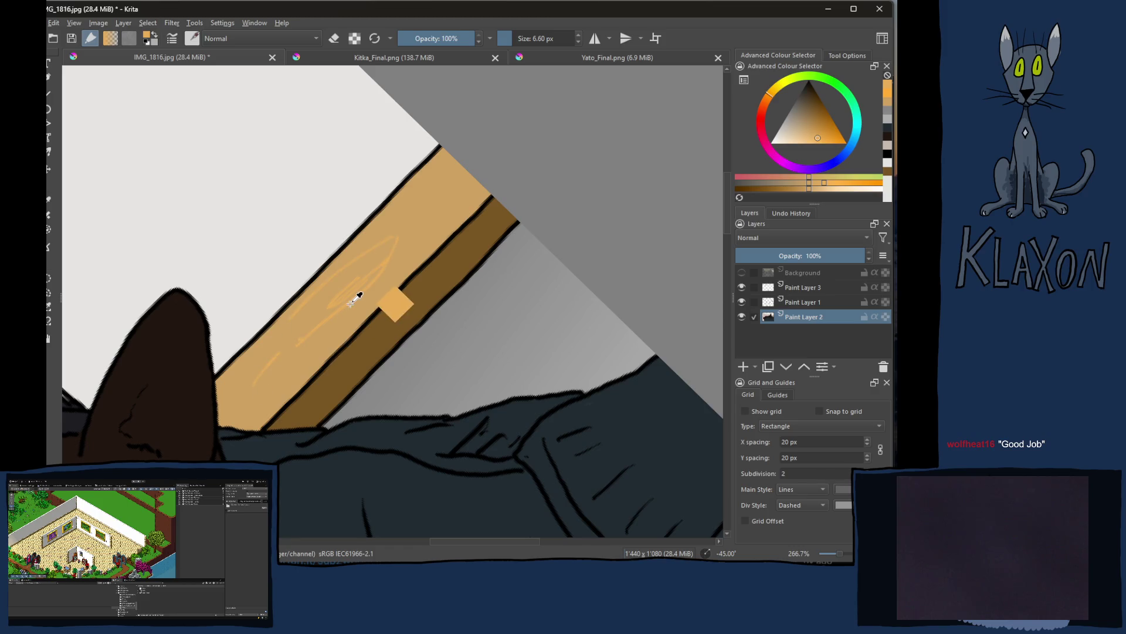
{"action": "key", "text": "ctrl+z"}
{"action": "key", "text": "ctrl+z"}
{"action": "key", "text": "ctrl+z"}
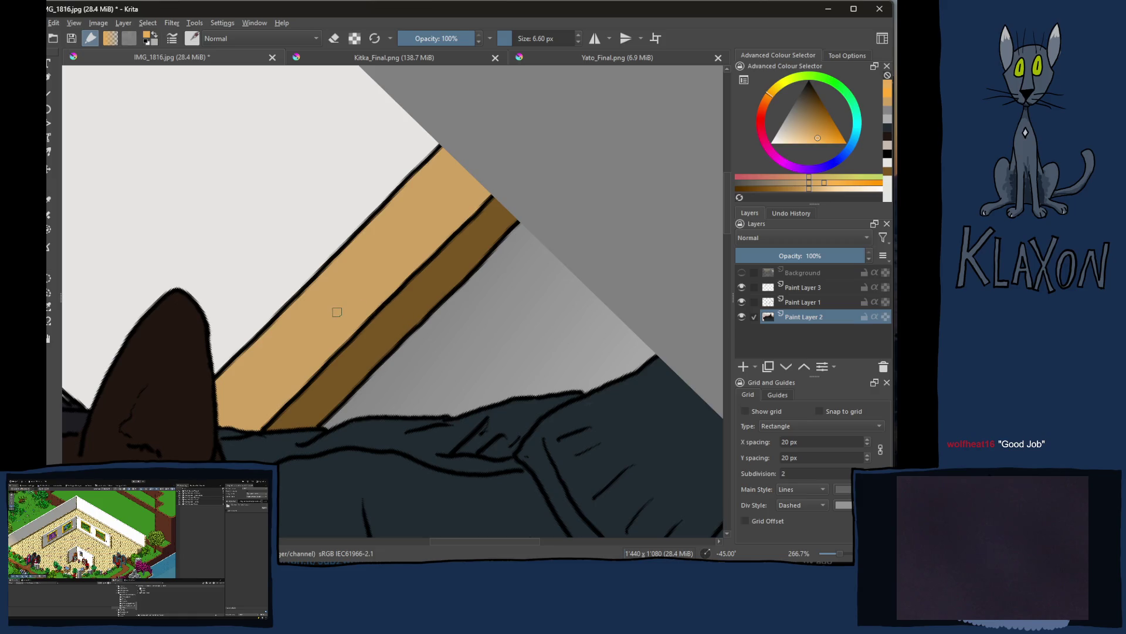
{"action": "left_click_drag", "start_coordinate": [337, 315], "coordinate": [358, 315]}
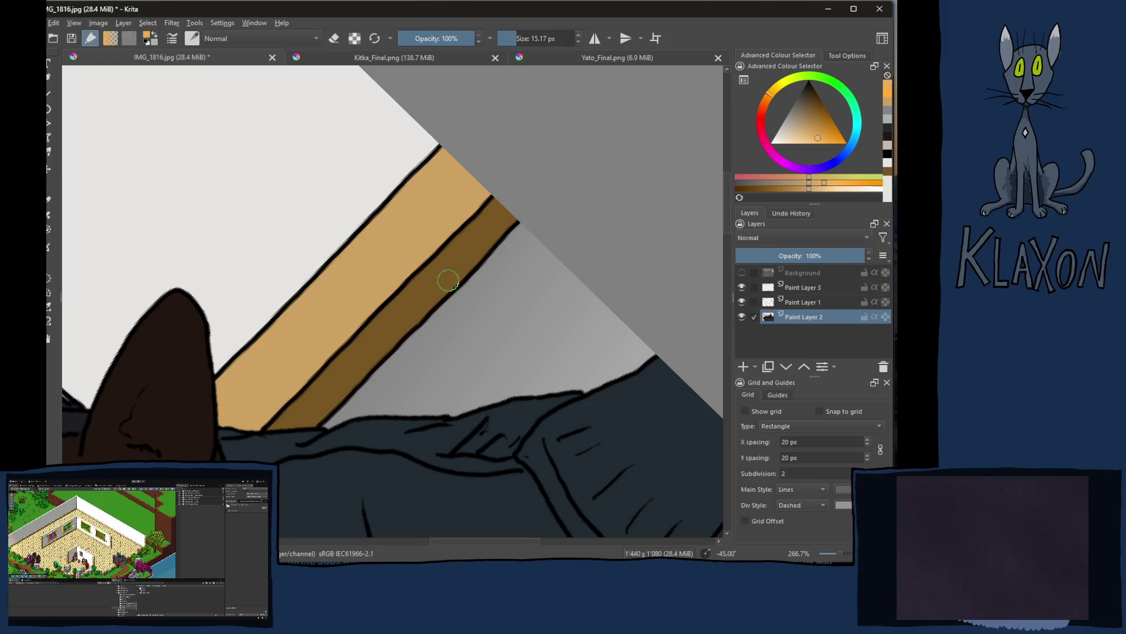
{"action": "left_click_drag", "start_coordinate": [802, 190], "coordinate": [792, 189]}
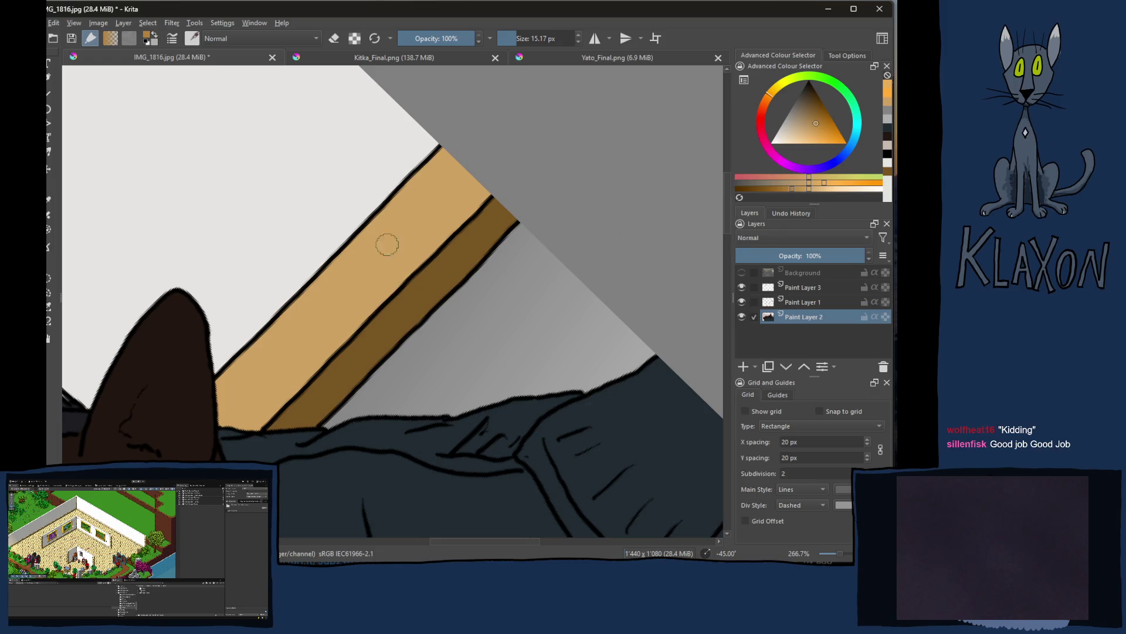
{"action": "mouse_move", "coordinate": [371, 256]}
{"action": "left_mouse_down"}
{"action": "mouse_move", "coordinate": [368, 264]}
{"action": "mouse_move", "coordinate": [385, 244]}
{"action": "mouse_move", "coordinate": [305, 326]}
{"action": "mouse_move", "coordinate": [431, 213]}
{"action": "left_mouse_up"}
{"action": "key", "text": "ctrl+z"}
{"action": "key", "text": "ctrl+z"}
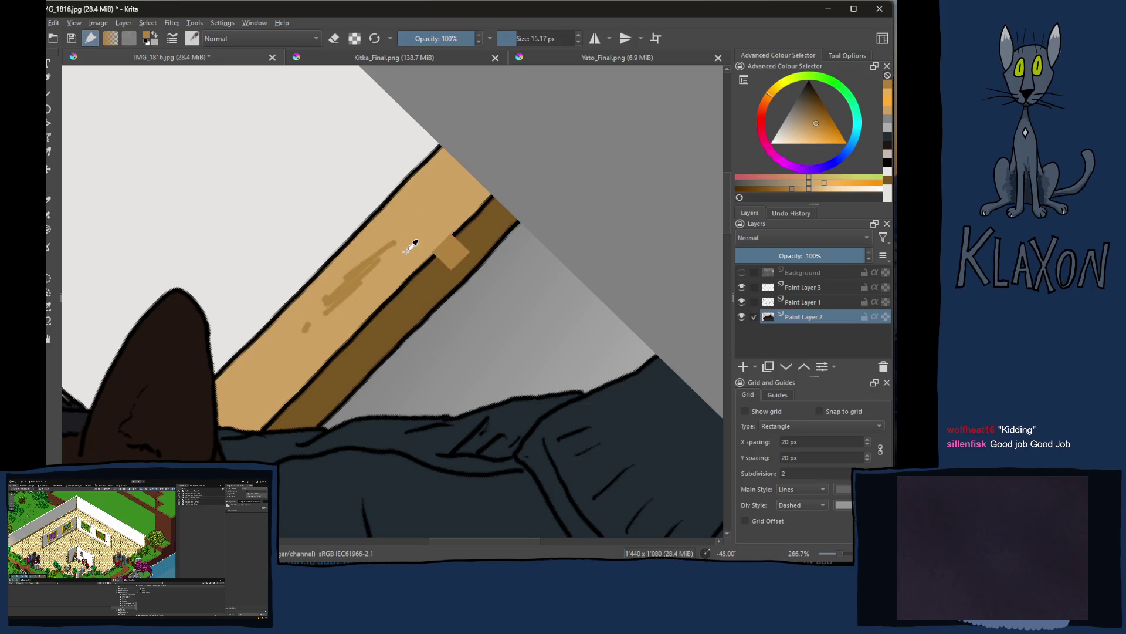
{"action": "left_click", "coordinate": [439, 254]}
{"action": "key", "text": "ctrl+z"}
{"action": "key", "text": "ctrl+z"}
{"action": "key", "text": "ctrl+z"}
{"action": "key", "text": "bracketleft"}
{"action": "key", "text": "bracketleft"}
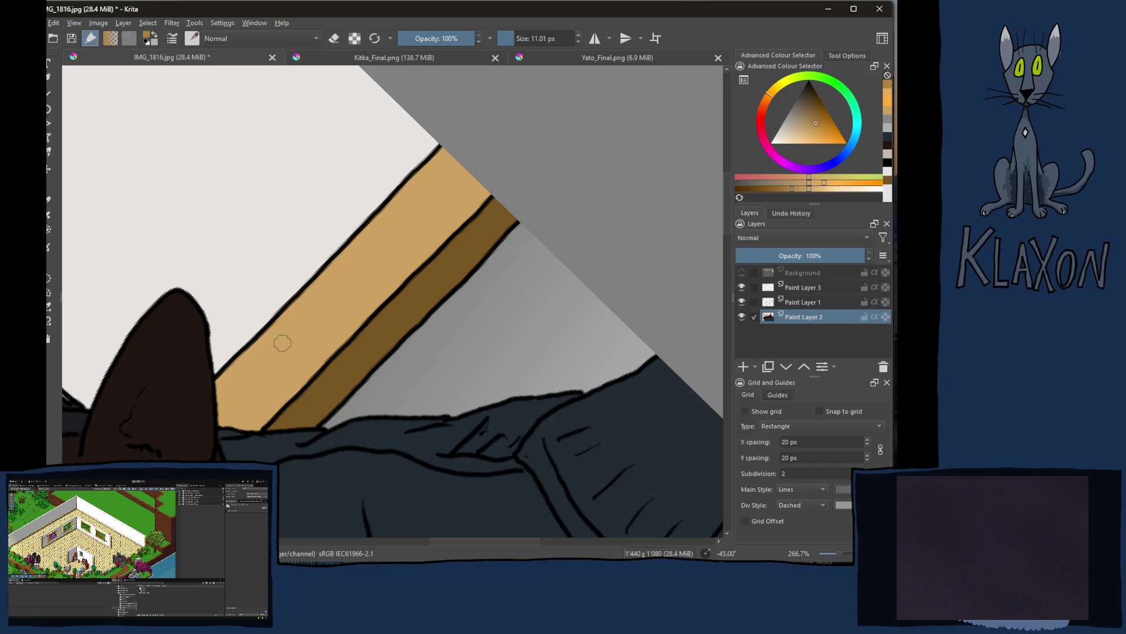
Step: Paint six zigzag wood-grain streaks along the plank's tan strip, then sample and deepen a darker brown
{"action": "left_click_drag", "start_coordinate": [270, 360], "coordinate": [330, 297]}
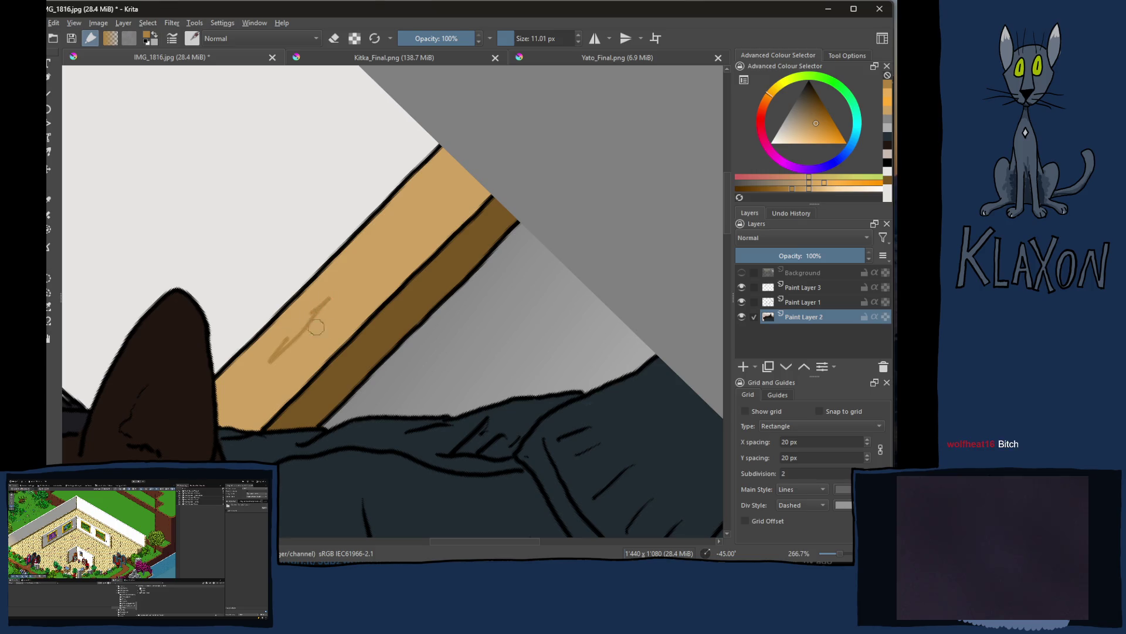
{"action": "mouse_move", "coordinate": [271, 375]}
{"action": "left_mouse_down"}
{"action": "mouse_move", "coordinate": [387, 230]}
{"action": "mouse_move", "coordinate": [317, 291]}
{"action": "left_mouse_up"}
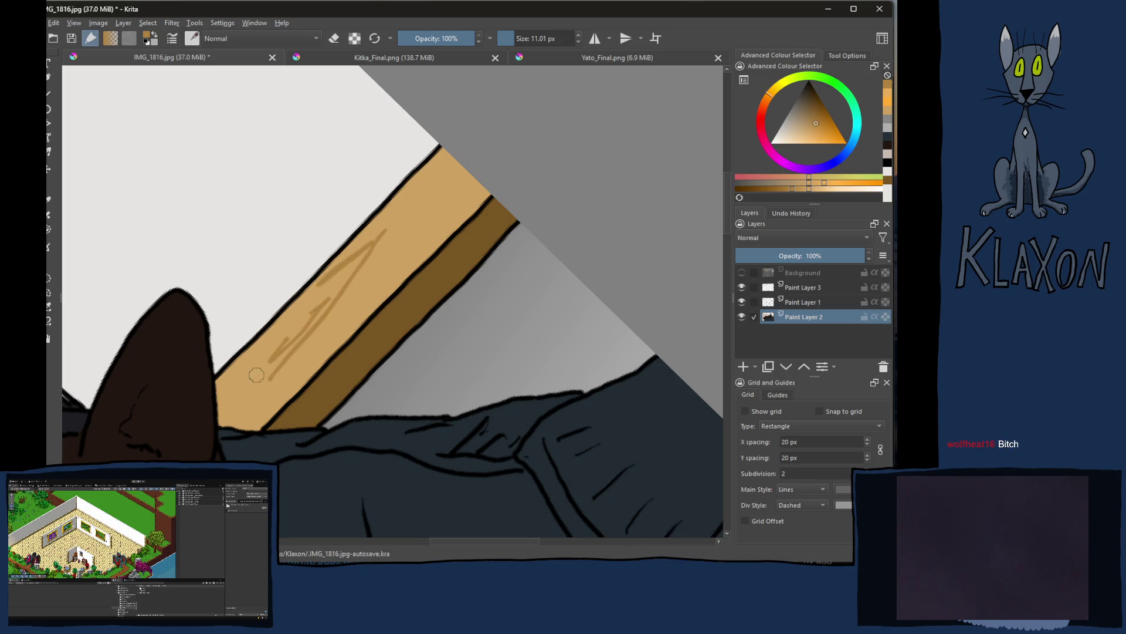
{"action": "left_click_drag", "start_coordinate": [253, 404], "coordinate": [433, 208]}
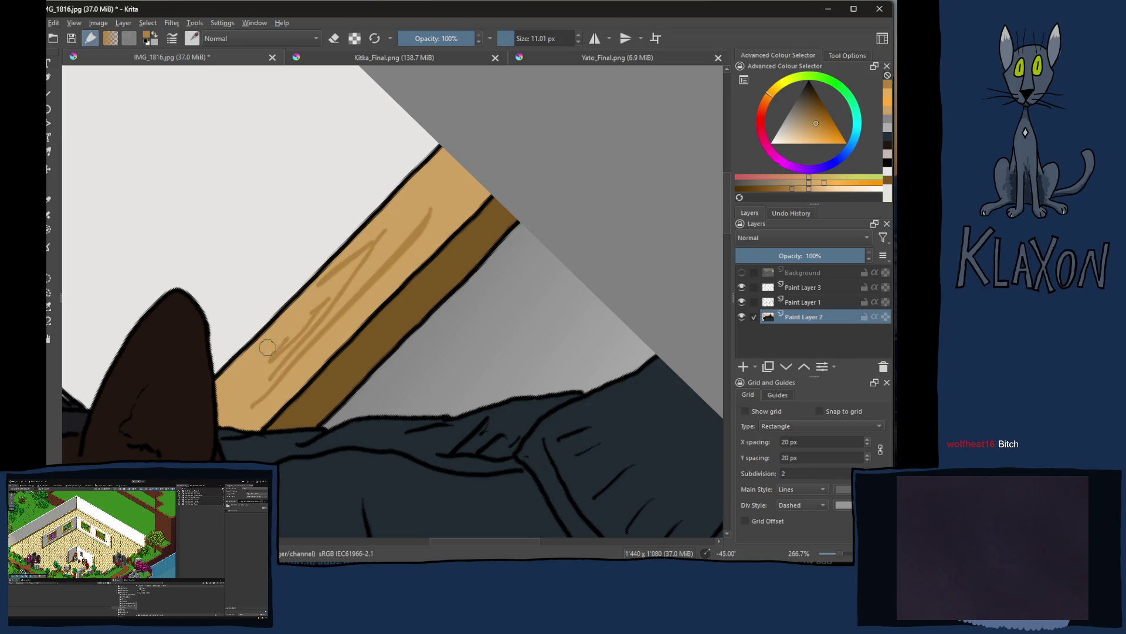
{"action": "left_click_drag", "start_coordinate": [270, 345], "coordinate": [212, 432]}
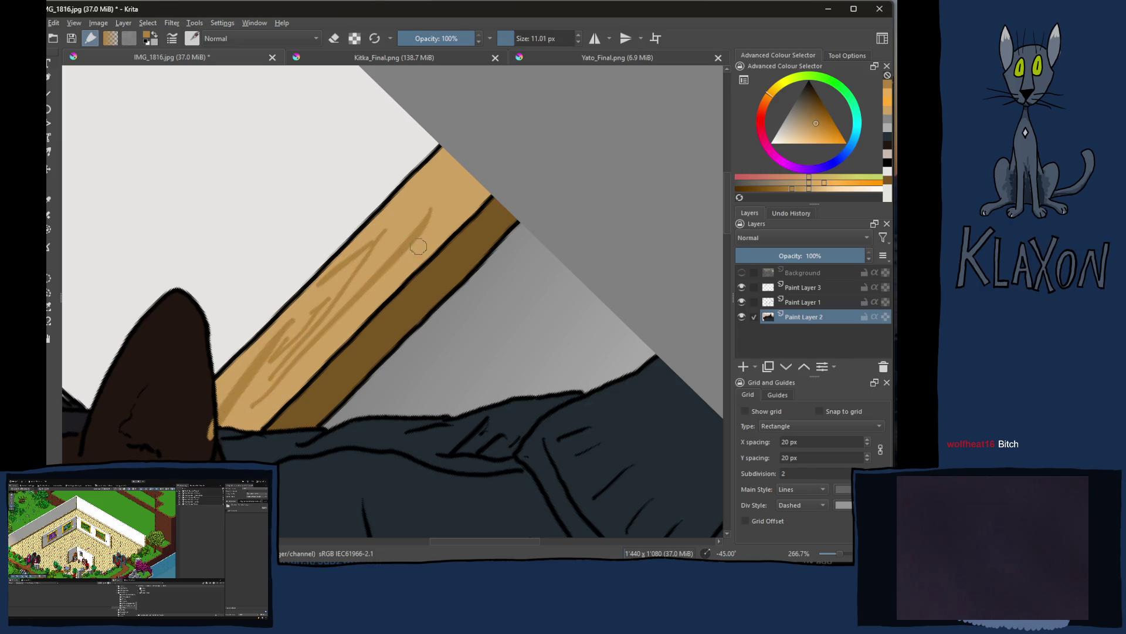
{"action": "left_click_drag", "start_coordinate": [394, 222], "coordinate": [459, 171]}
{"action": "left_click_drag", "start_coordinate": [398, 268], "coordinate": [472, 196]}
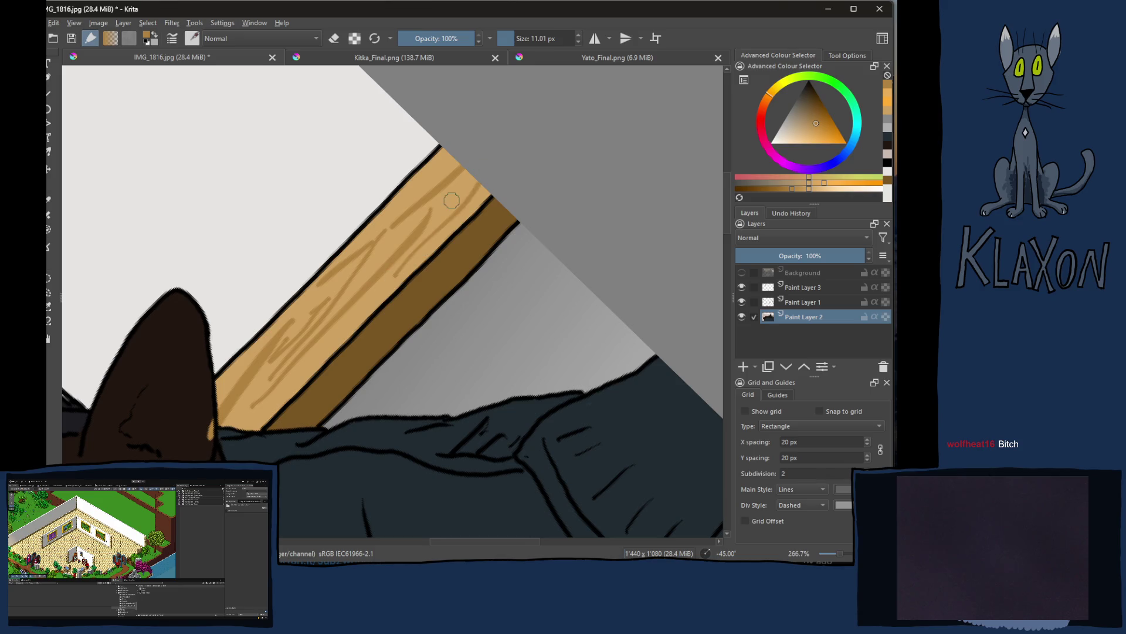
{"action": "left_click", "coordinate": [361, 355], "text": "ctrl"}
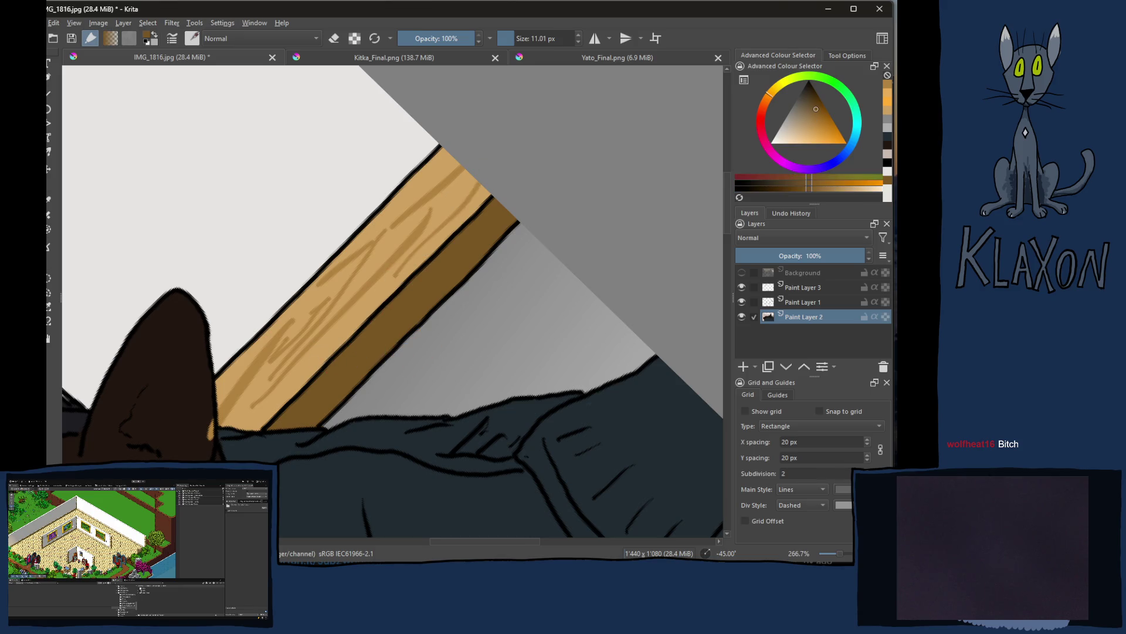
{"action": "left_click", "coordinate": [789, 189]}
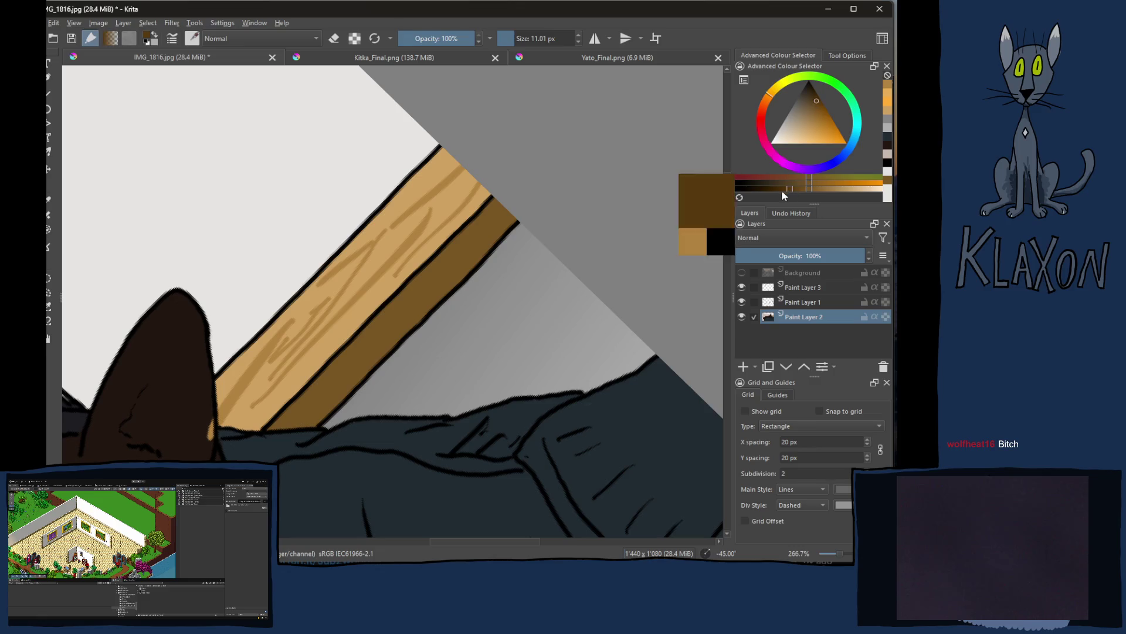
Step: Shade the plank's lower dark band with a brown stroke running end to end
{"action": "mouse_move", "coordinate": [457, 259]}
{"action": "left_mouse_down"}
{"action": "mouse_move", "coordinate": [320, 402]}
{"action": "mouse_move", "coordinate": [463, 273]}
{"action": "left_mouse_up"}
{"action": "left_click_drag", "start_coordinate": [498, 207], "coordinate": [280, 446]}
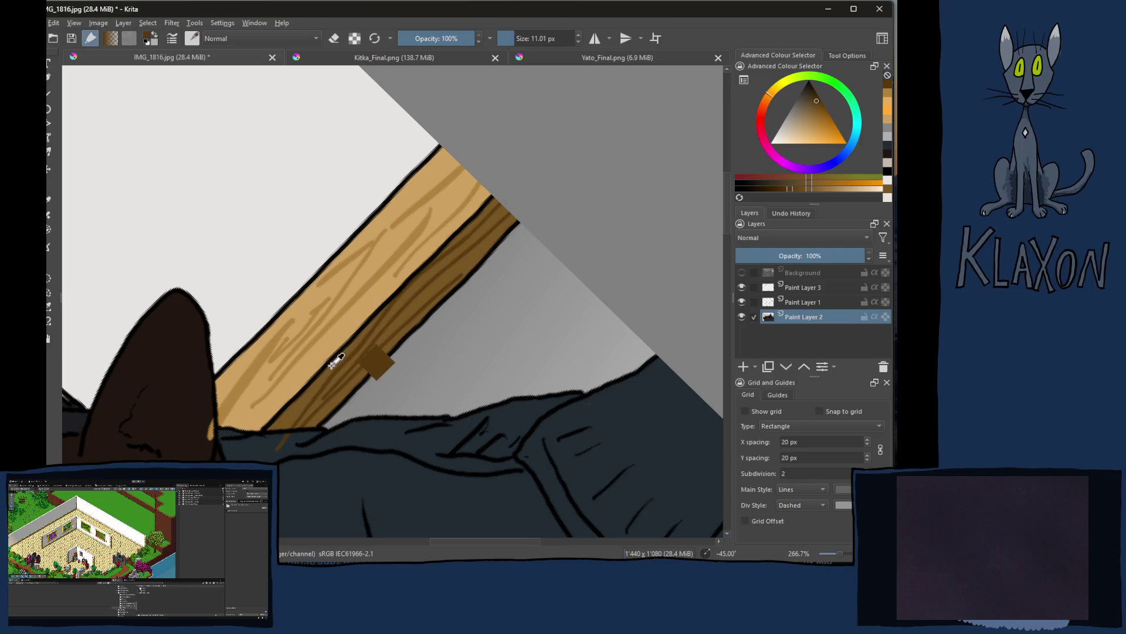
{"action": "key", "text": "ctrl+z"}
{"action": "left_click_drag", "start_coordinate": [276, 427], "coordinate": [466, 252]}
{"action": "left_click", "coordinate": [459, 268], "text": "ctrl"}
{"action": "key", "text": "ctrl+z"}
{"action": "left_click_drag", "start_coordinate": [503, 201], "coordinate": [274, 444]}
Step: Pick a tan shade and paint lighter grain hatching along the plank
{"action": "left_click", "coordinate": [243, 378], "text": "ctrl"}
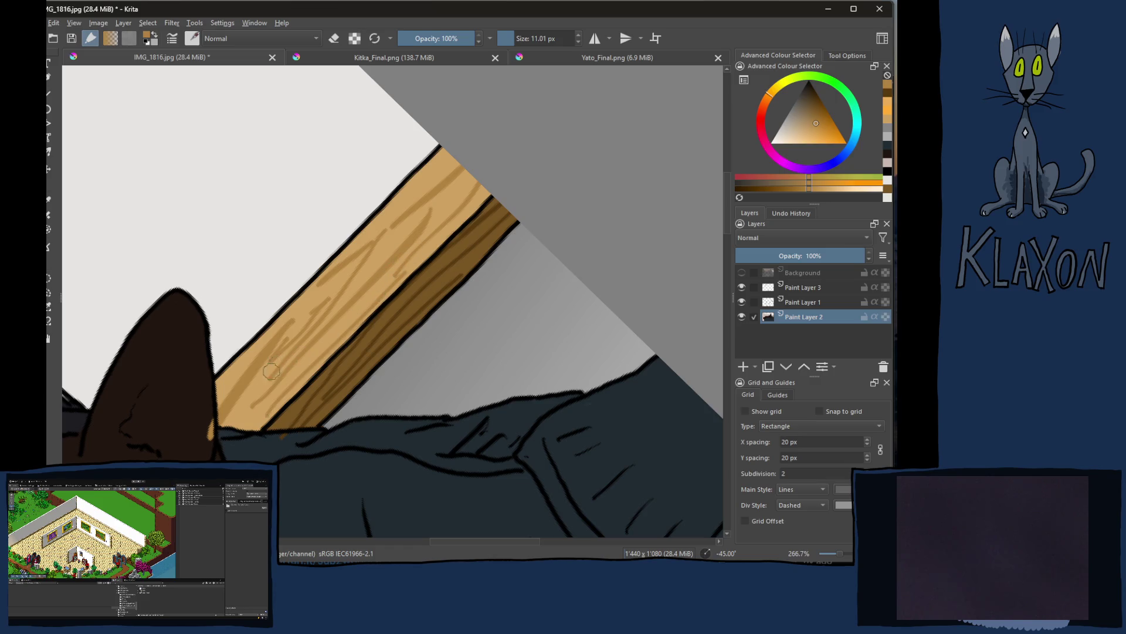
{"action": "left_click", "coordinate": [834, 189]}
{"action": "left_click_drag", "start_coordinate": [453, 160], "coordinate": [390, 215]}
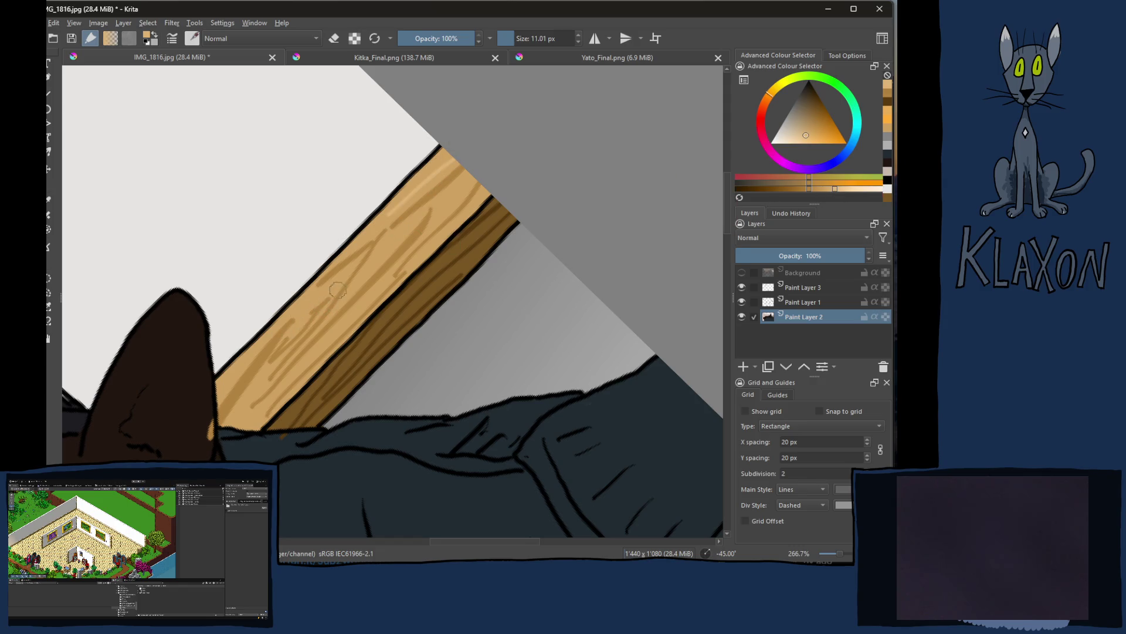
{"action": "mouse_move", "coordinate": [298, 322]}
{"action": "left_mouse_down"}
{"action": "mouse_move", "coordinate": [261, 374]}
{"action": "mouse_move", "coordinate": [347, 287]}
{"action": "mouse_move", "coordinate": [290, 354]}
{"action": "left_mouse_up"}
{"action": "mouse_move", "coordinate": [469, 213]}
{"action": "left_mouse_down"}
{"action": "mouse_move", "coordinate": [382, 273]}
{"action": "mouse_move", "coordinate": [317, 339]}
{"action": "left_mouse_up"}
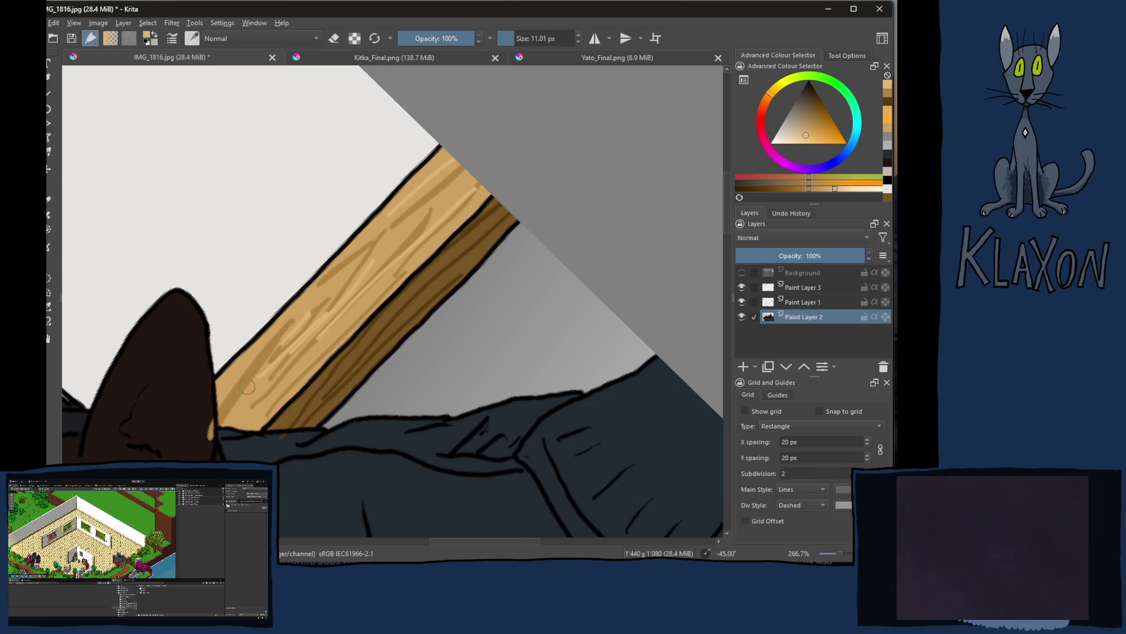
{"action": "left_click_drag", "start_coordinate": [210, 391], "coordinate": [275, 336]}
Step: Paint over the stray tan spot at the hair's lower edge with the cat's dark brown
{"action": "left_click", "coordinate": [191, 412], "text": "ctrl"}
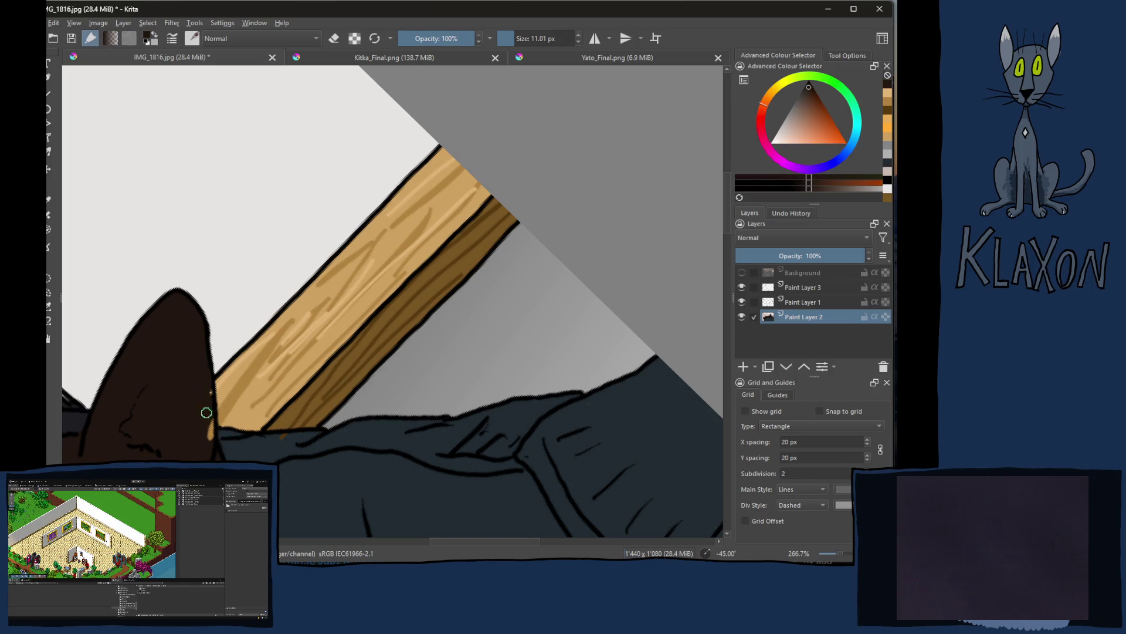
{"action": "left_click_drag", "start_coordinate": [210, 433], "coordinate": [214, 448]}
{"action": "left_click", "coordinate": [272, 451], "text": "ctrl"}
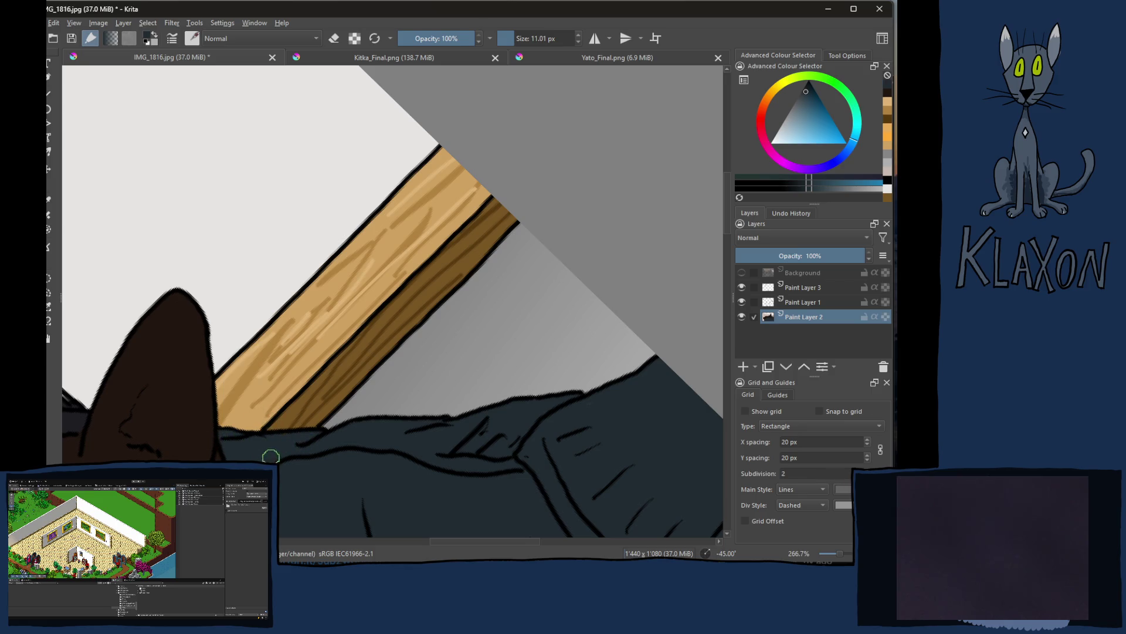
Step: Zoom in on the beam, sample and slightly lighten the wall's grey, and rotate the canvas -45°
{"action": "key", "text": "5"}
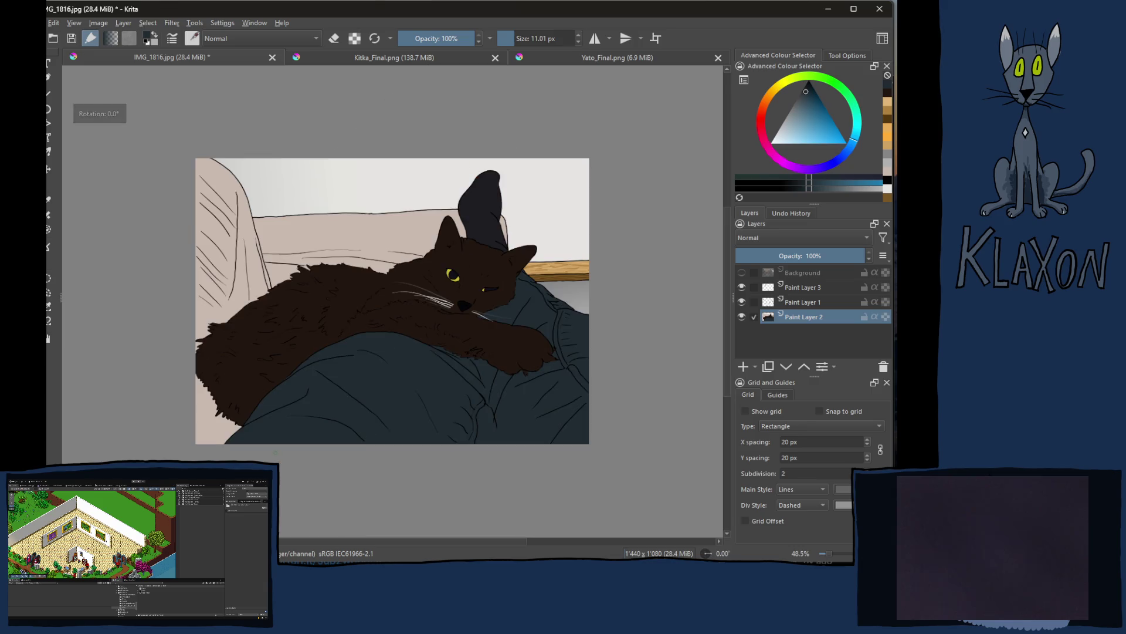
{"action": "key", "text": "plus"}
{"action": "key", "text": "plus"}
{"action": "key", "text": "plus"}
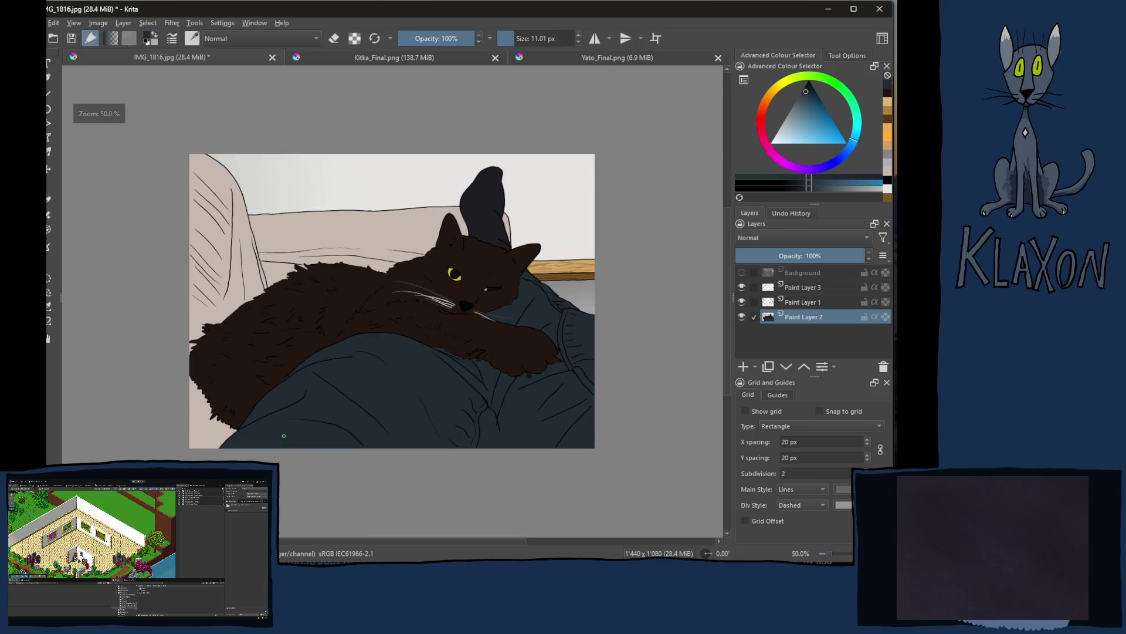
{"action": "mouse_move", "coordinate": [276, 407]}
{"action": "left_mouse_down"}
{"action": "mouse_move", "coordinate": [251, 364]}
{"action": "mouse_move", "coordinate": [299, 364]}
{"action": "left_mouse_up"}
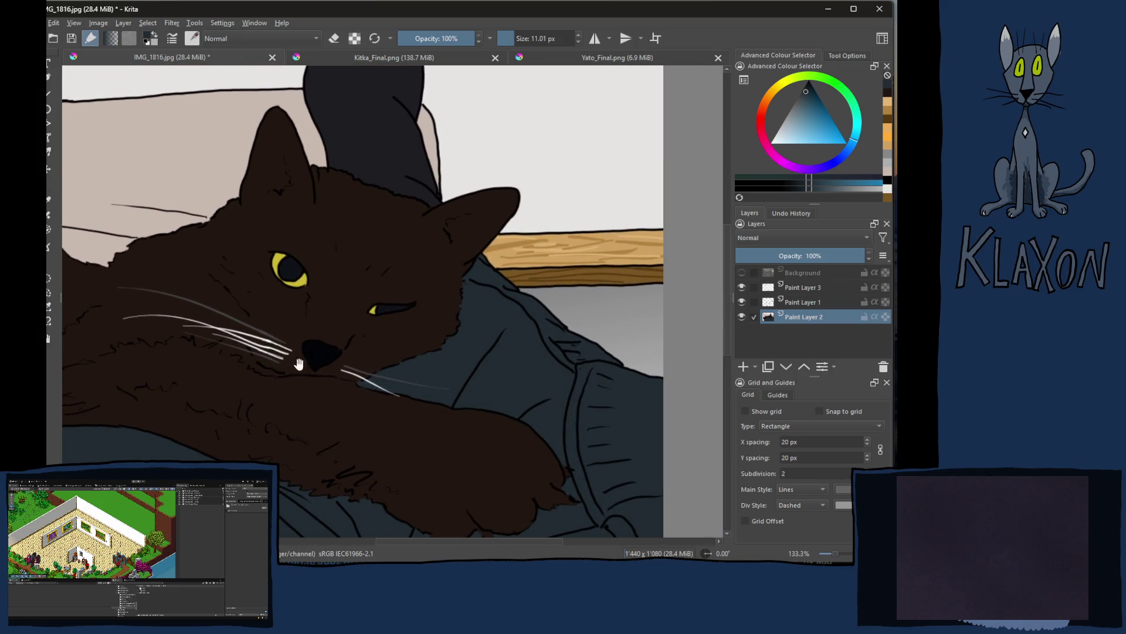
{"action": "left_click", "coordinate": [610, 297], "text": "ctrl"}
{"action": "left_click", "coordinate": [797, 184]}
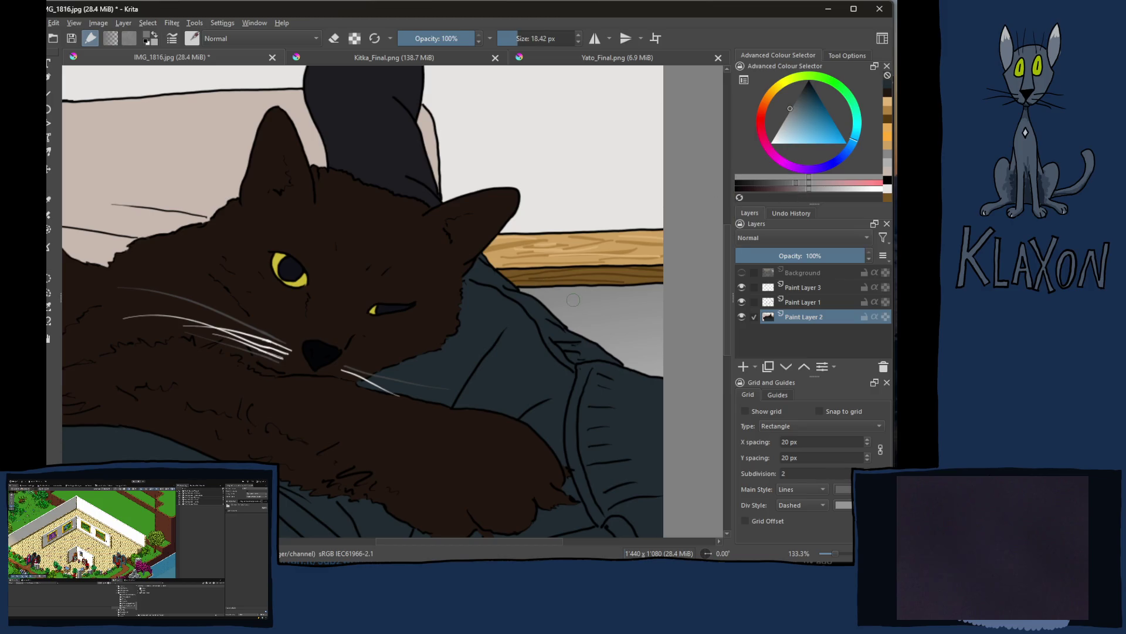
{"action": "key", "text": "4"}
{"action": "key", "text": "4"}
{"action": "key", "text": "4"}
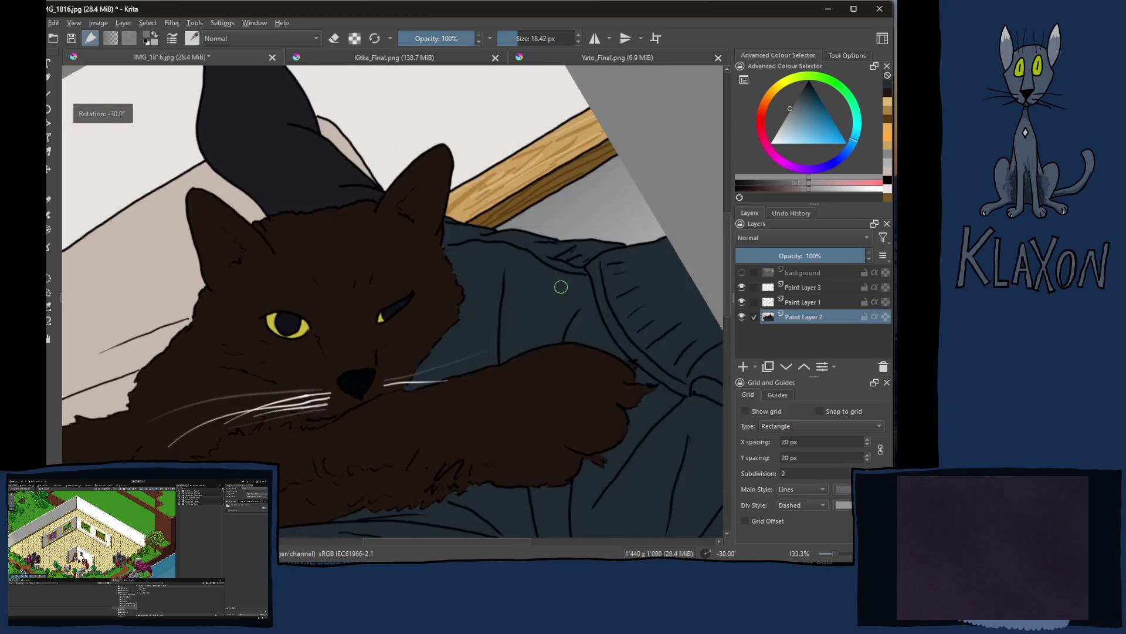
Step: Brush soft grey shadow strokes into the wall area just under the beam
{"action": "mouse_move", "coordinate": [488, 204]}
{"action": "left_mouse_down"}
{"action": "mouse_move", "coordinate": [404, 286]}
{"action": "mouse_move", "coordinate": [498, 211]}
{"action": "mouse_move", "coordinate": [432, 288]}
{"action": "mouse_move", "coordinate": [513, 220]}
{"action": "mouse_move", "coordinate": [463, 276]}
{"action": "left_mouse_up"}
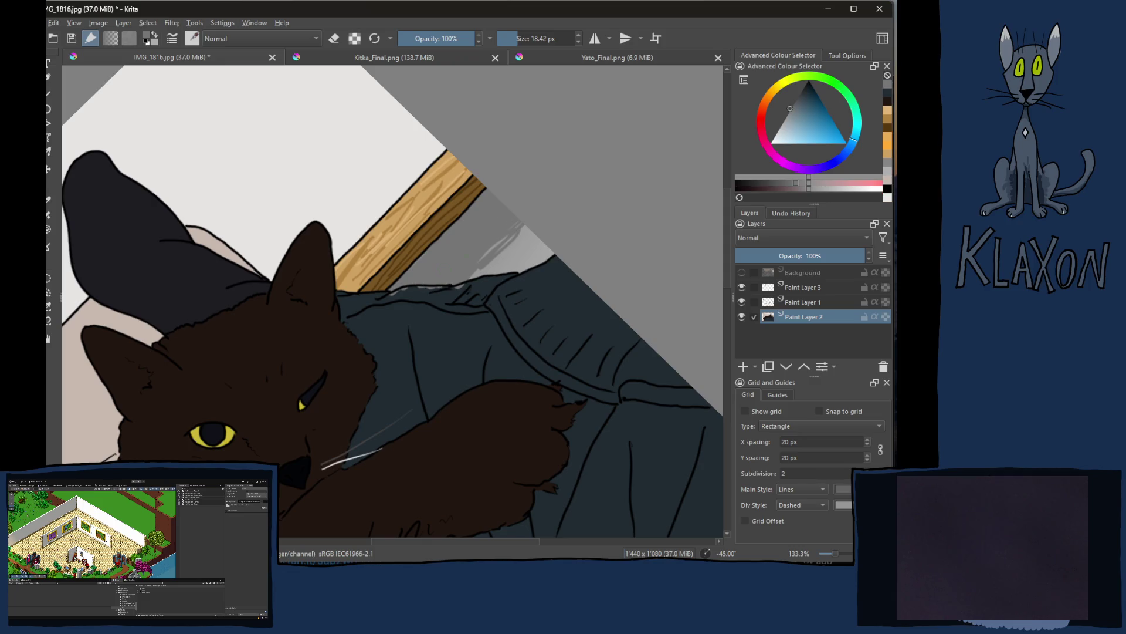
{"action": "left_click", "coordinate": [801, 185]}
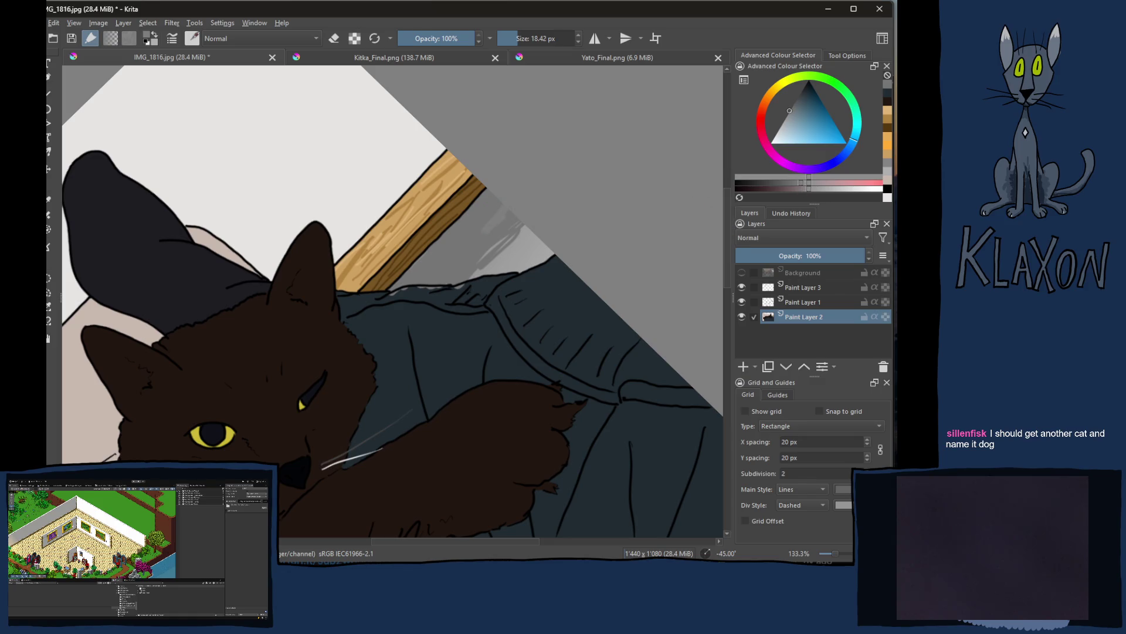
{"action": "left_click_drag", "start_coordinate": [510, 216], "coordinate": [461, 258]}
{"action": "mouse_move", "coordinate": [510, 217]}
{"action": "left_mouse_down"}
{"action": "mouse_move", "coordinate": [457, 273]}
{"action": "mouse_move", "coordinate": [492, 246]}
{"action": "mouse_move", "coordinate": [537, 237]}
{"action": "left_mouse_up"}
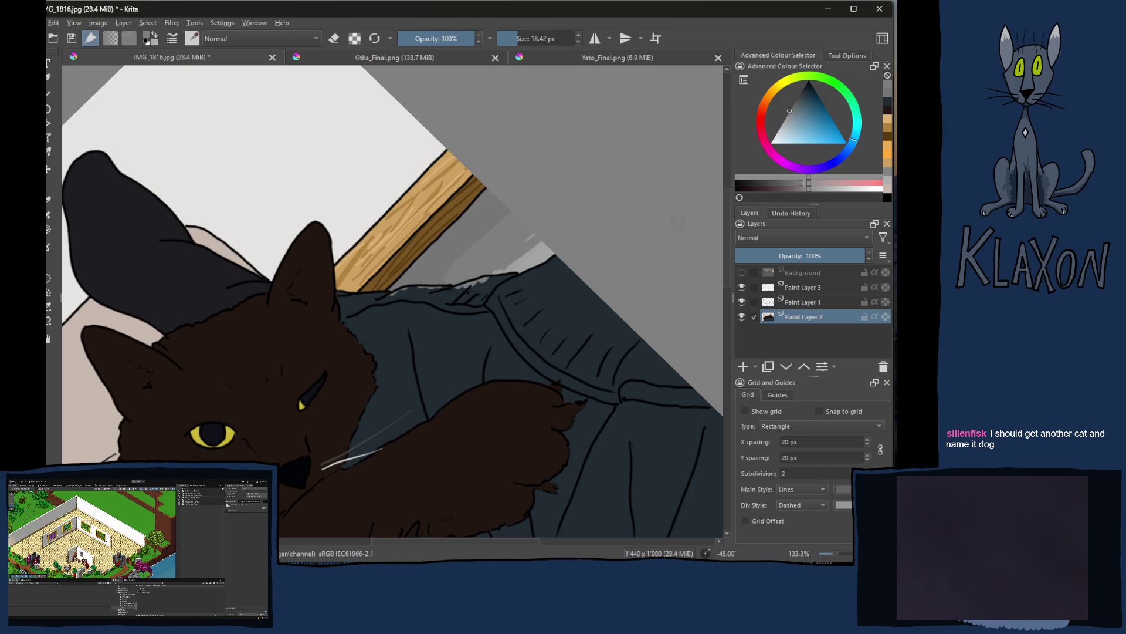
Step: Resample wall greys and paint light grey shading along the jacket's top edge
{"action": "mouse_move", "coordinate": [558, 249]}
{"action": "left_mouse_down"}
{"action": "mouse_move", "coordinate": [530, 267]}
{"action": "mouse_move", "coordinate": [546, 258]}
{"action": "mouse_move", "coordinate": [522, 252]}
{"action": "left_mouse_up"}
{"action": "left_click", "coordinate": [487, 245], "text": "ctrl"}
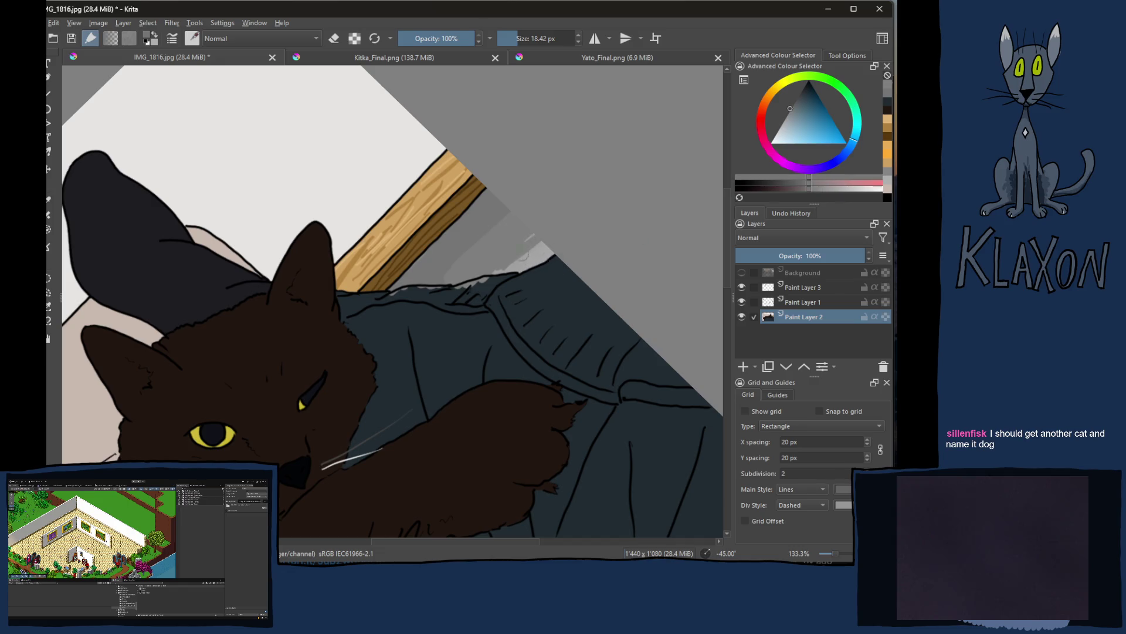
{"action": "left_click", "coordinate": [551, 251], "text": "ctrl"}
{"action": "left_click", "coordinate": [804, 183]}
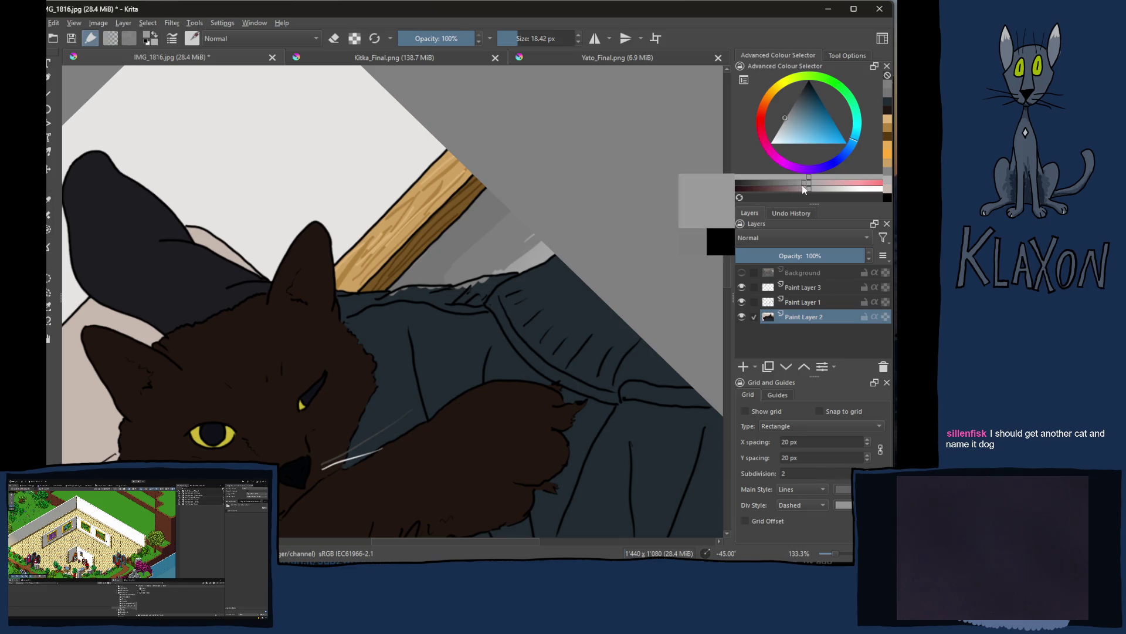
{"action": "left_click_drag", "start_coordinate": [532, 248], "coordinate": [535, 248]}
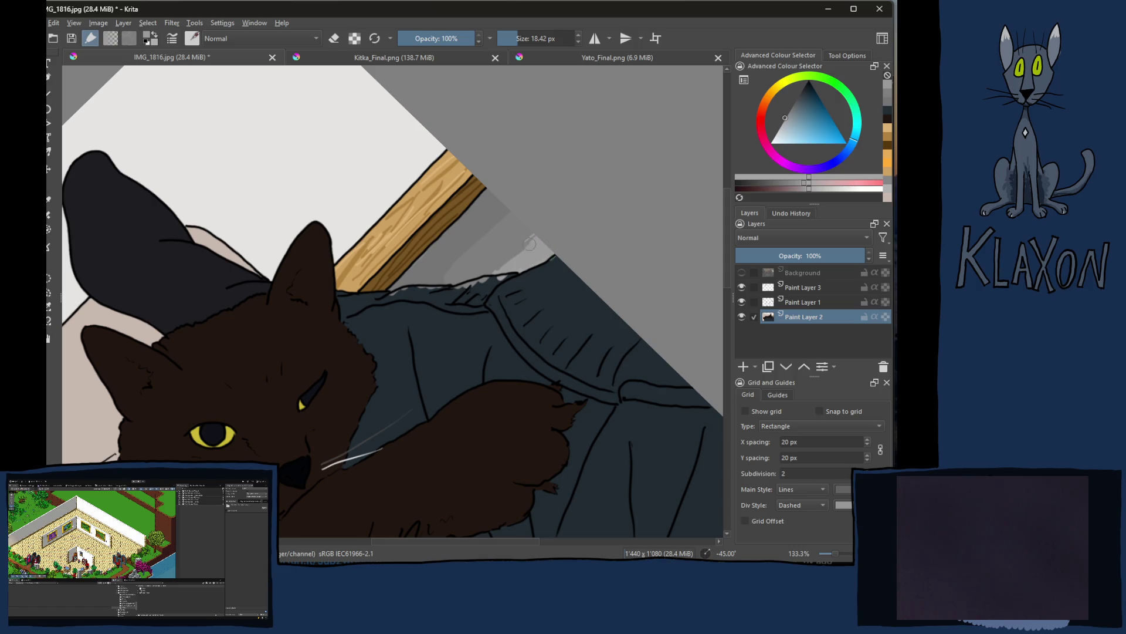
{"action": "left_click_drag", "start_coordinate": [531, 237], "coordinate": [508, 249]}
{"action": "left_click", "coordinate": [507, 232], "text": "ctrl"}
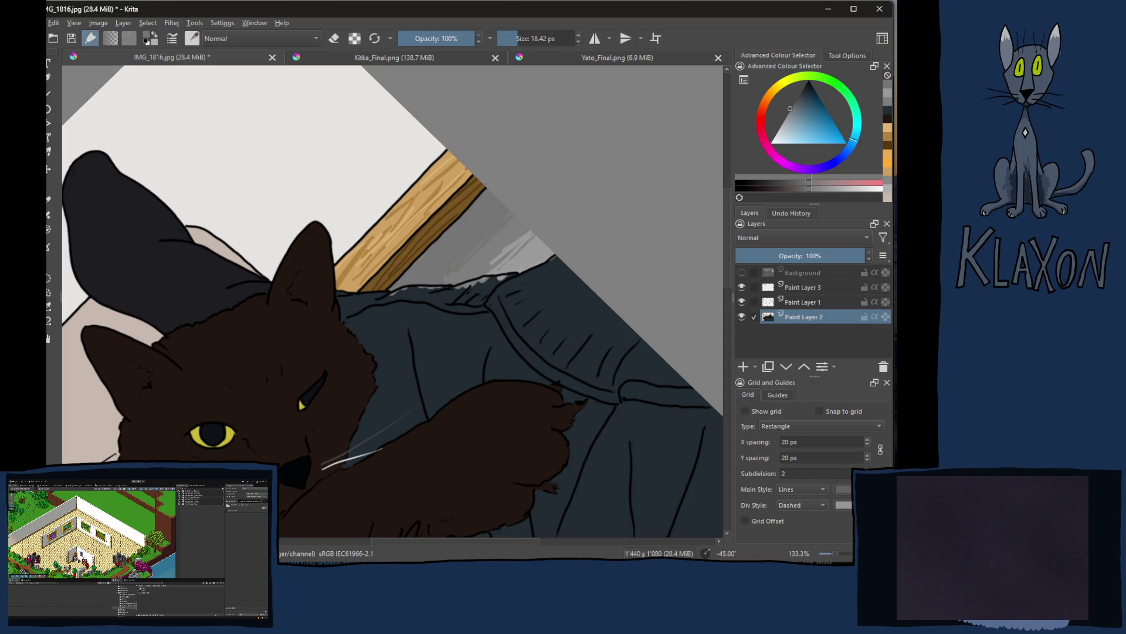
{"action": "left_click", "coordinate": [551, 235], "text": "ctrl"}
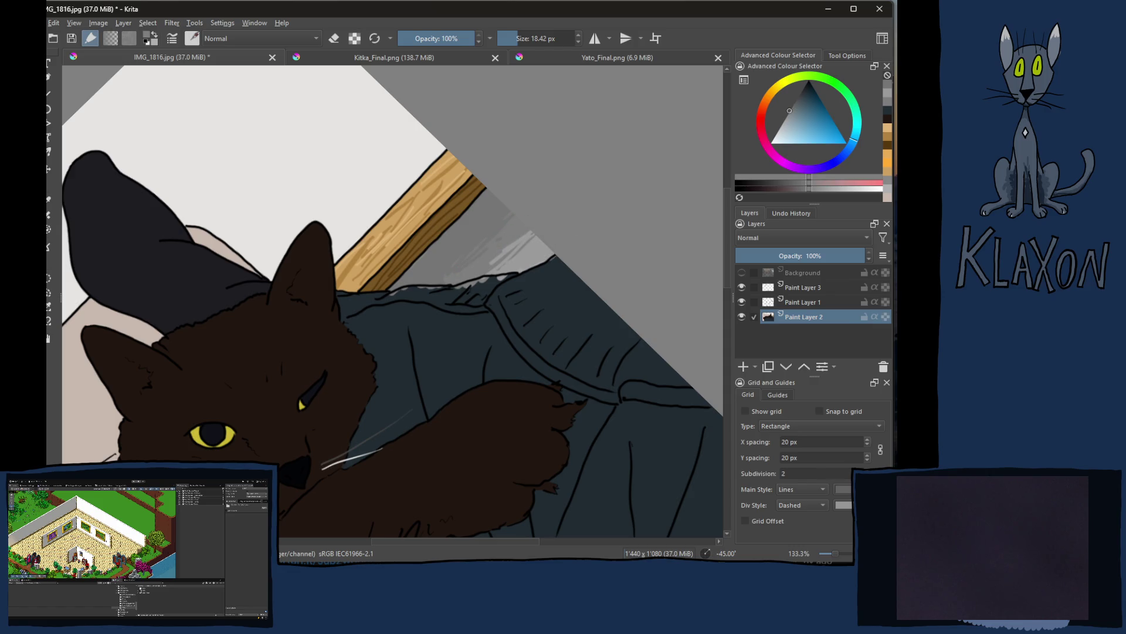
{"action": "left_click_drag", "start_coordinate": [531, 237], "coordinate": [504, 261]}
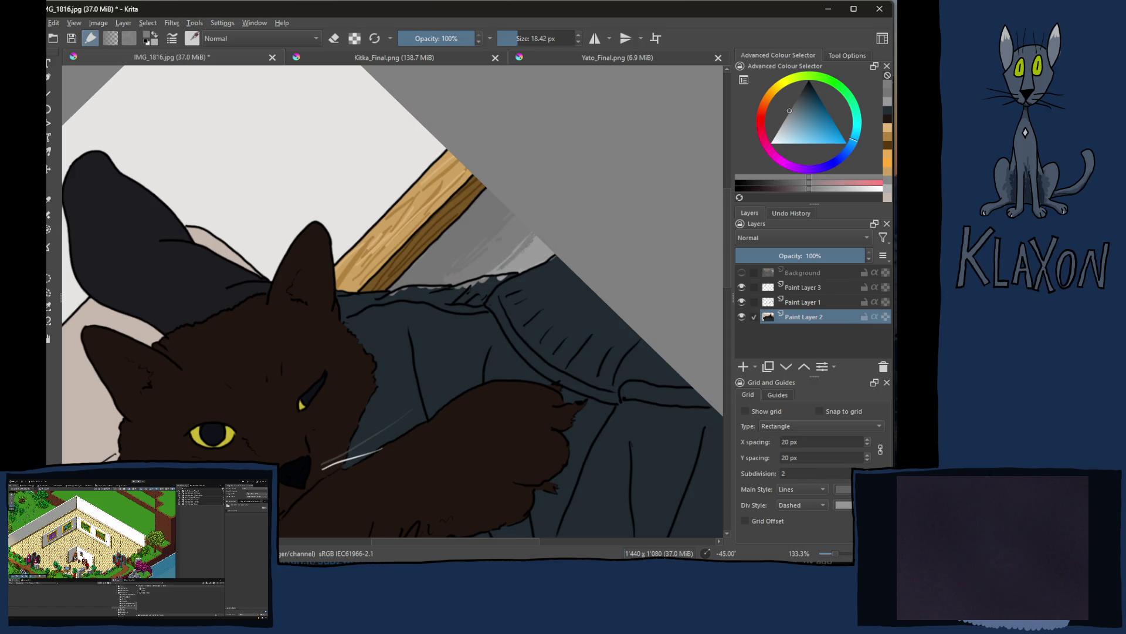
Step: Cover the light grey spot on the jacket edge with its dark blue-grey, then straighten the view
{"action": "left_click", "coordinate": [539, 255], "text": "ctrl"}
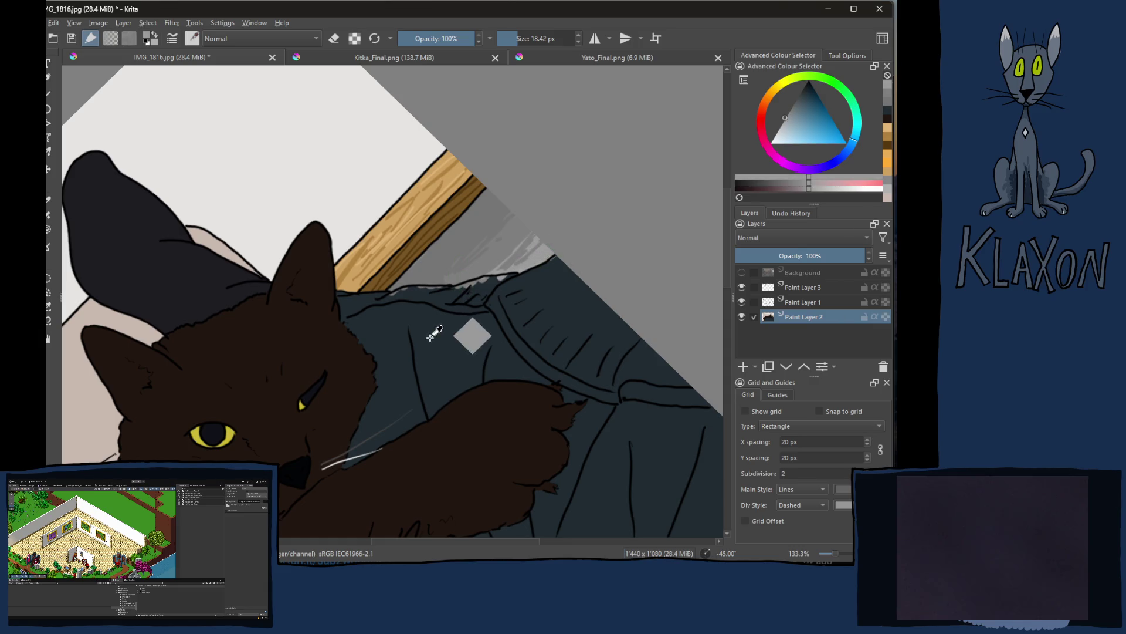
{"action": "left_click", "coordinate": [473, 332], "text": "ctrl"}
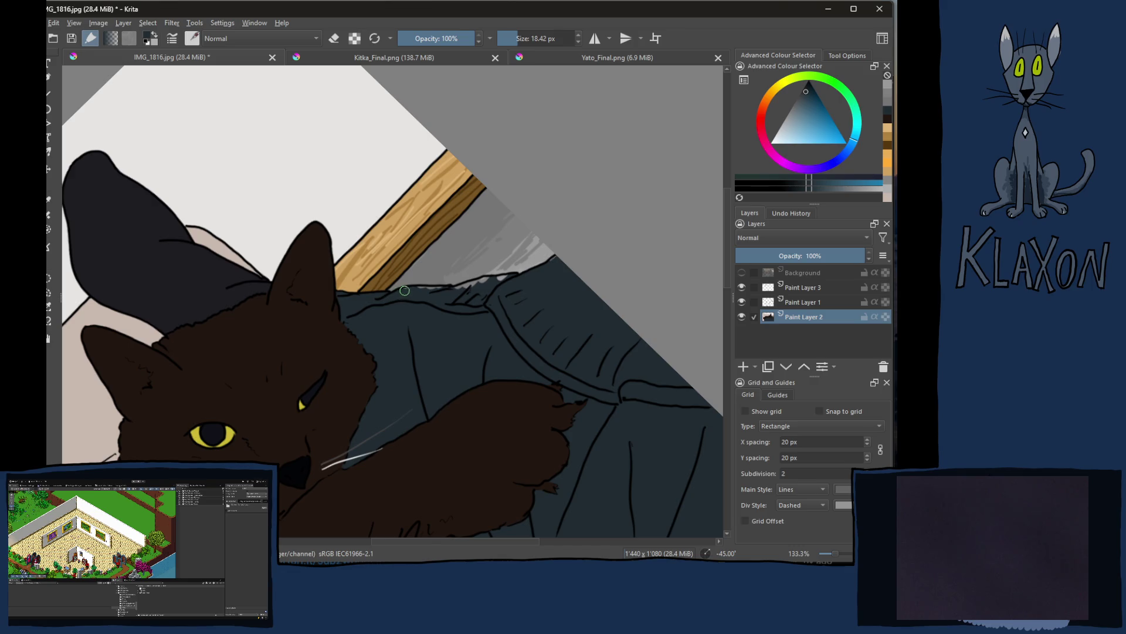
{"action": "left_click_drag", "start_coordinate": [481, 281], "coordinate": [501, 279]}
{"action": "left_click_drag", "start_coordinate": [384, 343], "coordinate": [468, 333]}
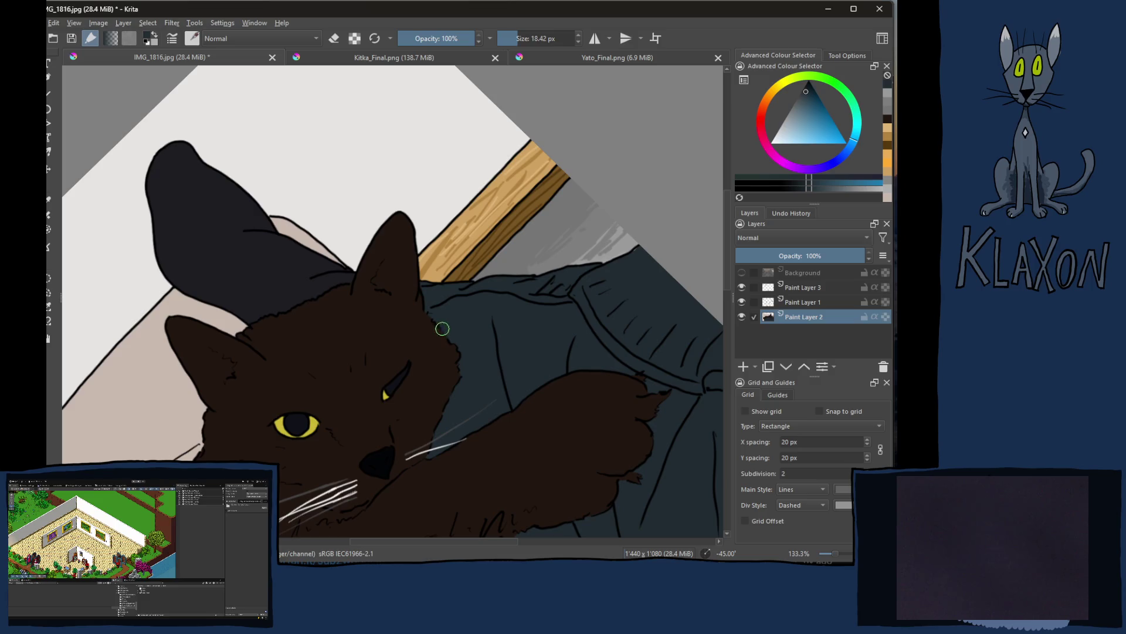
{"action": "key", "text": "5"}
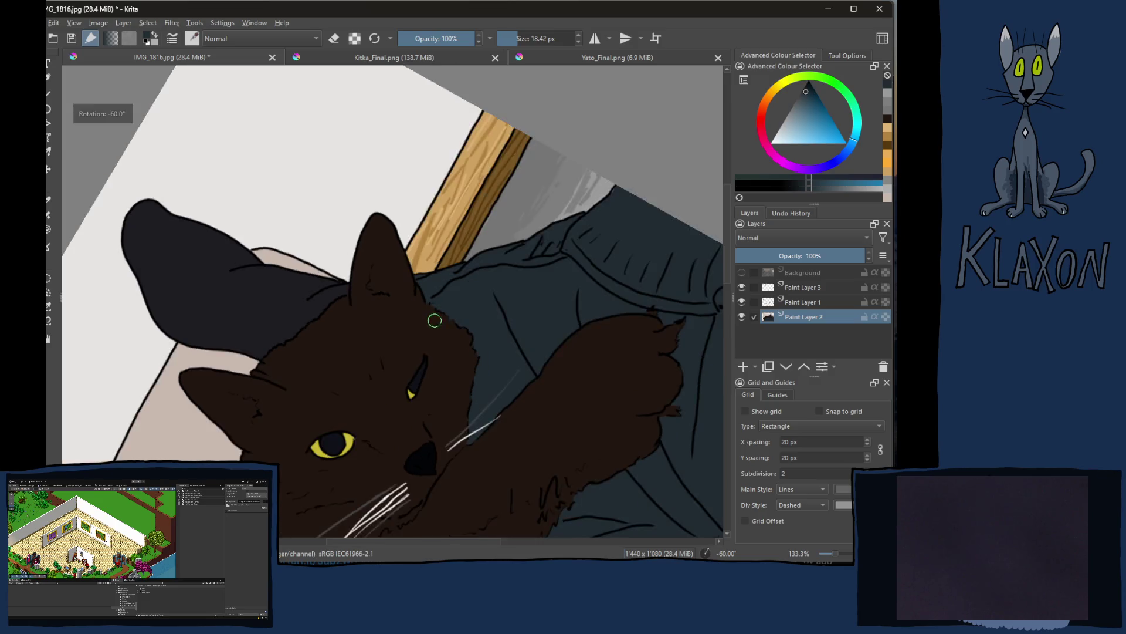
{"action": "mouse_move", "coordinate": [422, 338]}
{"action": "left_mouse_down"}
{"action": "mouse_move", "coordinate": [500, 316]}
{"action": "mouse_move", "coordinate": [473, 388]}
{"action": "mouse_move", "coordinate": [544, 385]}
{"action": "mouse_move", "coordinate": [553, 369]}
{"action": "left_mouse_up"}
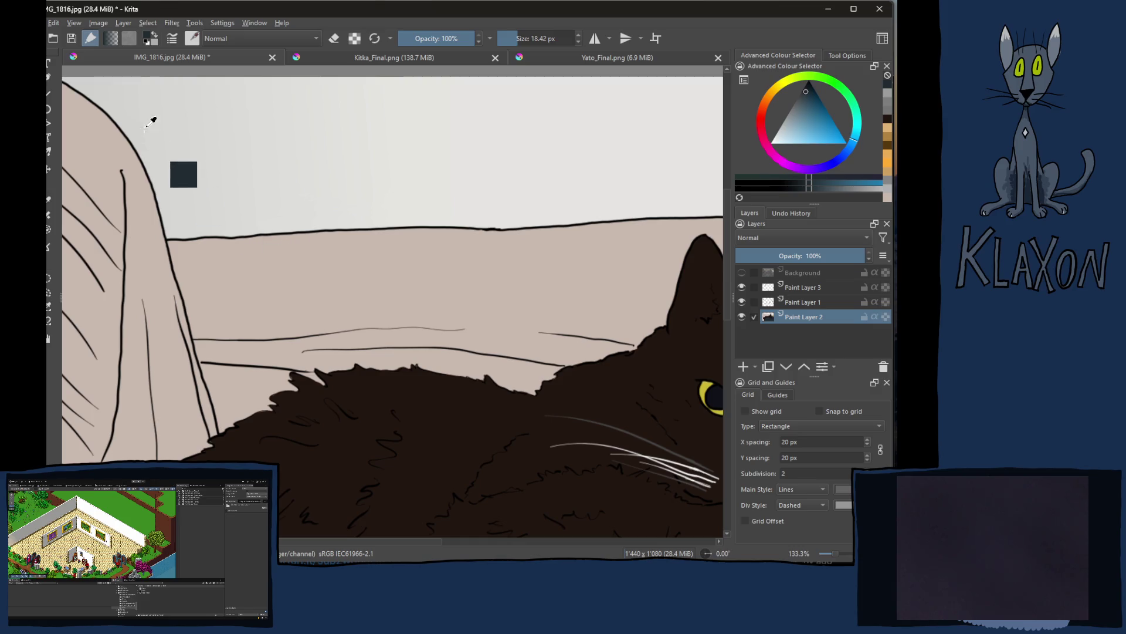
{"action": "left_click", "coordinate": [92, 86], "text": "ctrl"}
{"action": "left_click_drag", "start_coordinate": [107, 114], "coordinate": [151, 197], "text": "shift"}
{"action": "mouse_move", "coordinate": [98, 139]}
{"action": "left_mouse_down"}
{"action": "mouse_move", "coordinate": [116, 133]}
{"action": "mouse_move", "coordinate": [184, 176]}
{"action": "mouse_move", "coordinate": [215, 232]}
{"action": "mouse_move", "coordinate": [203, 291]}
{"action": "mouse_move", "coordinate": [273, 176]}
{"action": "mouse_move", "coordinate": [296, 246]}
{"action": "mouse_move", "coordinate": [303, 214]}
{"action": "left_mouse_up"}
{"action": "left_click", "coordinate": [357, 197], "text": "ctrl"}
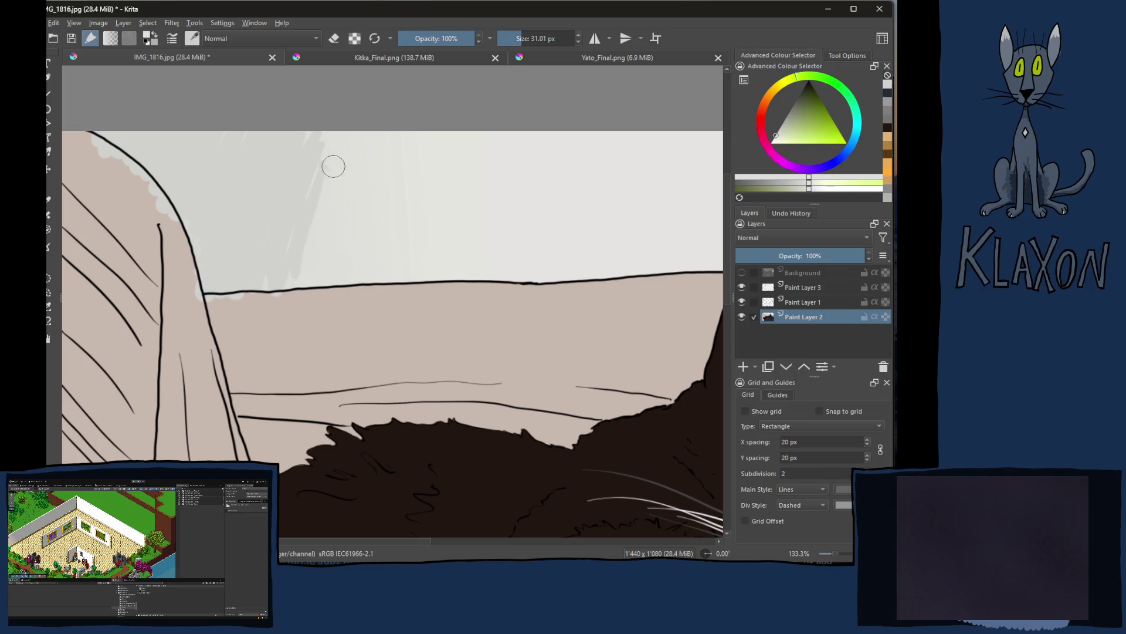
{"action": "left_click_drag", "start_coordinate": [279, 161], "coordinate": [293, 282]}
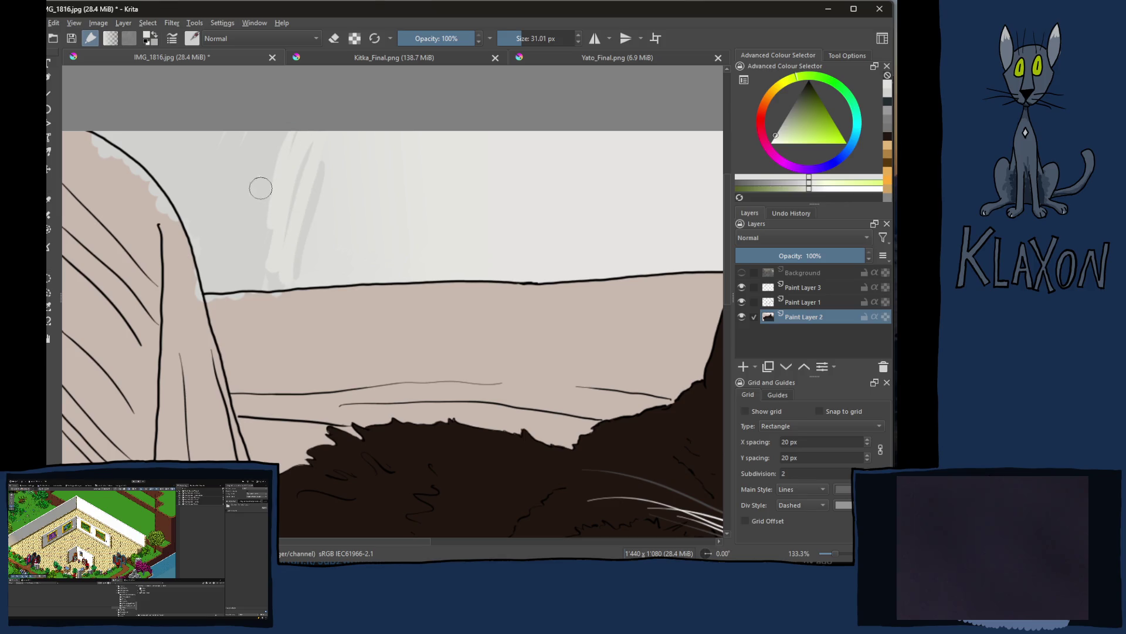
{"action": "key", "text": "ctrl+z"}
{"action": "key", "text": "ctrl+z"}
{"action": "key", "text": "ctrl+z"}
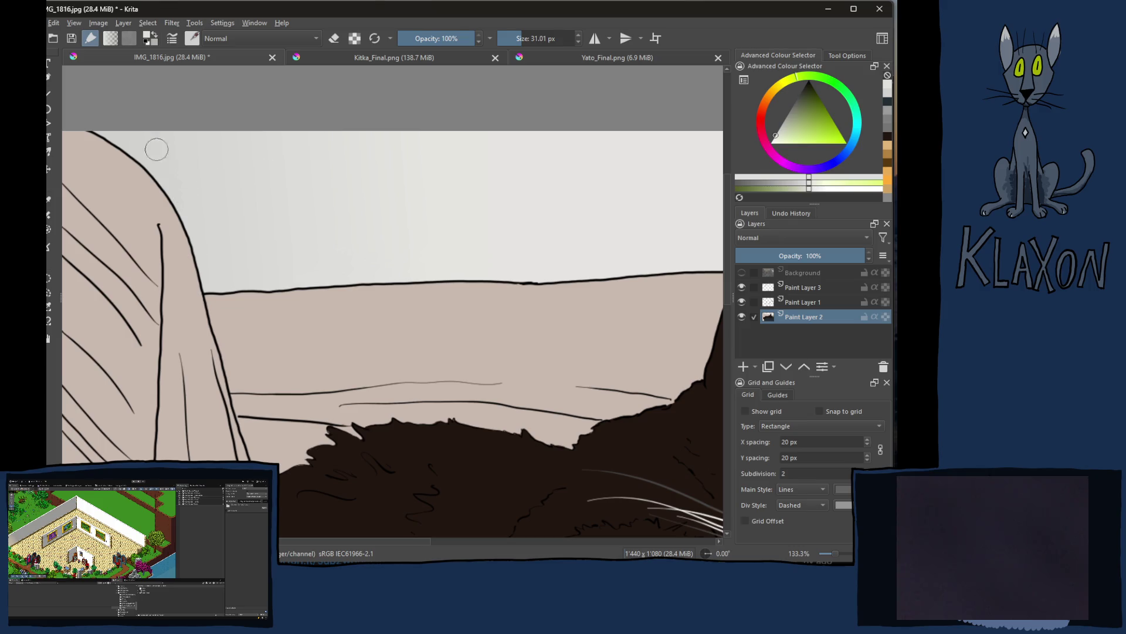
{"action": "scroll", "coordinate": [322, 270], "scroll_direction": "right", "scroll_amount": 10}
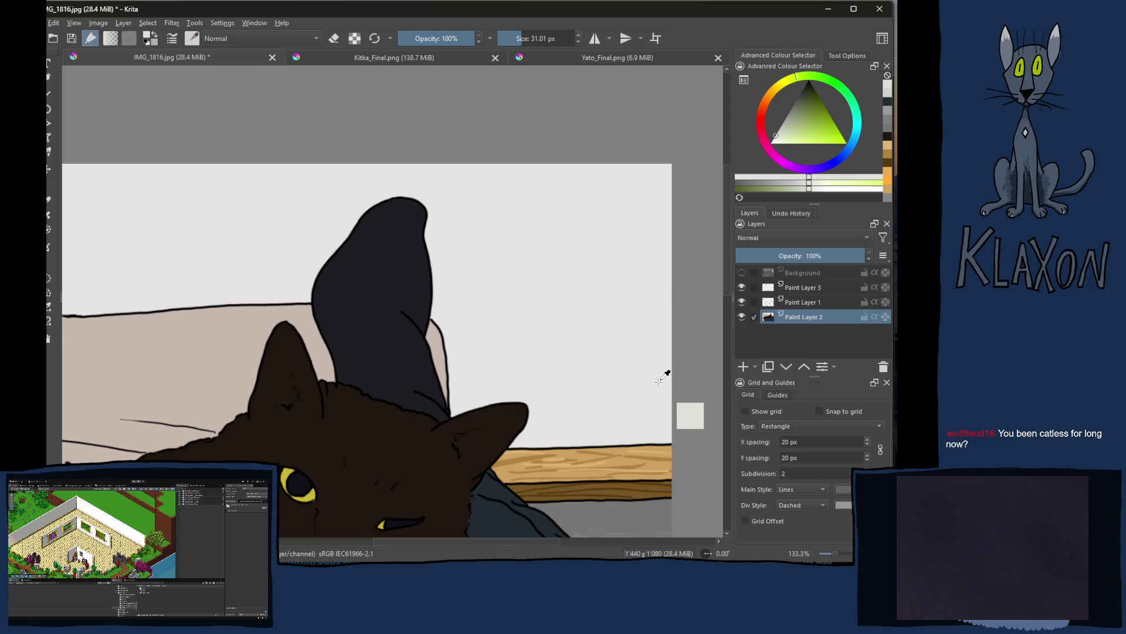
Step: Sample near-white and near-grey wall tones and brush a faint pale stroke on the upper-left wall
{"action": "left_click", "coordinate": [664, 309]}
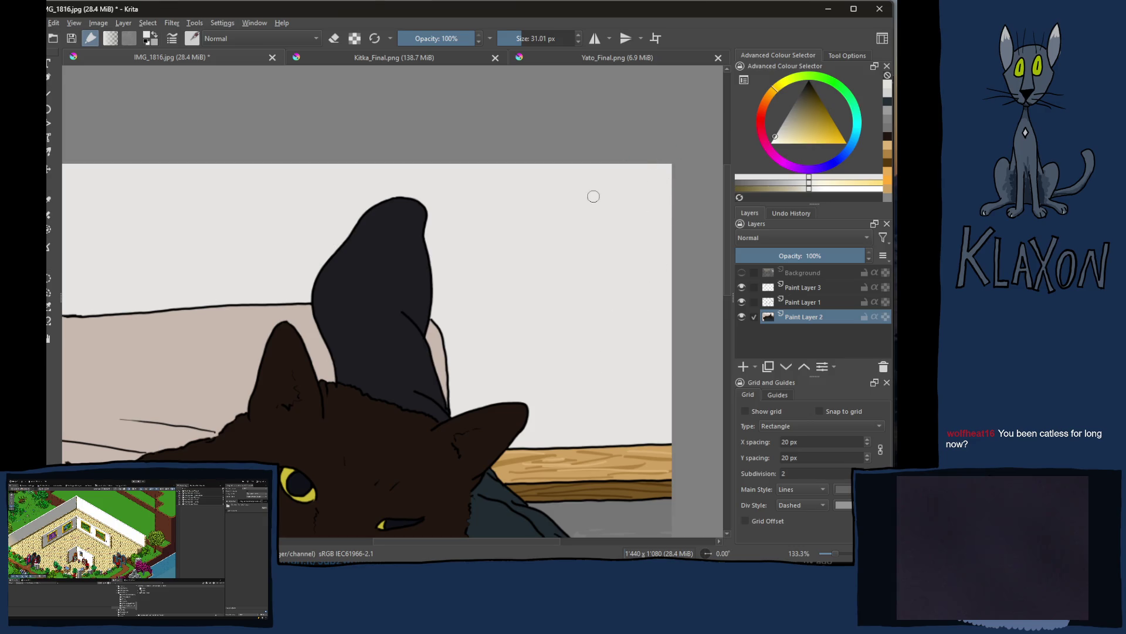
{"action": "left_click_drag", "start_coordinate": [491, 369], "coordinate": [502, 256]}
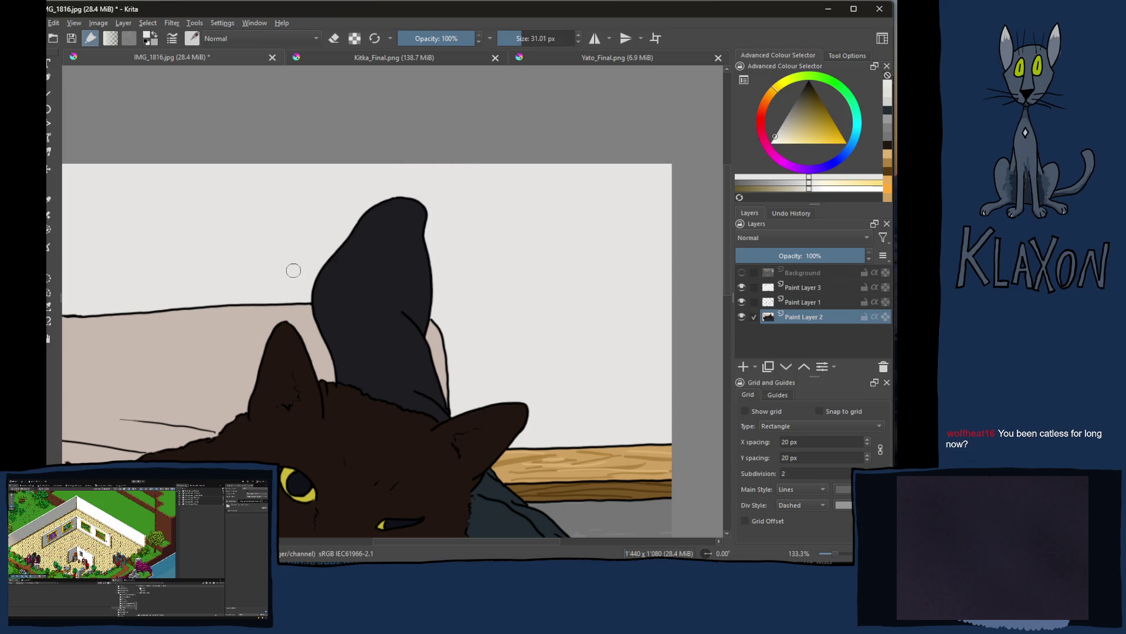
{"action": "left_click_drag", "start_coordinate": [302, 244], "coordinate": [384, 221]}
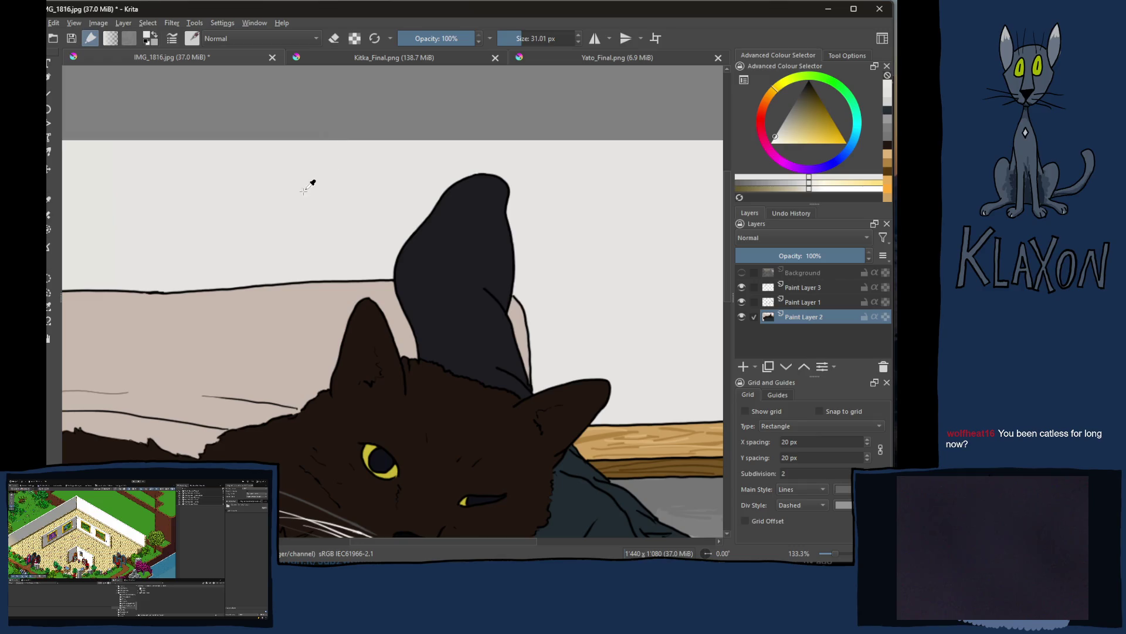
{"action": "left_click", "coordinate": [220, 295]}
{"action": "key", "text": "ctrl+z"}
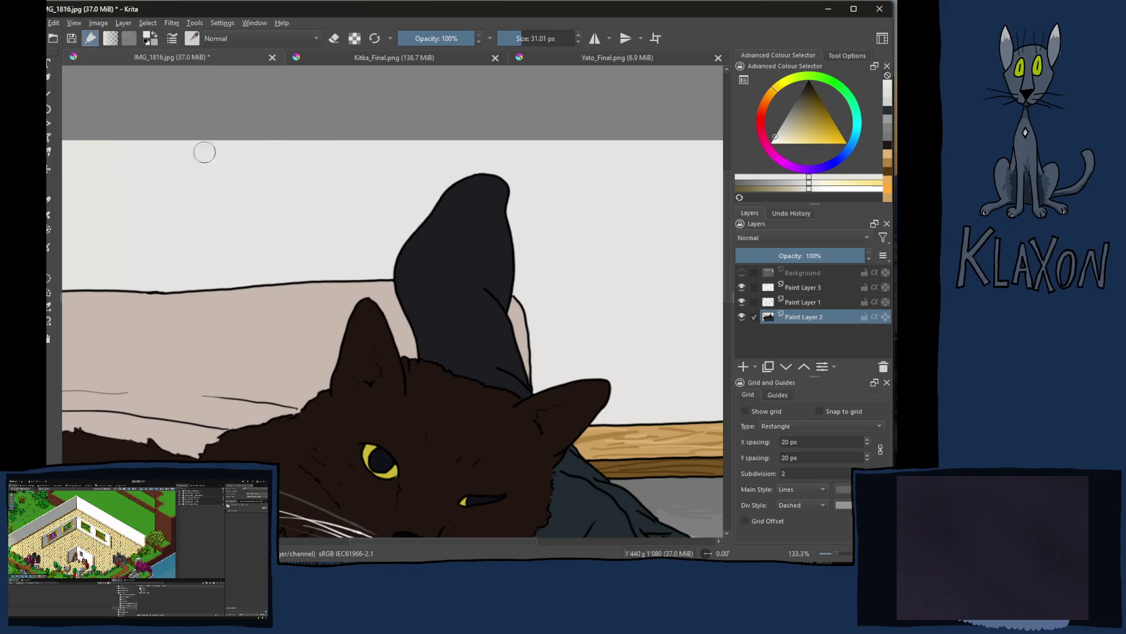
{"action": "left_click_drag", "start_coordinate": [162, 178], "coordinate": [288, 181]}
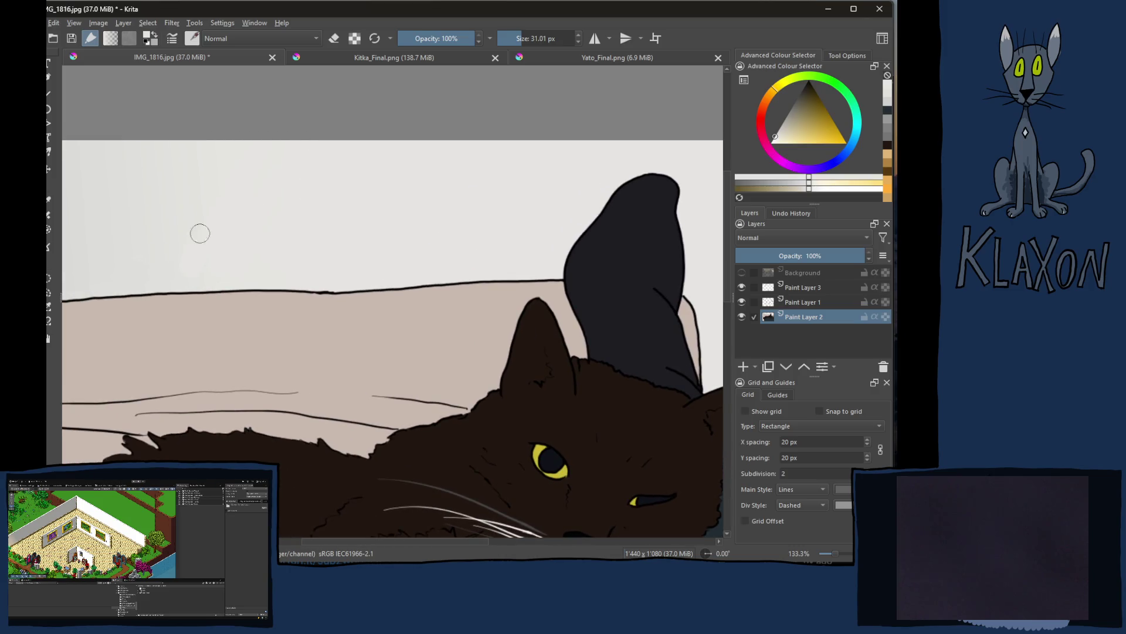
{"action": "left_click_drag", "start_coordinate": [219, 209], "coordinate": [227, 191]}
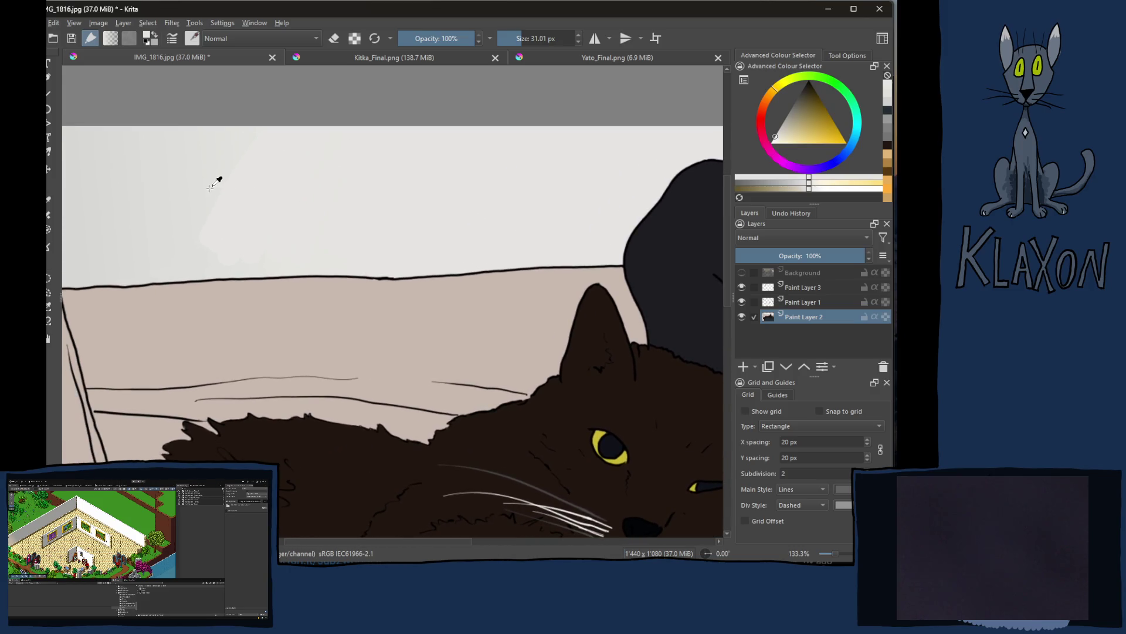
{"action": "left_click", "coordinate": [219, 177], "text": "ctrl"}
{"action": "left_click_drag", "start_coordinate": [268, 128], "coordinate": [236, 206]}
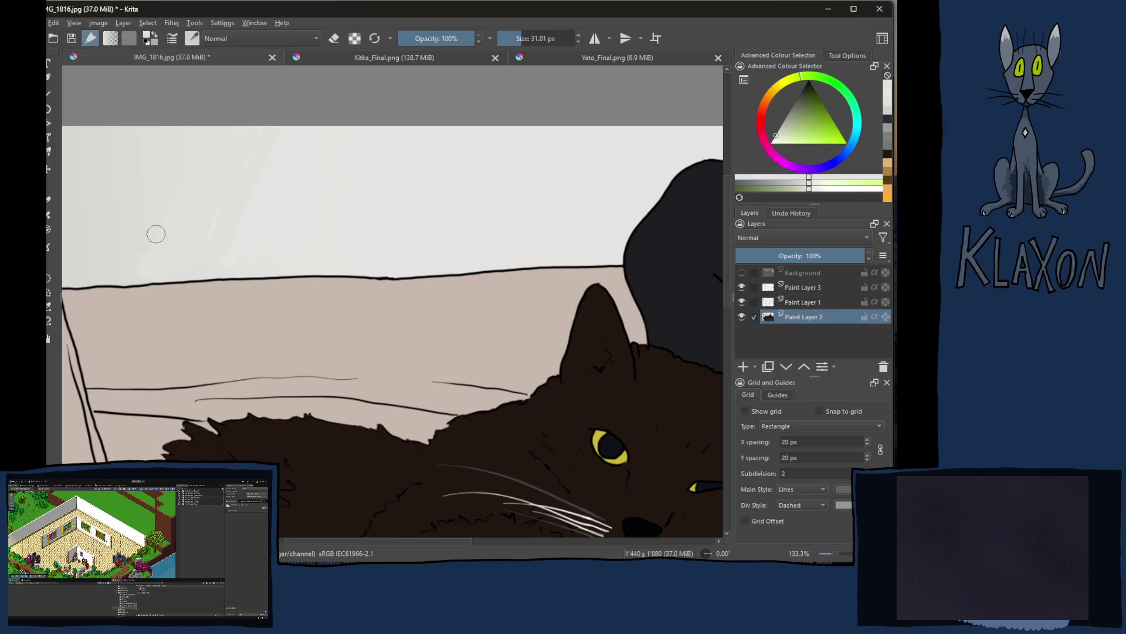
{"action": "left_click", "coordinate": [106, 232], "text": "ctrl"}
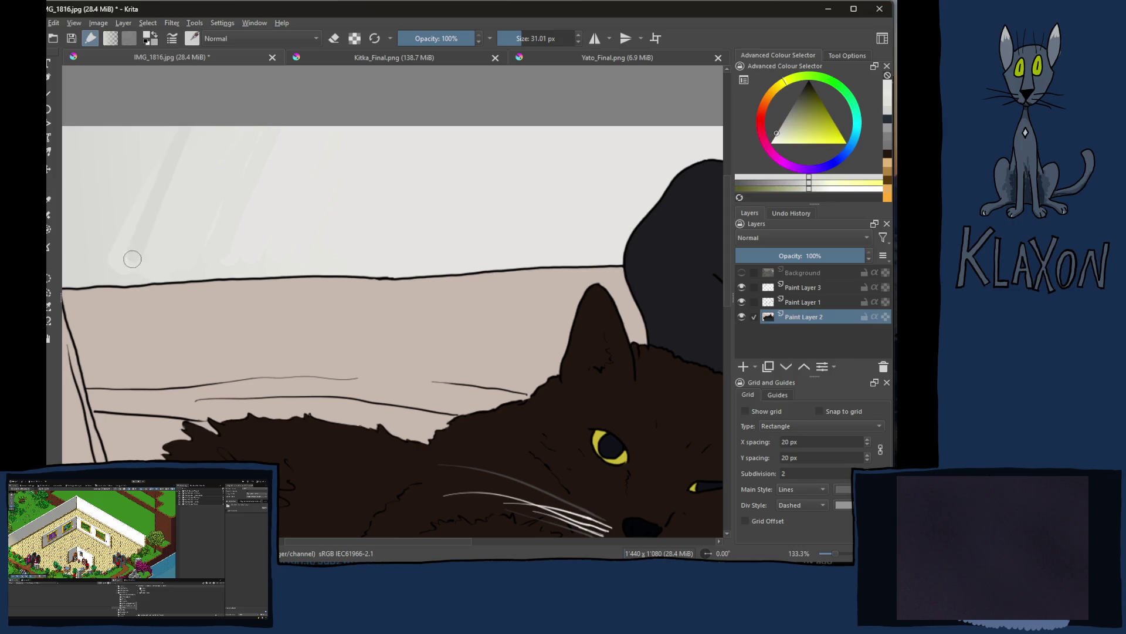
Step: Paint faint strokes on the upper-left wall and touch up the wall edge beside the beige arm
{"action": "left_click_drag", "start_coordinate": [106, 201], "coordinate": [225, 191]}
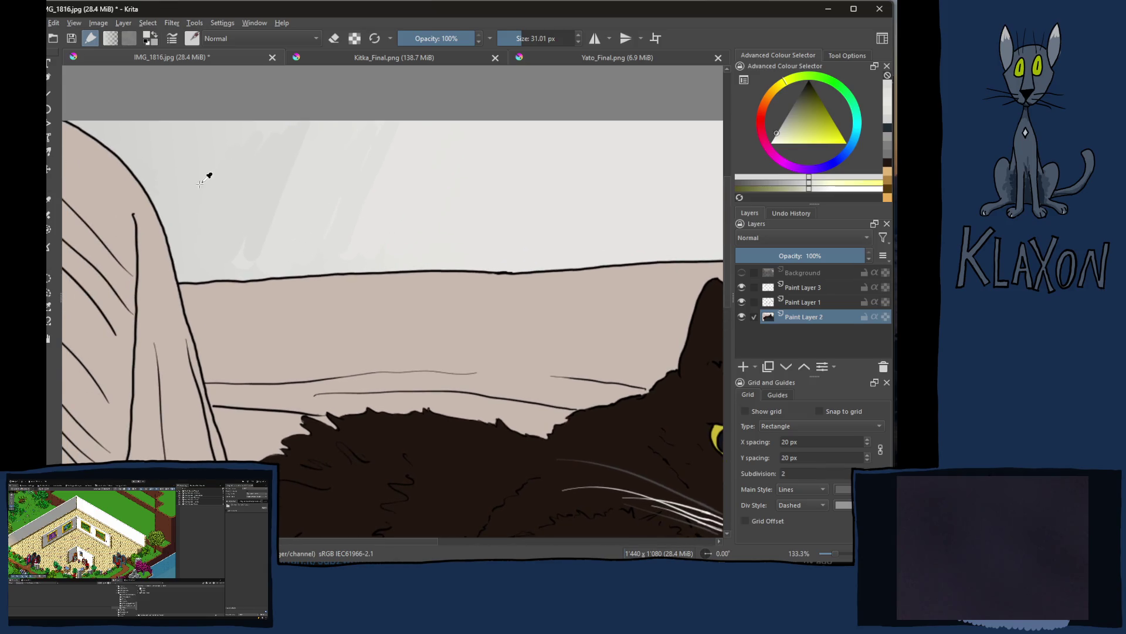
{"action": "left_click_drag", "start_coordinate": [183, 128], "coordinate": [145, 141]}
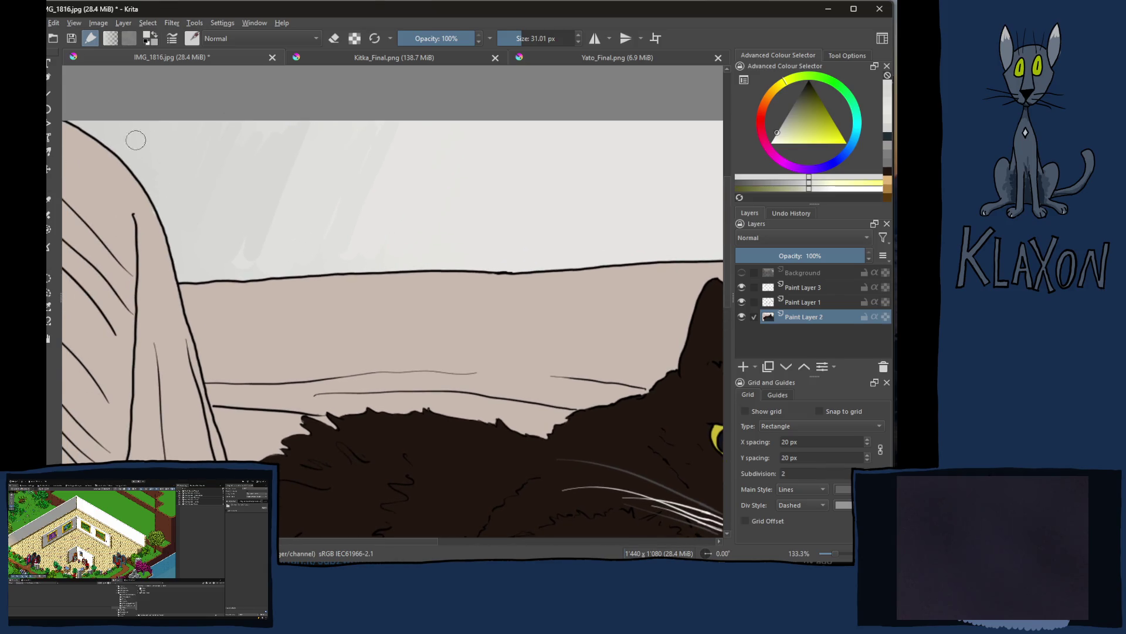
{"action": "left_click_drag", "start_coordinate": [127, 180], "coordinate": [116, 124]}
{"action": "key", "text": "ctrl+z"}
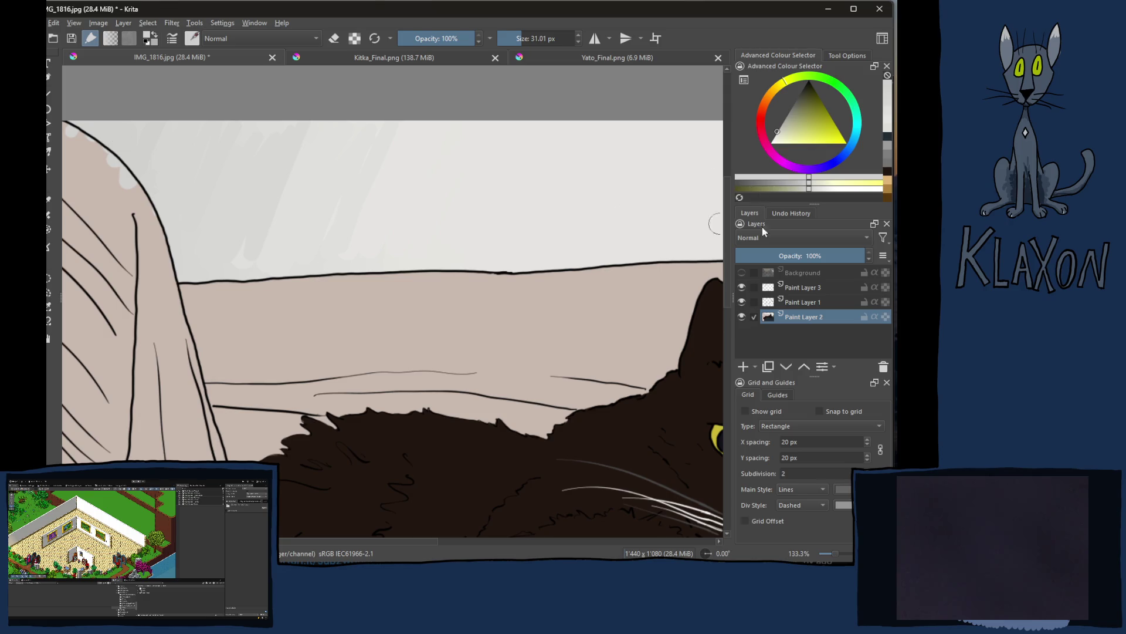
{"action": "left_click", "coordinate": [808, 186]}
{"action": "left_click", "coordinate": [179, 183], "text": "ctrl"}
{"action": "left_click_drag", "start_coordinate": [139, 209], "coordinate": [143, 190]}
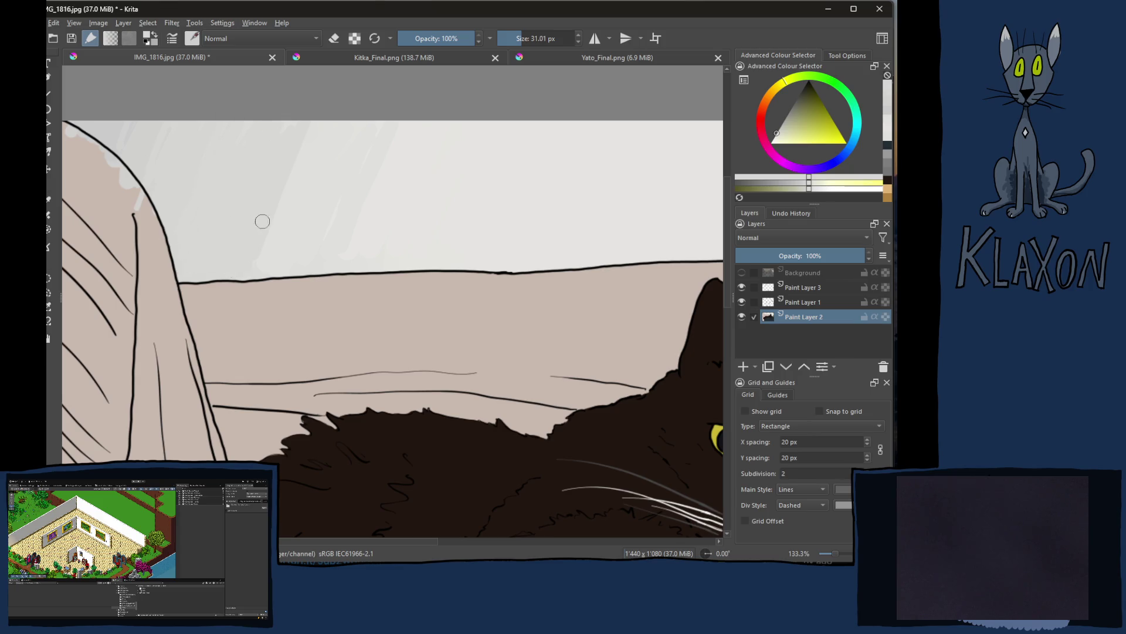
Step: Fill pale patches along the wall's bottom edge and add a faint light stroke mid-wall
{"action": "left_click_drag", "start_coordinate": [175, 289], "coordinate": [213, 284]}
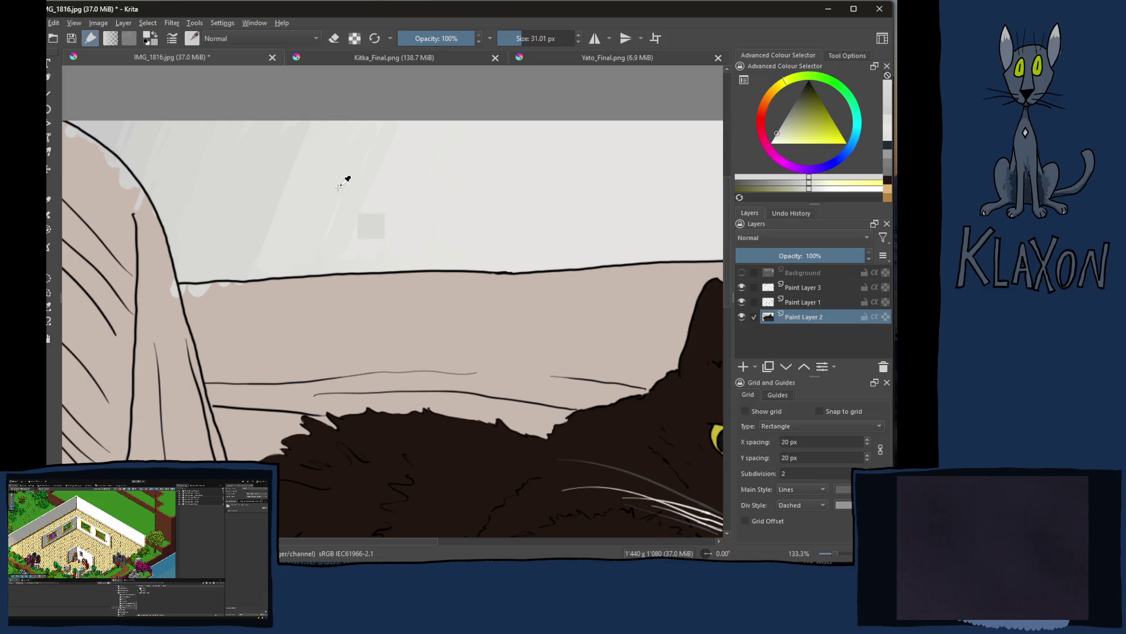
{"action": "left_click", "coordinate": [316, 193], "text": "ctrl"}
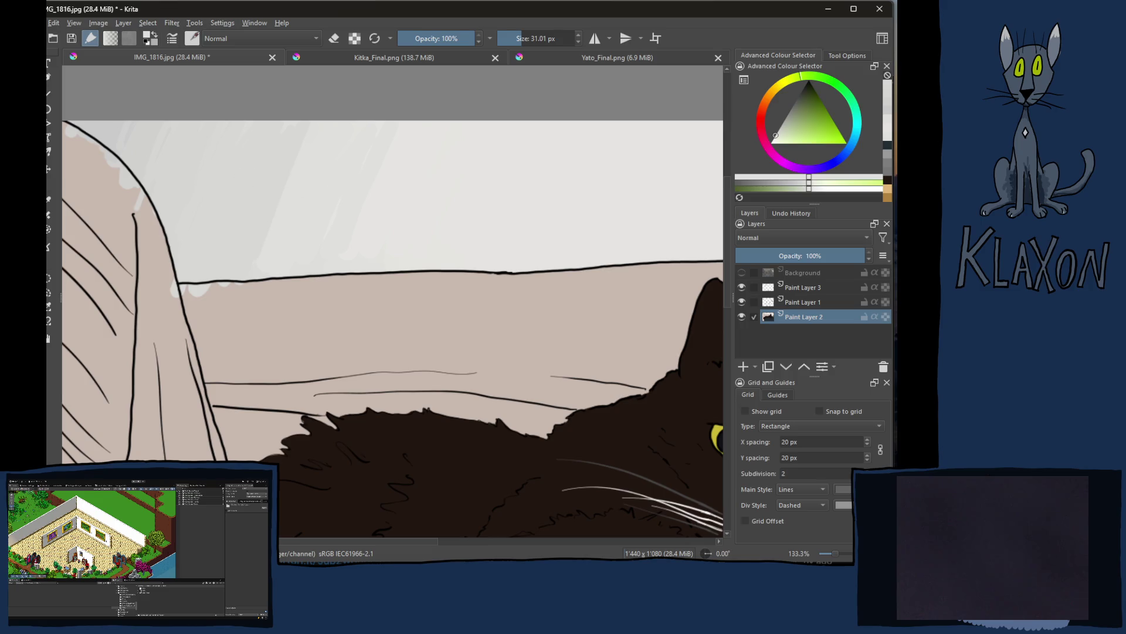
{"action": "left_click", "coordinate": [807, 185]}
{"action": "left_click", "coordinate": [280, 215]}
{"action": "left_click_drag", "start_coordinate": [319, 184], "coordinate": [335, 178]}
{"action": "left_click", "coordinate": [375, 210], "text": "ctrl"}
{"action": "left_click", "coordinate": [809, 187]}
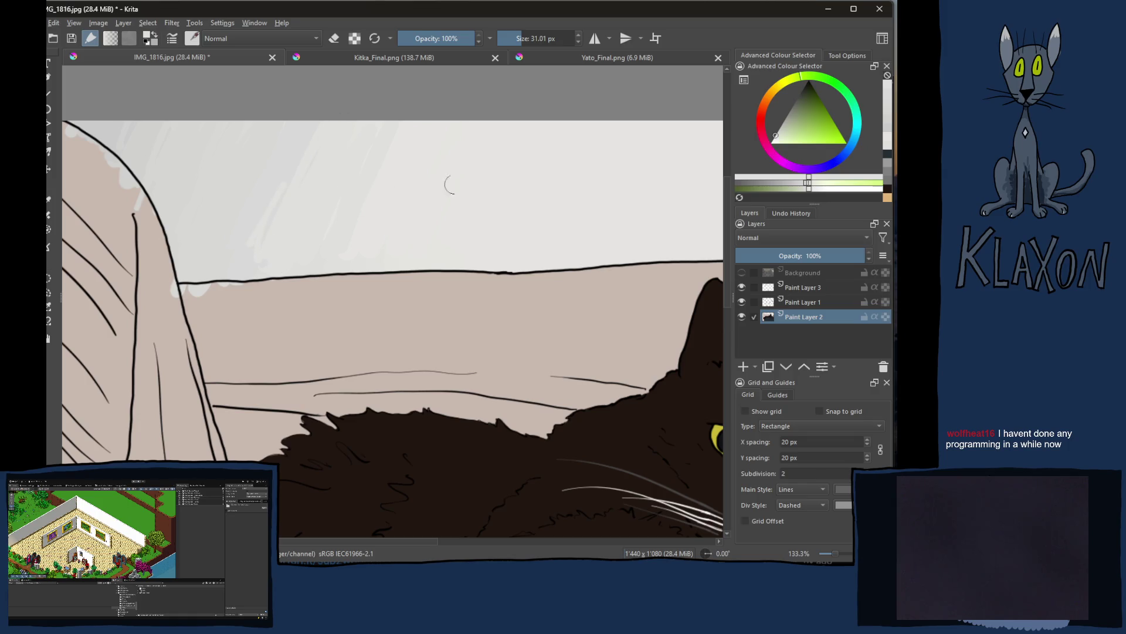
Step: Sample several pale wall tones and lighten the paint to a pale warm off-white
{"action": "left_click", "coordinate": [410, 166], "text": "ctrl"}
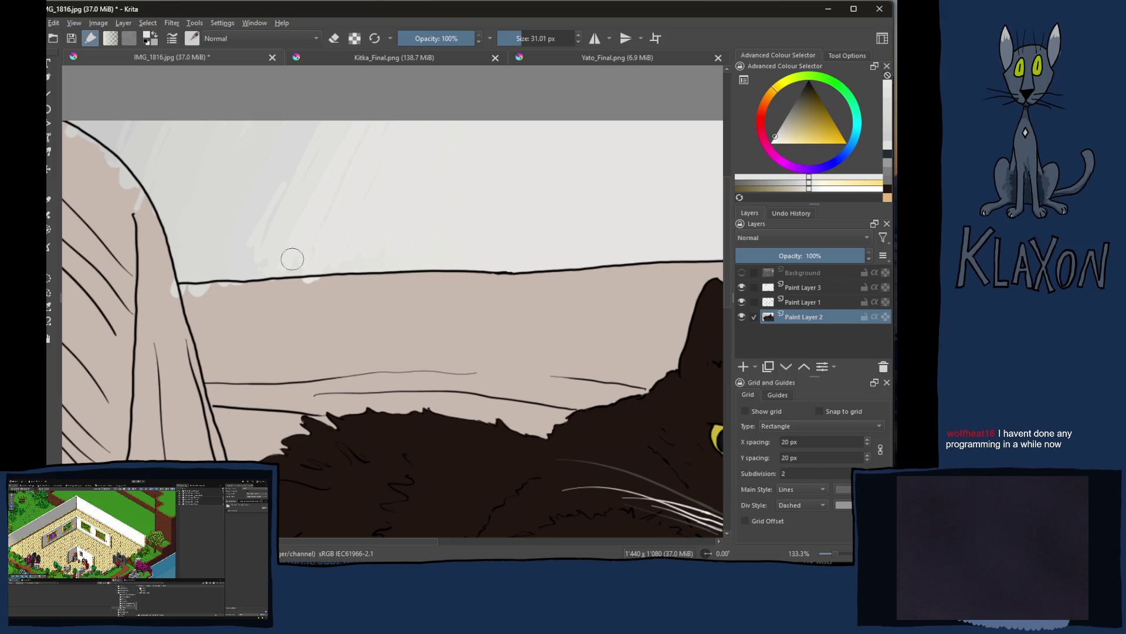
{"action": "left_click", "coordinate": [301, 192], "text": "ctrl"}
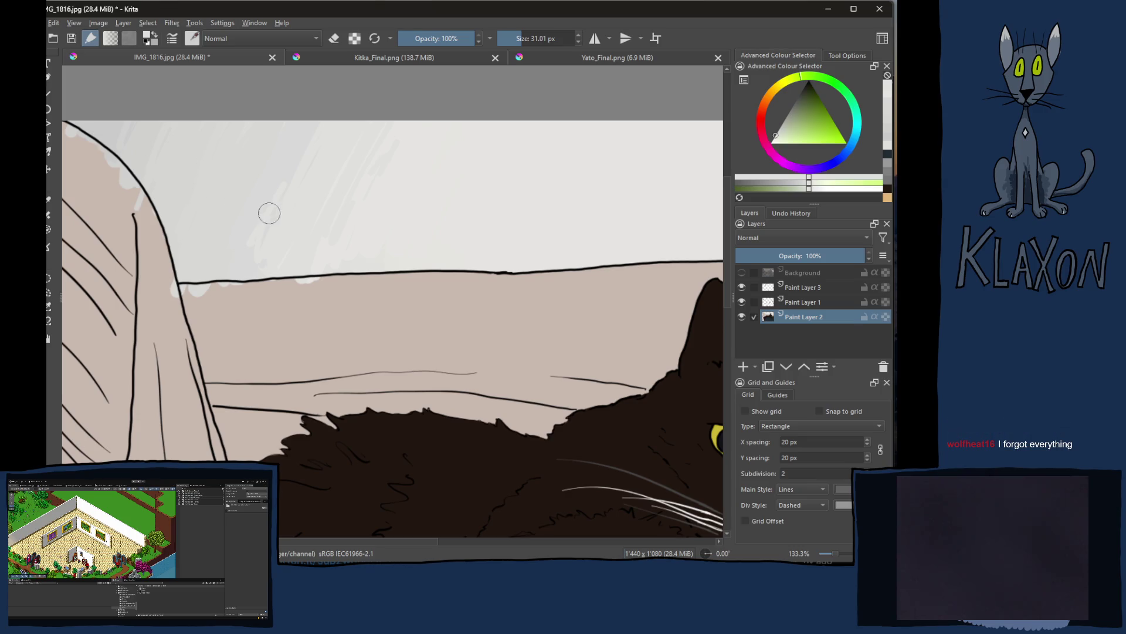
{"action": "left_click", "coordinate": [270, 167], "text": "ctrl"}
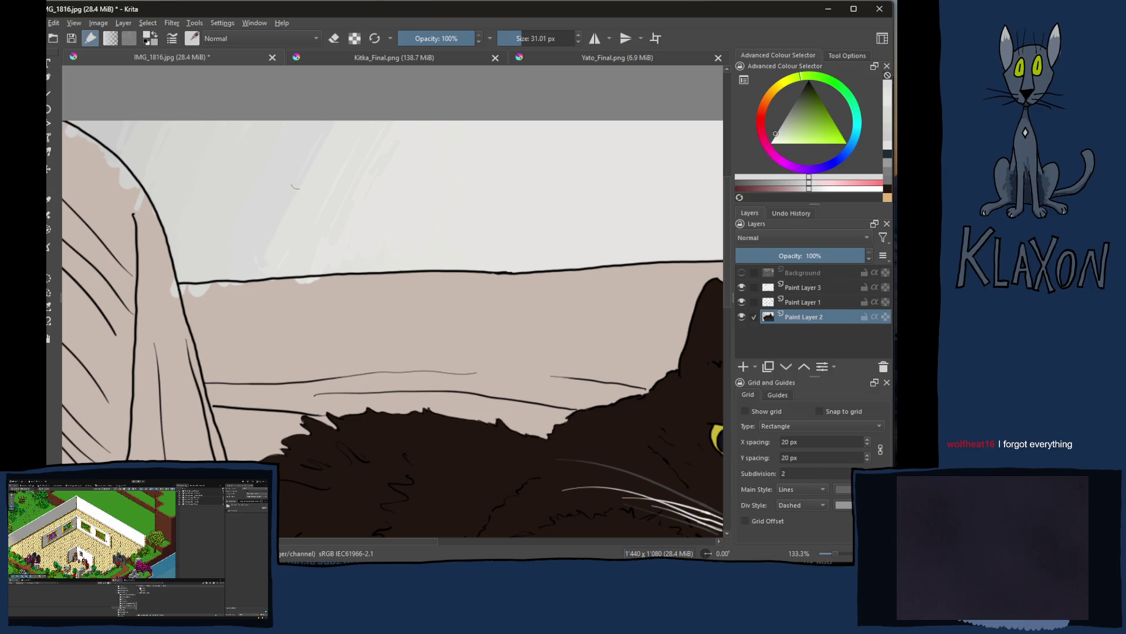
{"action": "left_click", "coordinate": [193, 151], "text": "ctrl"}
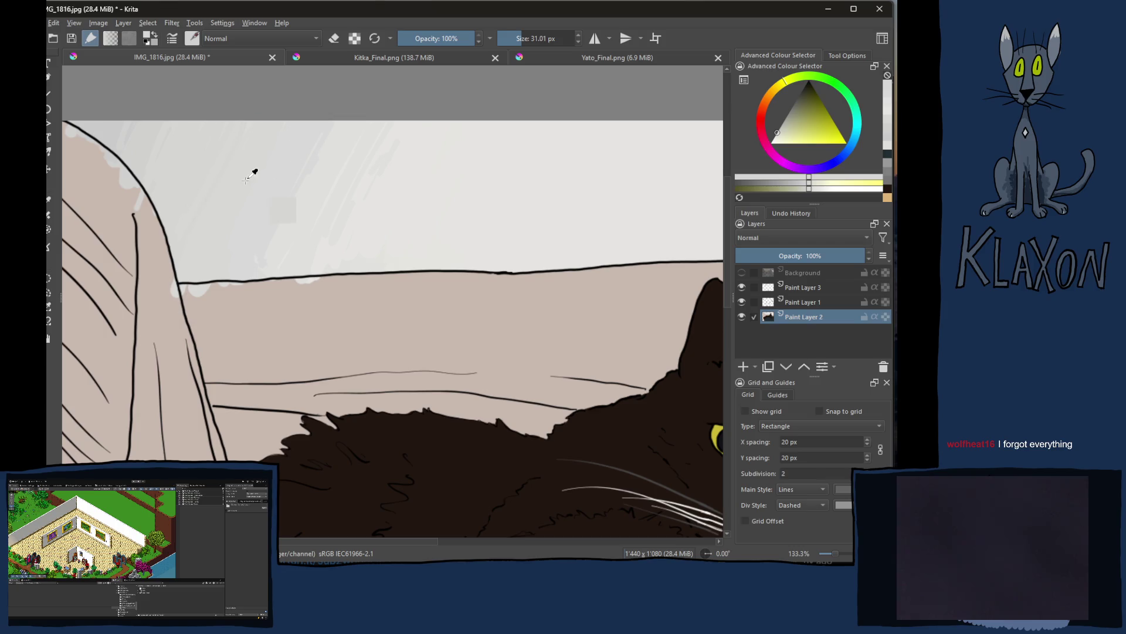
{"action": "left_click", "coordinate": [290, 217], "text": "ctrl"}
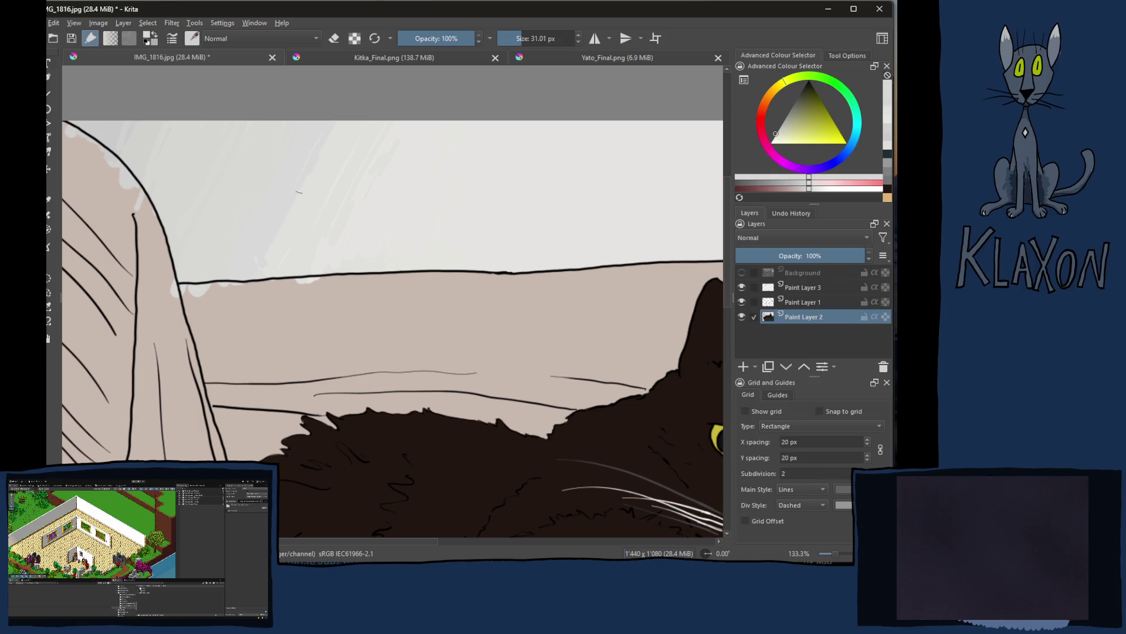
{"action": "left_click", "coordinate": [327, 177], "text": "ctrl"}
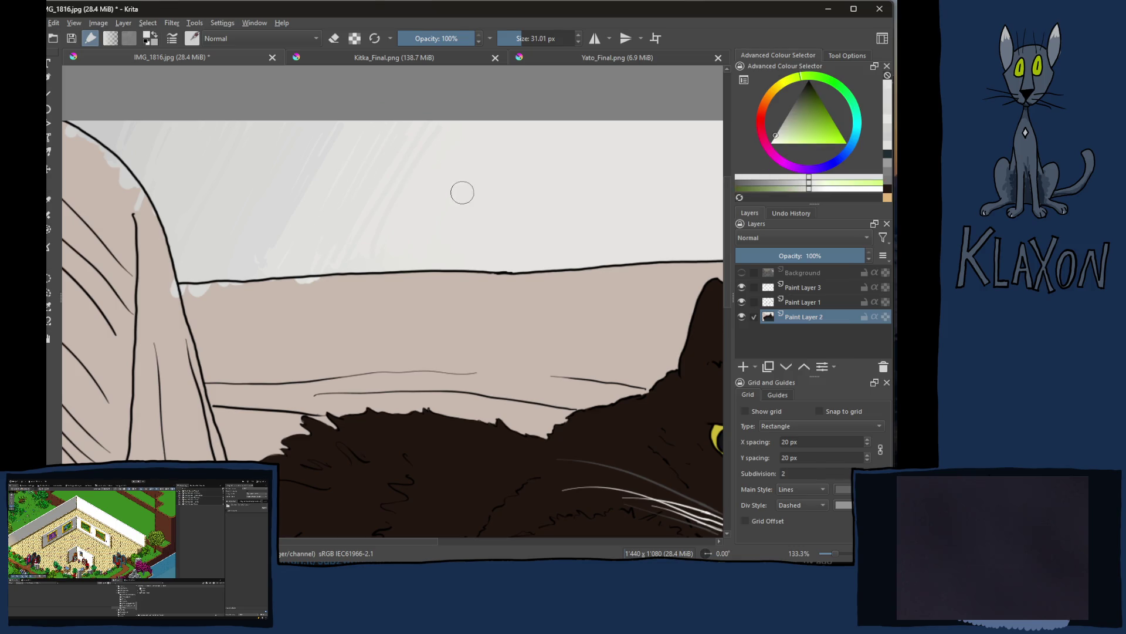
{"action": "left_click", "coordinate": [384, 200], "text": "ctrl"}
{"action": "left_click", "coordinate": [434, 208], "text": "ctrl"}
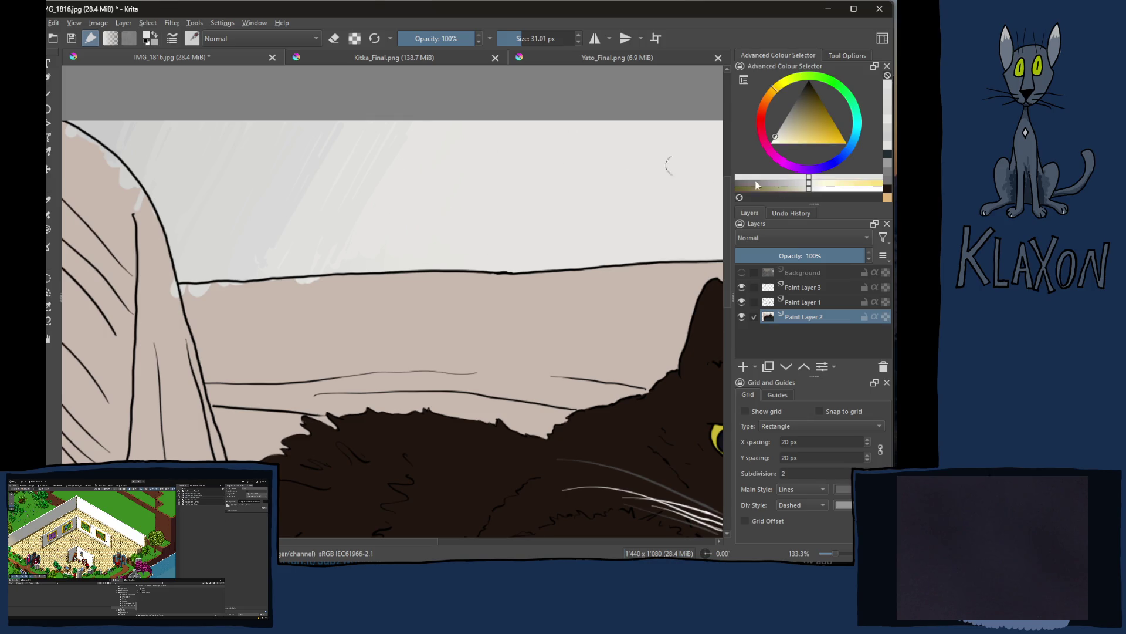
{"action": "left_click", "coordinate": [815, 189]}
Step: Try three bright diagonal highlight strokes across the wall, then undo them
{"action": "left_click_drag", "start_coordinate": [507, 124], "coordinate": [452, 204]}
{"action": "mouse_move", "coordinate": [546, 123]}
{"action": "left_mouse_down"}
{"action": "mouse_move", "coordinate": [440, 258]}
{"action": "mouse_move", "coordinate": [457, 252]}
{"action": "left_mouse_up"}
{"action": "left_click", "coordinate": [524, 199], "text": "ctrl"}
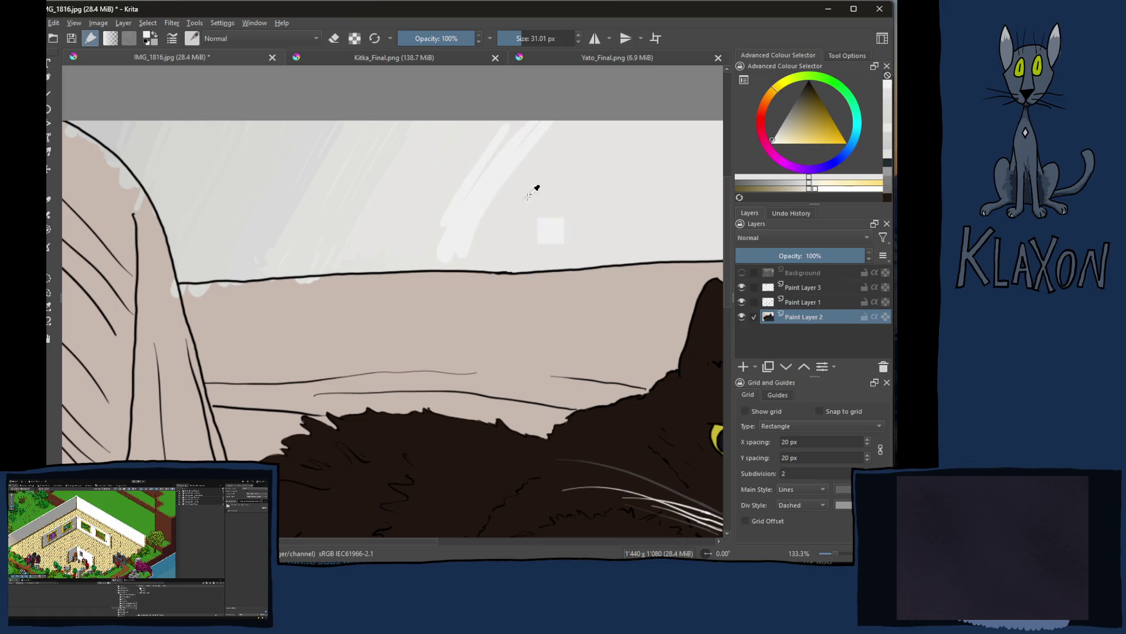
{"action": "key", "text": "ctrl+z"}
{"action": "key", "text": "ctrl+z"}
{"action": "key", "text": "ctrl+z"}
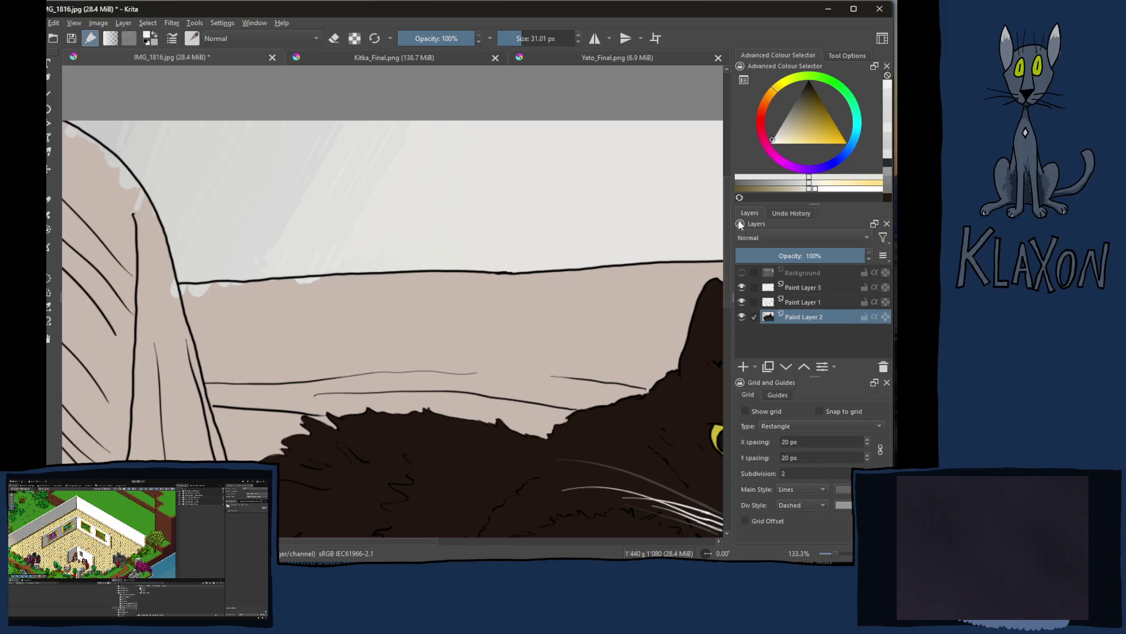
Step: Tweak the paint shade and sample colours along the cat's ear edge
{"action": "left_click", "coordinate": [813, 189]}
{"action": "left_click", "coordinate": [811, 190]}
{"action": "left_click_drag", "start_coordinate": [680, 176], "coordinate": [580, 192]}
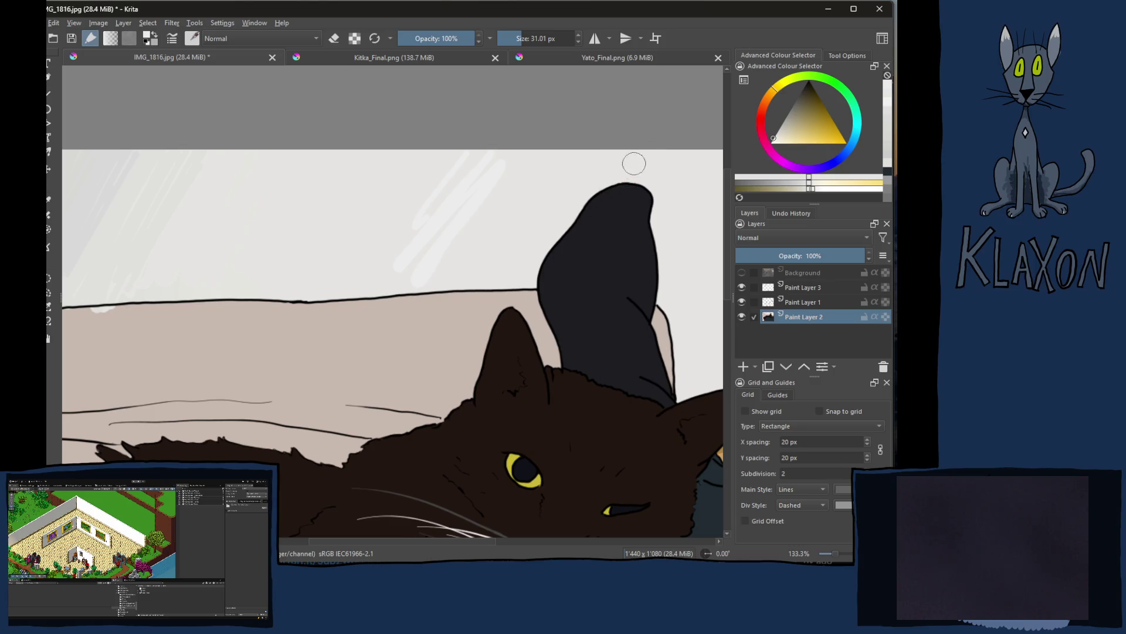
{"action": "left_click_drag", "start_coordinate": [616, 176], "coordinate": [586, 201]}
{"action": "left_click", "coordinate": [594, 191], "text": "ctrl"}
Step: At -60° and 400%, paint out the arm outline's white bumps in its beige with a 14.73 px brush
{"action": "mouse_move", "coordinate": [352, 289]}
{"action": "left_mouse_down"}
{"action": "mouse_move", "coordinate": [448, 276]}
{"action": "mouse_move", "coordinate": [548, 334]}
{"action": "mouse_move", "coordinate": [490, 200]}
{"action": "left_mouse_up"}
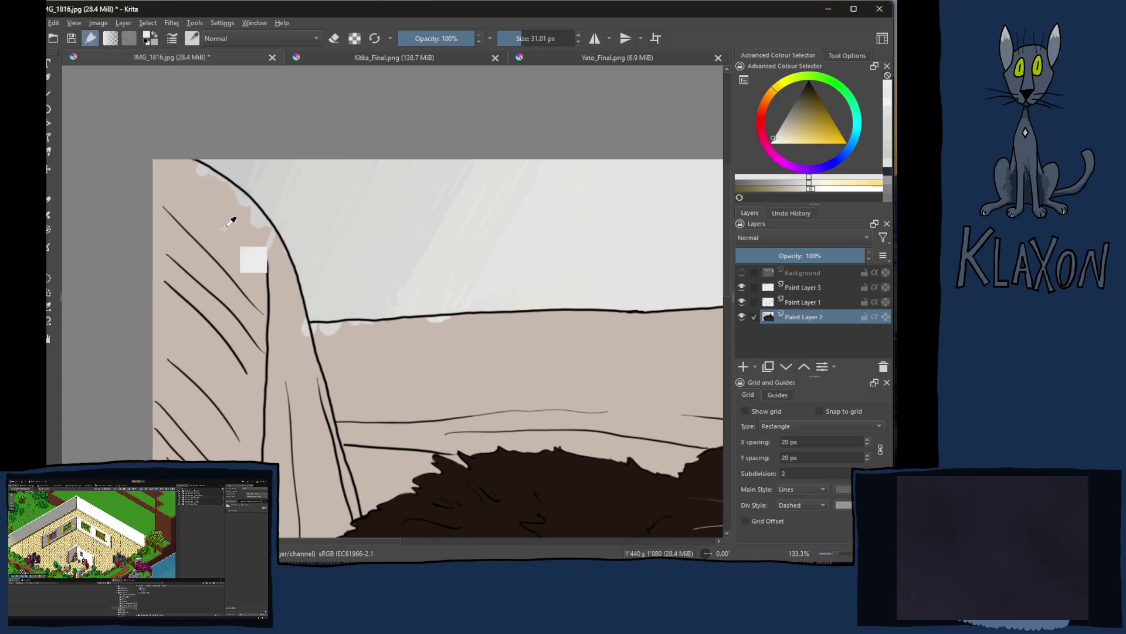
{"action": "left_click", "coordinate": [214, 207], "text": "ctrl"}
{"action": "key", "text": "4"}
{"action": "key", "text": "4"}
{"action": "key", "text": "4"}
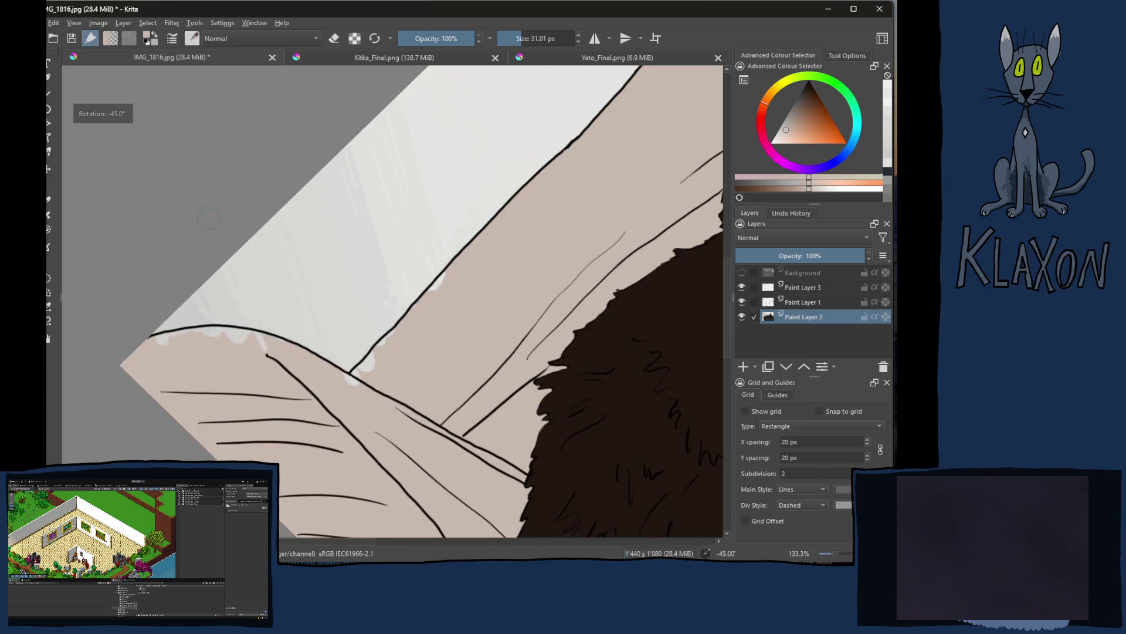
{"action": "key", "text": "plus"}
{"action": "key", "text": "plus"}
{"action": "key", "text": "plus"}
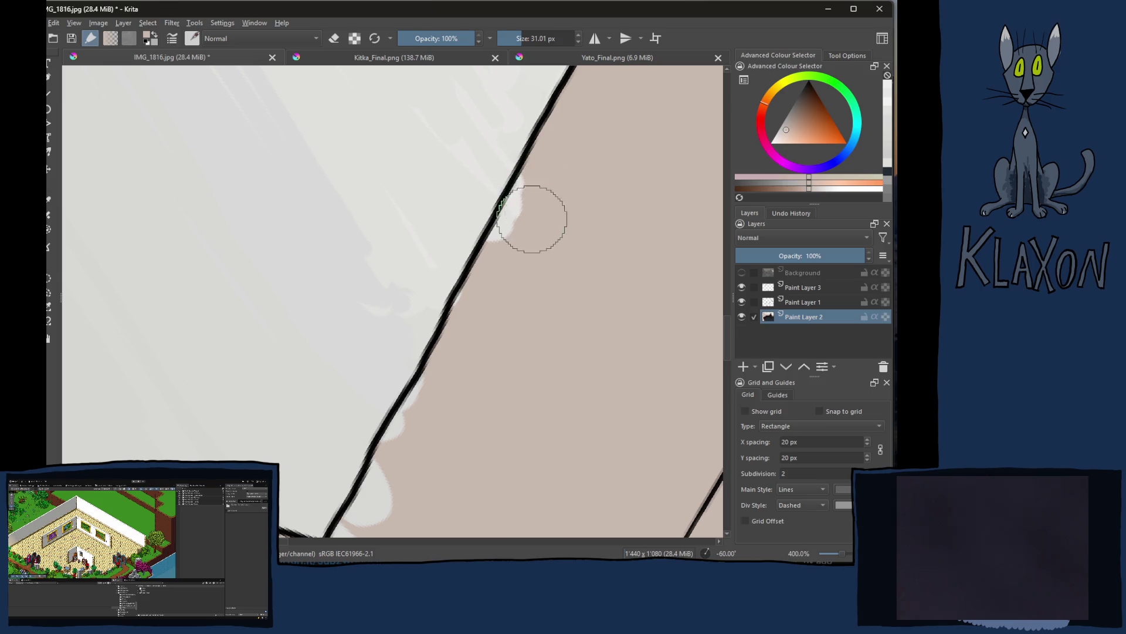
{"action": "key", "text": "bracketleft"}
{"action": "key", "text": "bracketleft"}
{"action": "key", "text": "bracketleft"}
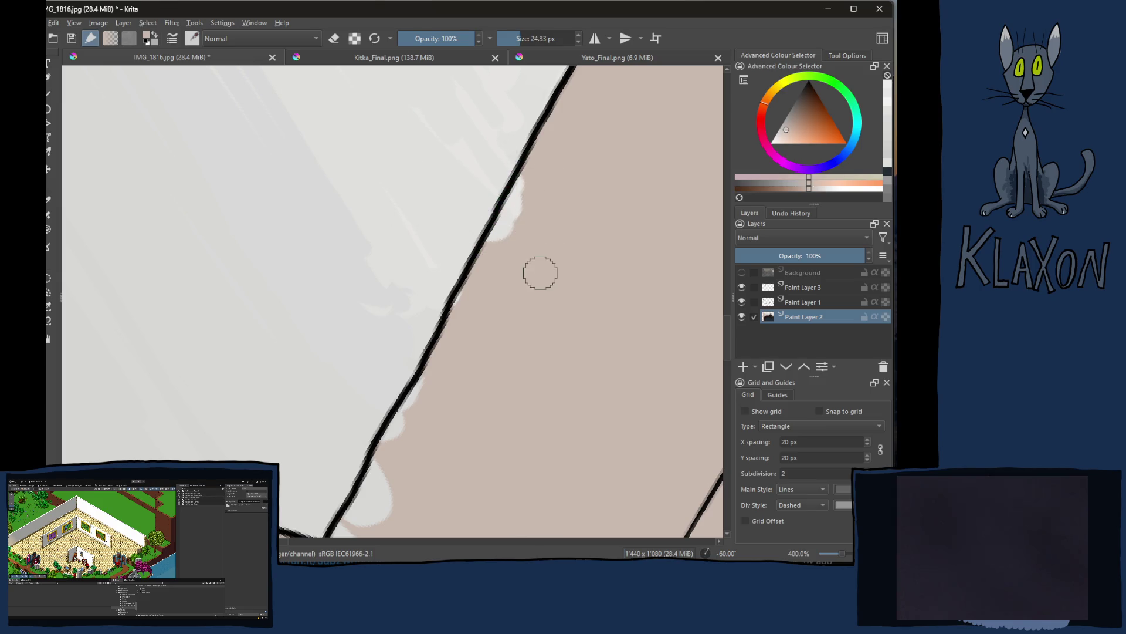
{"action": "left_click_drag", "start_coordinate": [525, 176], "coordinate": [463, 309]}
{"action": "mouse_move", "coordinate": [455, 355]}
{"action": "left_mouse_down"}
{"action": "mouse_move", "coordinate": [531, 239]}
{"action": "mouse_move", "coordinate": [506, 235]}
{"action": "mouse_move", "coordinate": [430, 330]}
{"action": "mouse_move", "coordinate": [425, 360]}
{"action": "mouse_move", "coordinate": [433, 345]}
{"action": "mouse_move", "coordinate": [443, 368]}
{"action": "mouse_move", "coordinate": [403, 409]}
{"action": "mouse_move", "coordinate": [330, 402]}
{"action": "mouse_move", "coordinate": [449, 371]}
{"action": "left_mouse_up"}
{"action": "mouse_move", "coordinate": [272, 406]}
{"action": "left_mouse_down"}
{"action": "mouse_move", "coordinate": [261, 354]}
{"action": "mouse_move", "coordinate": [98, 422]}
{"action": "mouse_move", "coordinate": [193, 360]}
{"action": "mouse_move", "coordinate": [304, 335]}
{"action": "mouse_move", "coordinate": [350, 340]}
{"action": "mouse_move", "coordinate": [309, 377]}
{"action": "mouse_move", "coordinate": [402, 325]}
{"action": "mouse_move", "coordinate": [304, 335]}
{"action": "mouse_move", "coordinate": [446, 327]}
{"action": "mouse_move", "coordinate": [606, 370]}
{"action": "mouse_move", "coordinate": [360, 422]}
{"action": "mouse_move", "coordinate": [410, 440]}
{"action": "mouse_move", "coordinate": [389, 498]}
{"action": "mouse_move", "coordinate": [400, 509]}
{"action": "mouse_move", "coordinate": [397, 432]}
{"action": "mouse_move", "coordinate": [430, 352]}
{"action": "left_mouse_up"}
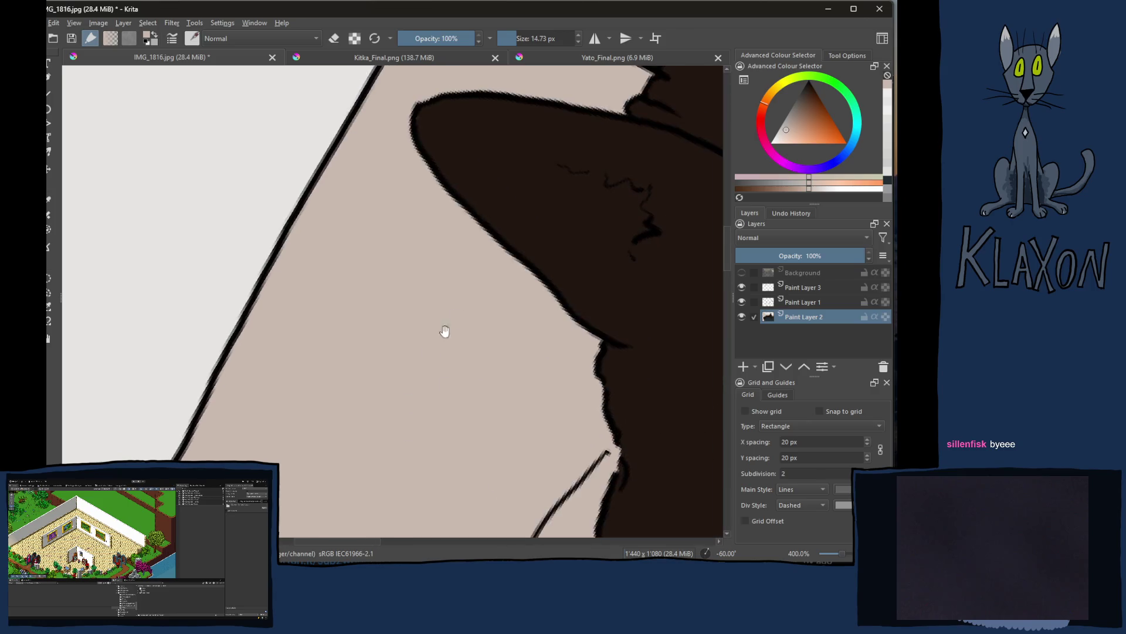
Step: Recentre on the cat's head and reset the canvas rotation from -60° to 0°
{"action": "scroll", "coordinate": [433, 332], "scroll_direction": "down", "scroll_amount": 10}
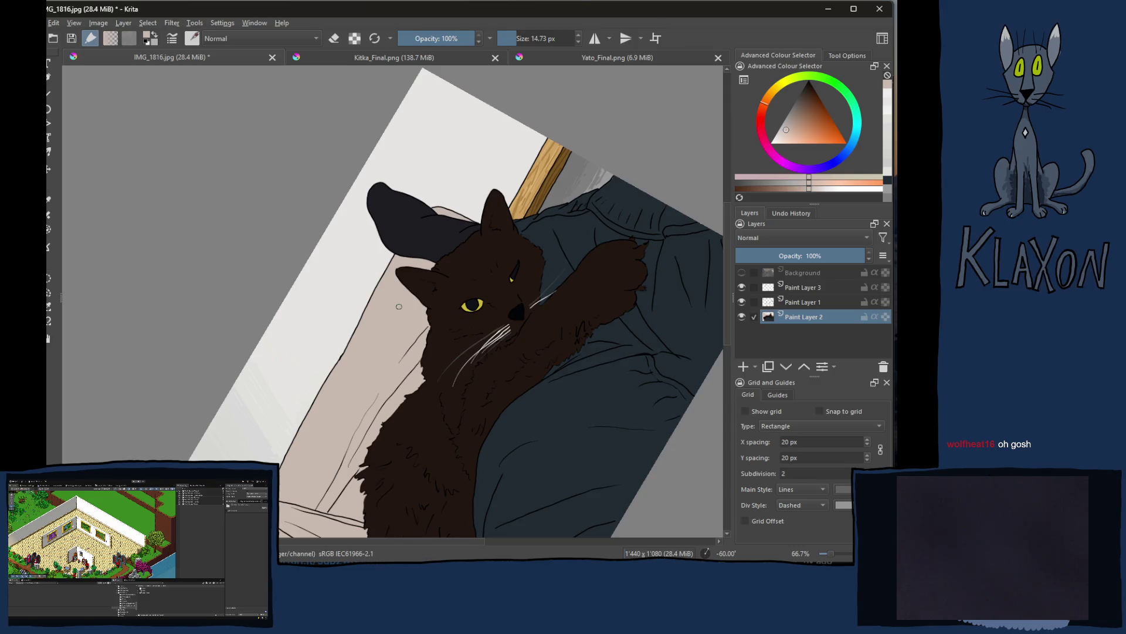
{"action": "scroll", "coordinate": [399, 306], "scroll_direction": "up", "scroll_amount": 1}
{"action": "left_click_drag", "start_coordinate": [540, 416], "coordinate": [432, 316]}
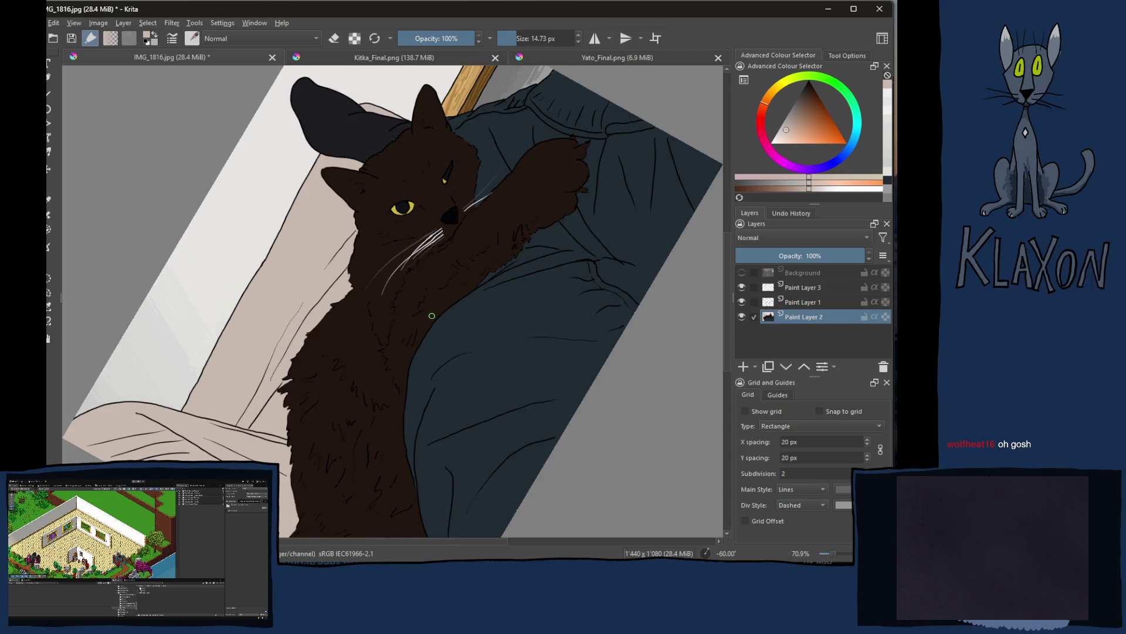
{"action": "key", "text": "5"}
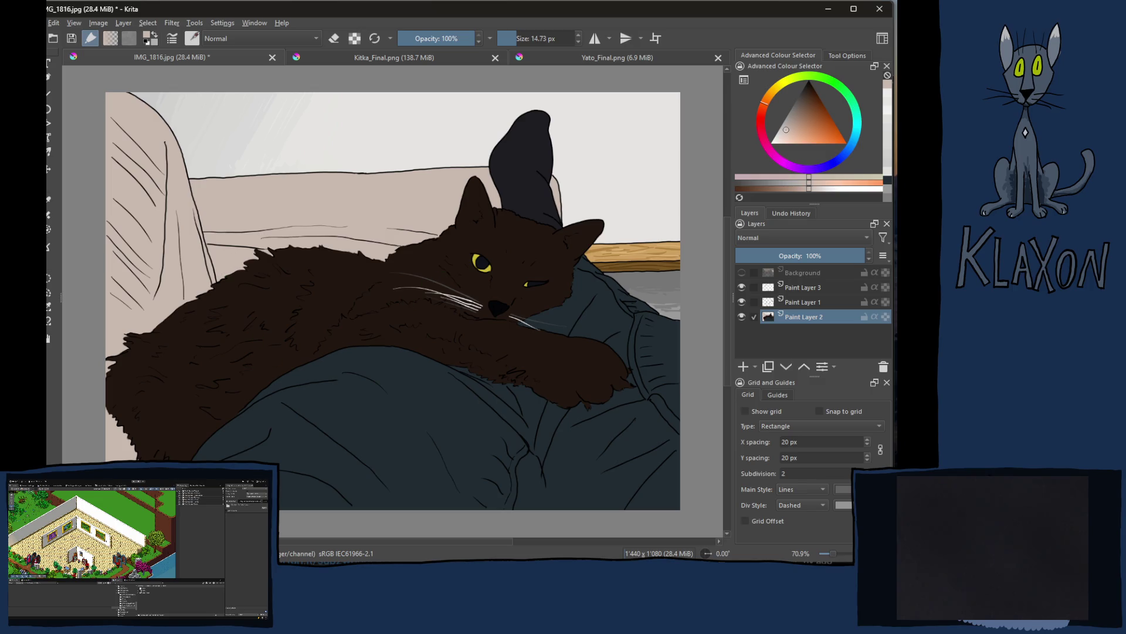
Step: Switch to Chrome and pause the playing Afrocubism album video
{"action": "key", "text": "alt+Tab"}
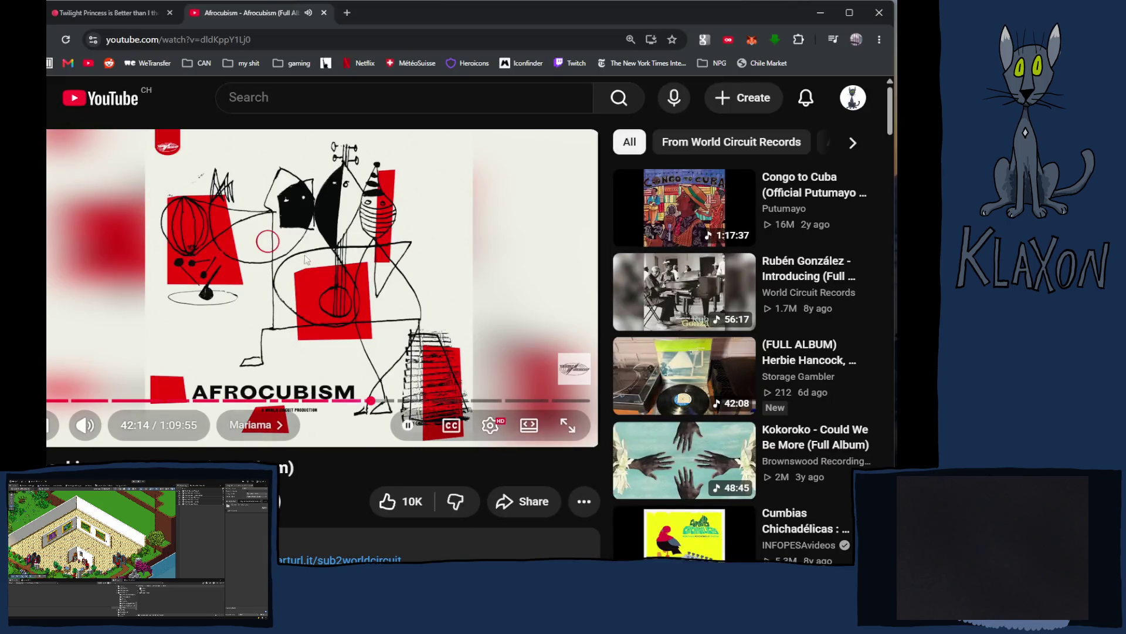
{"action": "left_click", "coordinate": [280, 267]}
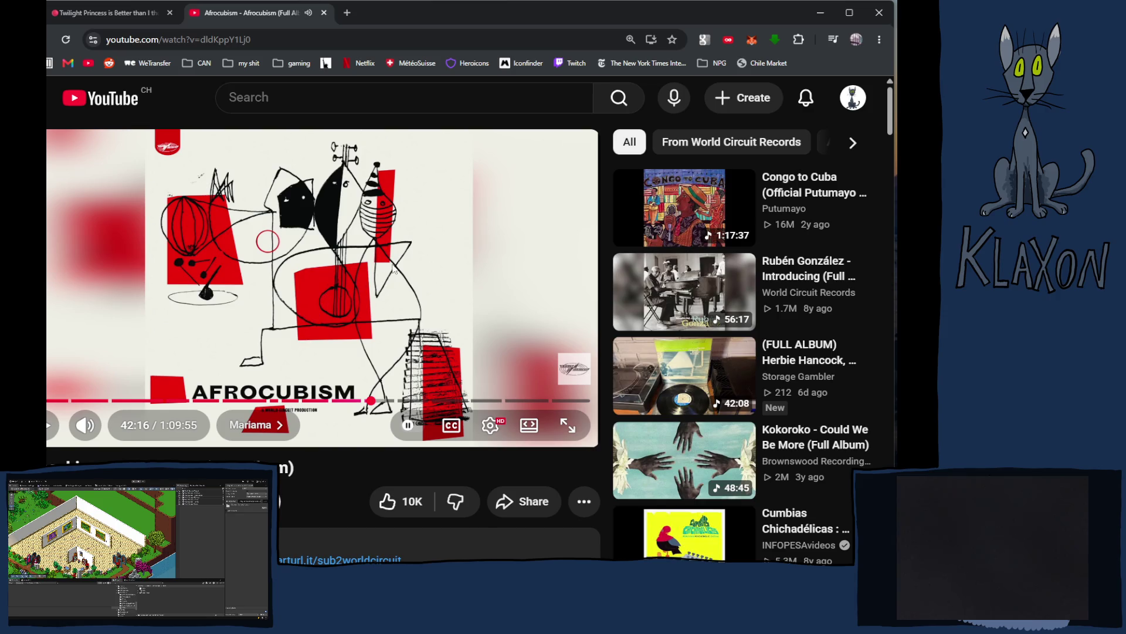
{"action": "scroll", "coordinate": [393, 272], "scroll_direction": "down", "scroll_amount": 5}
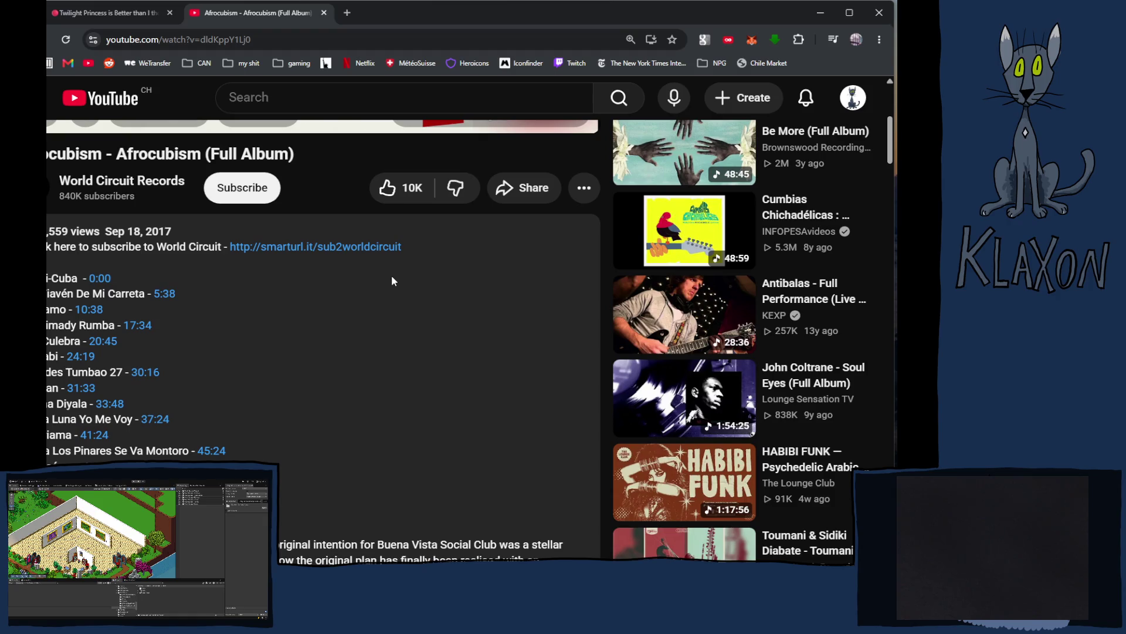
{"action": "scroll", "coordinate": [392, 276], "scroll_direction": "up", "scroll_amount": 5}
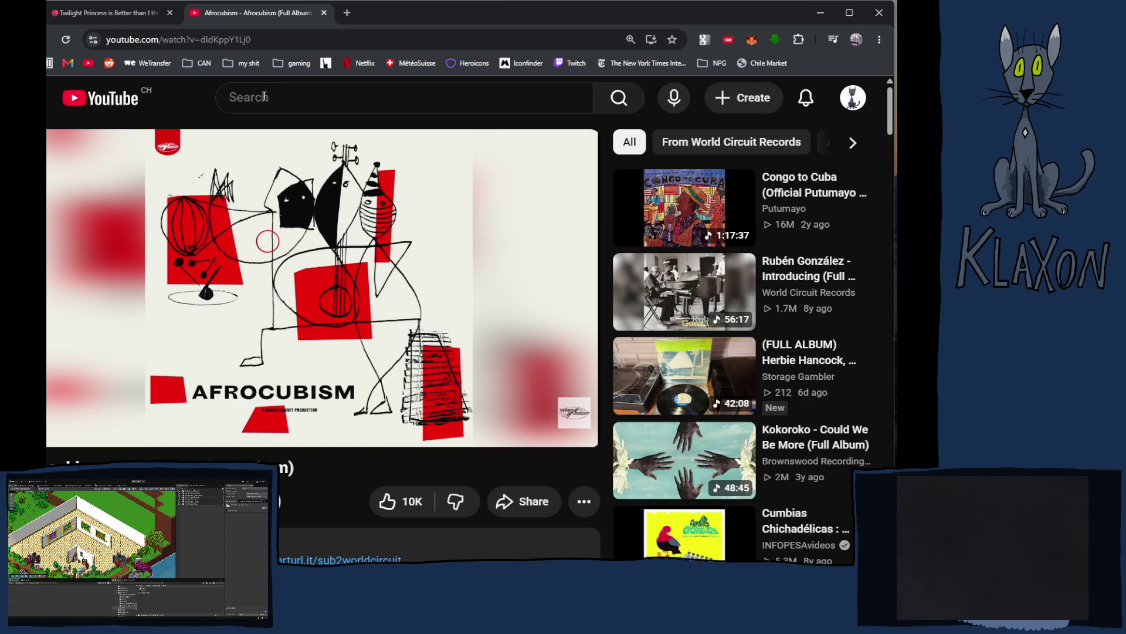
Step: Search YouTube for 'orchestra baobab' using the suggested completion
{"action": "left_click", "coordinate": [283, 103]}
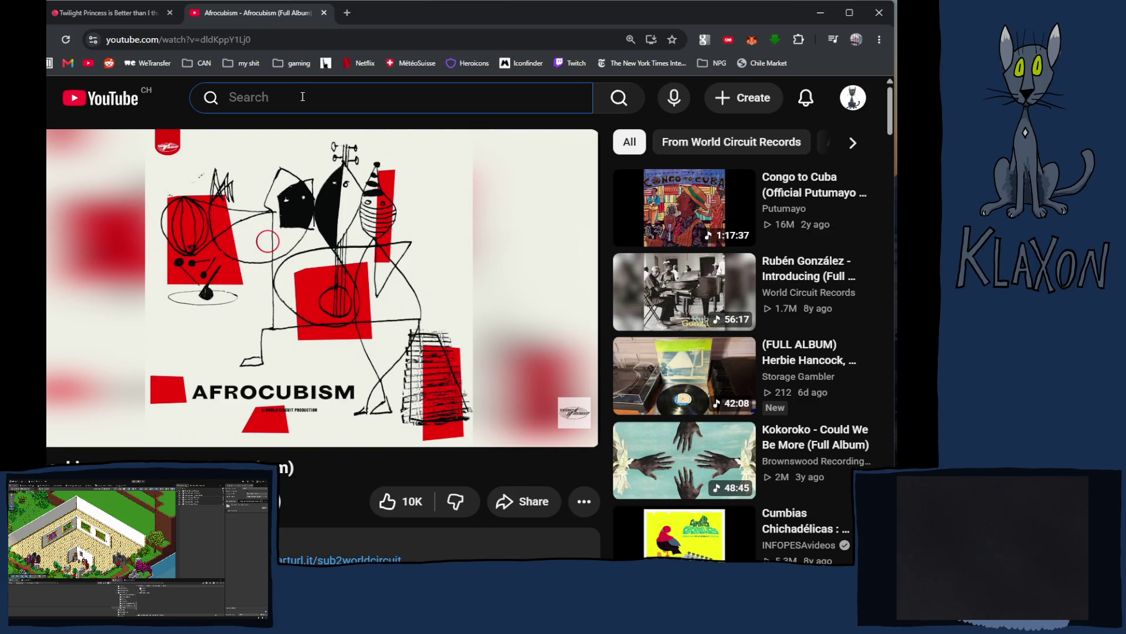
{"action": "type", "text": "orchestr"}
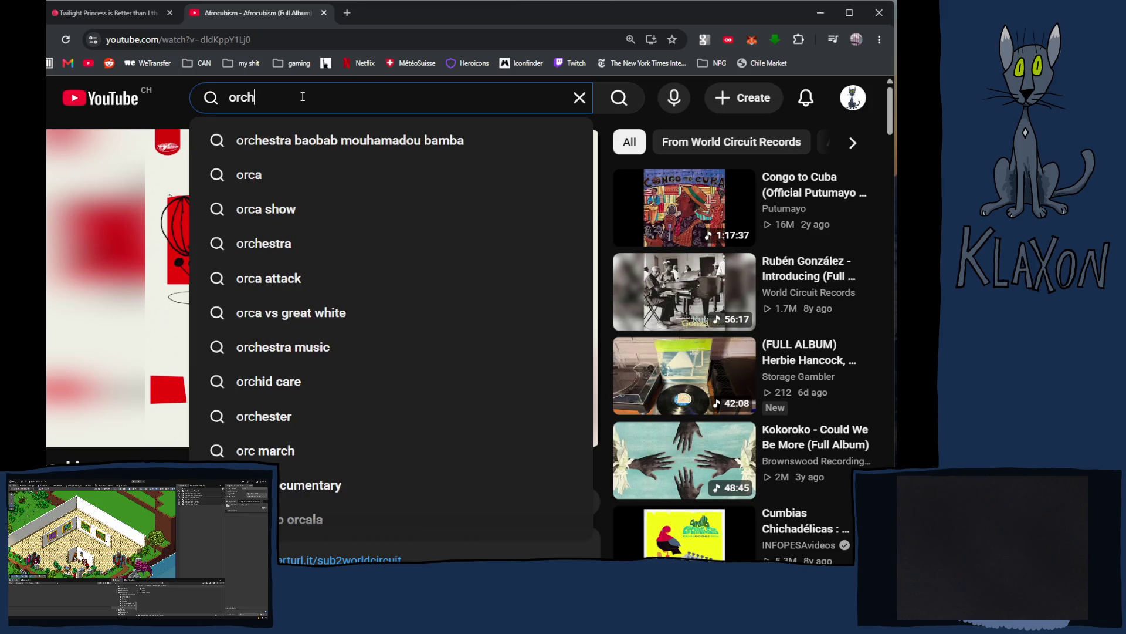
{"action": "type", "text": "a b"}
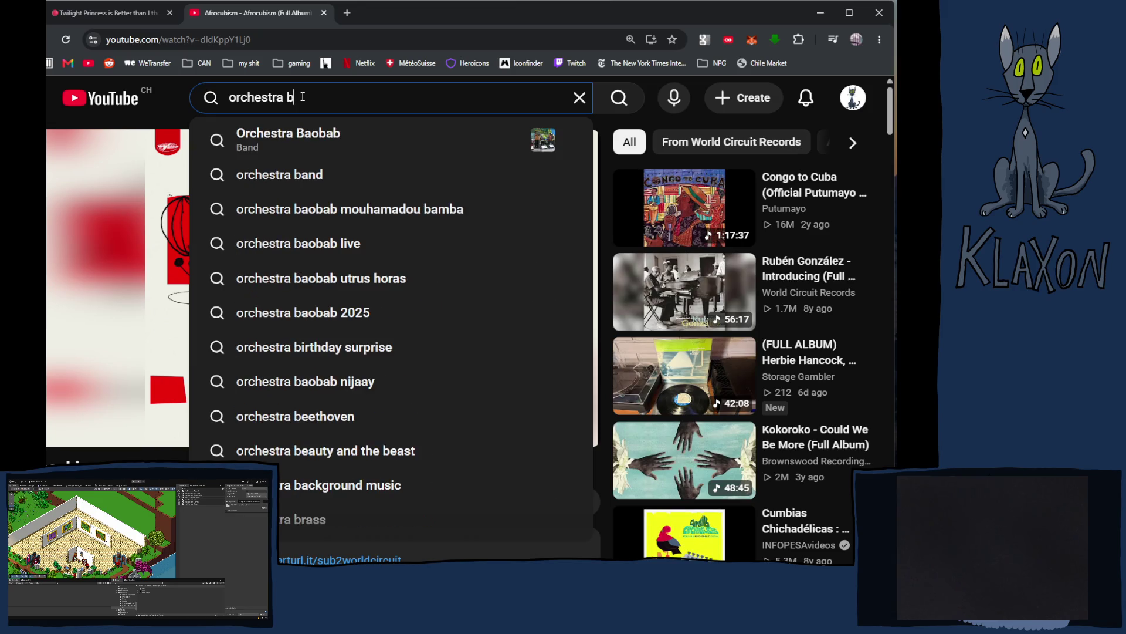
{"action": "type", "text": "abbab"}
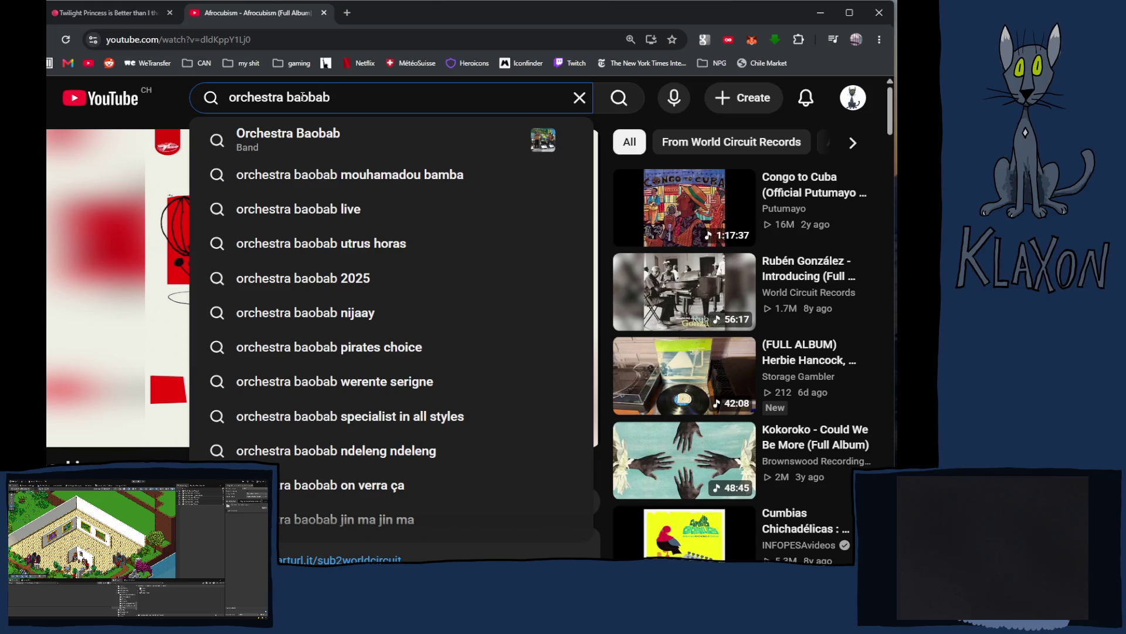
{"action": "key", "text": "Down"}
{"action": "key", "text": "Return"}
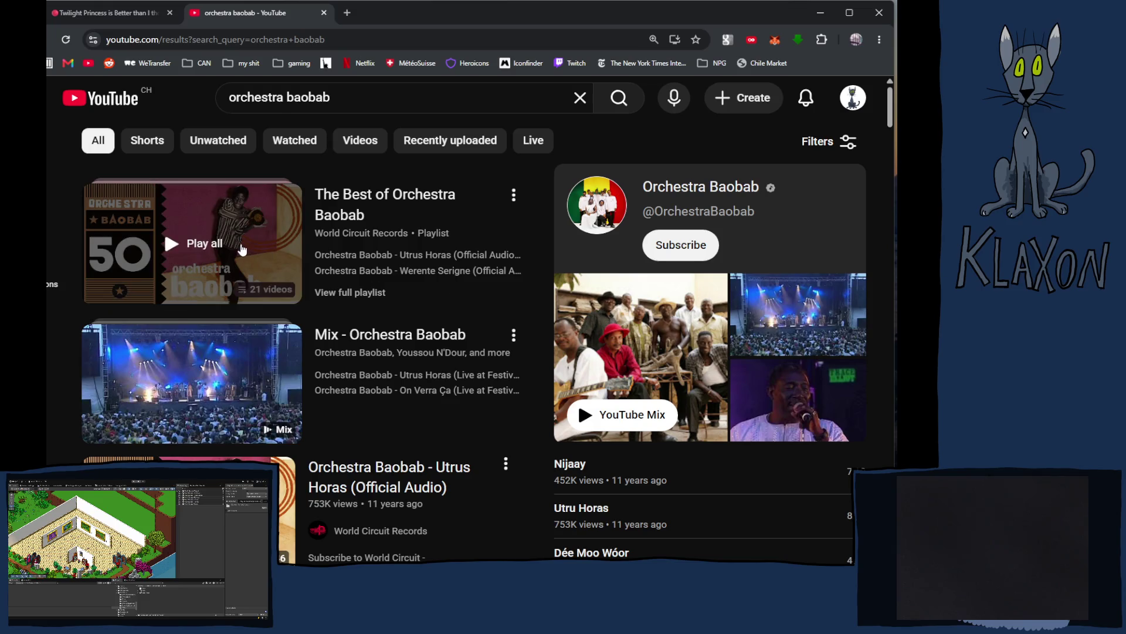
Step: Go back to the Orchestra Baobab channel page and open its Releases tab
{"action": "scroll", "coordinate": [243, 250], "scroll_direction": "down", "scroll_amount": 1}
{"action": "scroll", "coordinate": [317, 440], "scroll_direction": "down", "scroll_amount": 3}
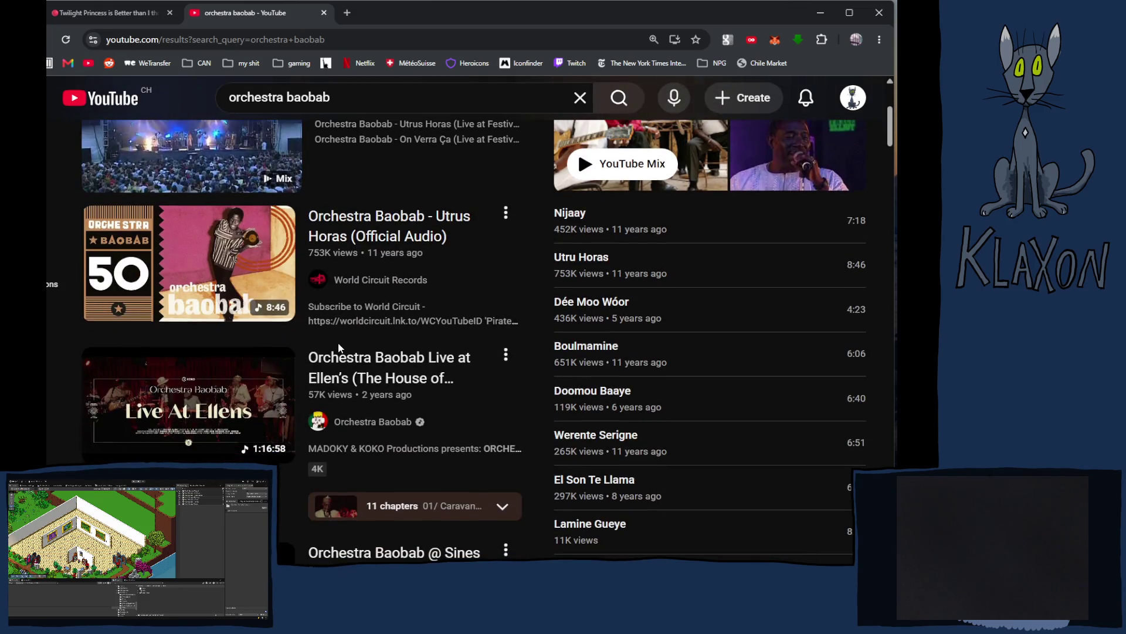
{"action": "scroll", "coordinate": [339, 348], "scroll_direction": "down", "scroll_amount": 1}
{"action": "scroll", "coordinate": [414, 334], "scroll_direction": "down", "scroll_amount": 7}
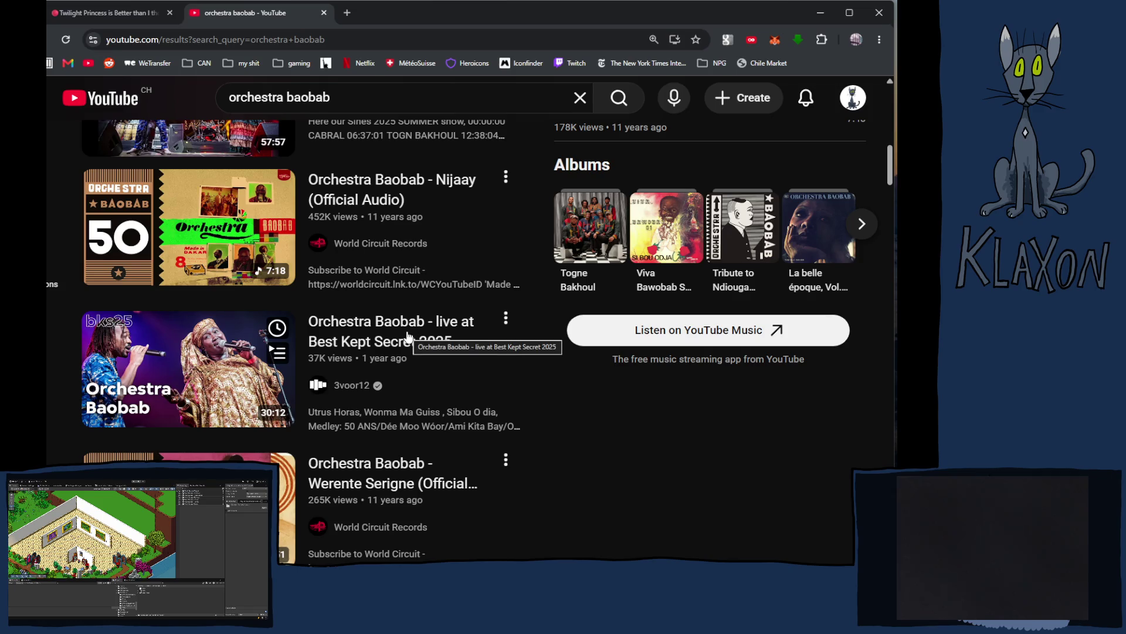
{"action": "key", "text": "alt+Left"}
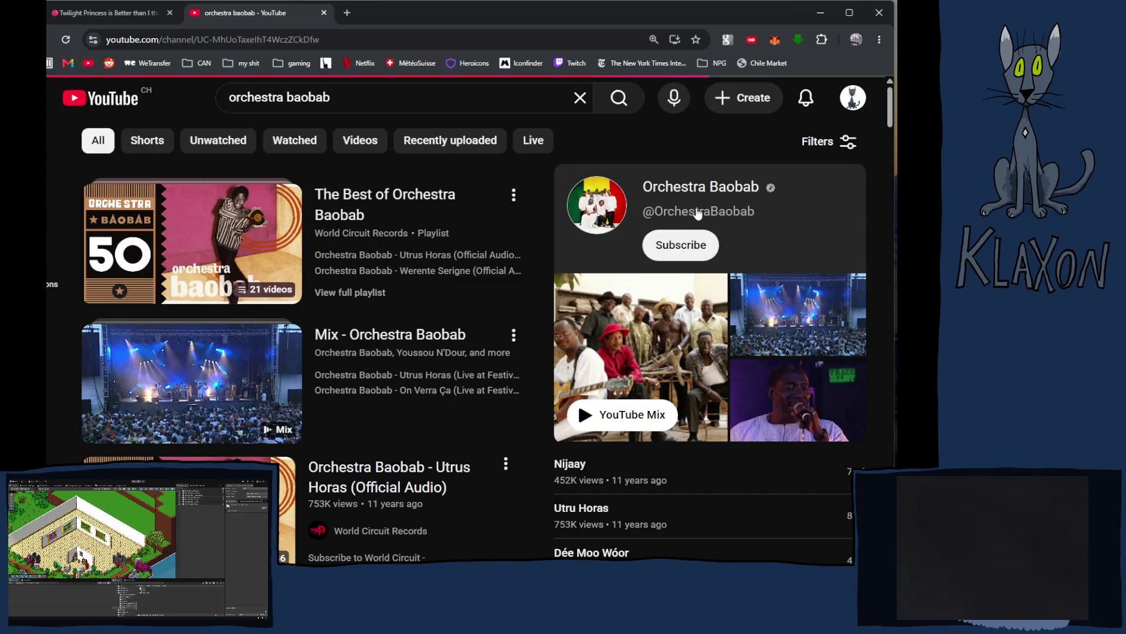
{"action": "scroll", "coordinate": [328, 352], "scroll_direction": "down", "scroll_amount": 1}
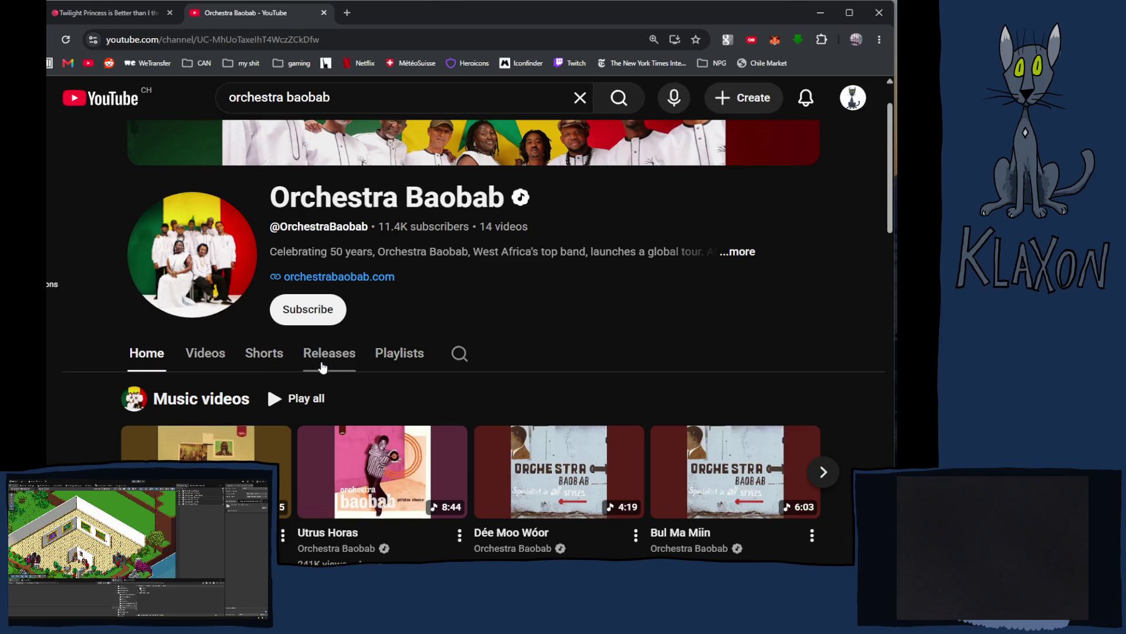
{"action": "left_click", "coordinate": [327, 360]}
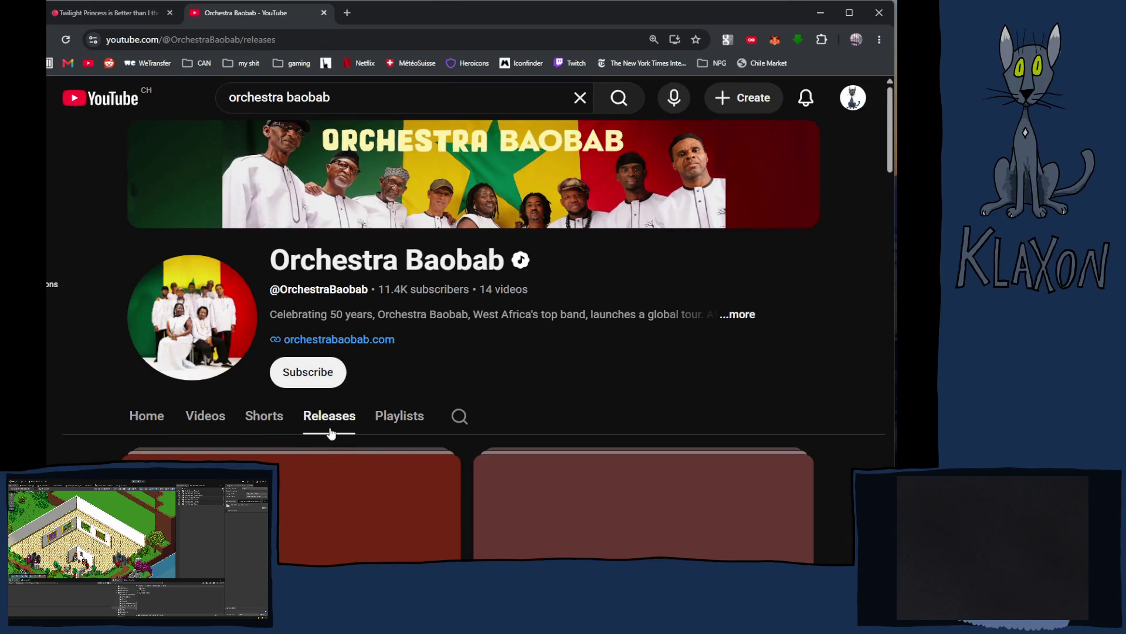
Step: Play all of the Pirates Choice album, starting with 'Utrus Horas', then return to Krita
{"action": "scroll", "coordinate": [328, 433], "scroll_direction": "down", "scroll_amount": 5}
{"action": "scroll", "coordinate": [376, 434], "scroll_direction": "down", "scroll_amount": 10}
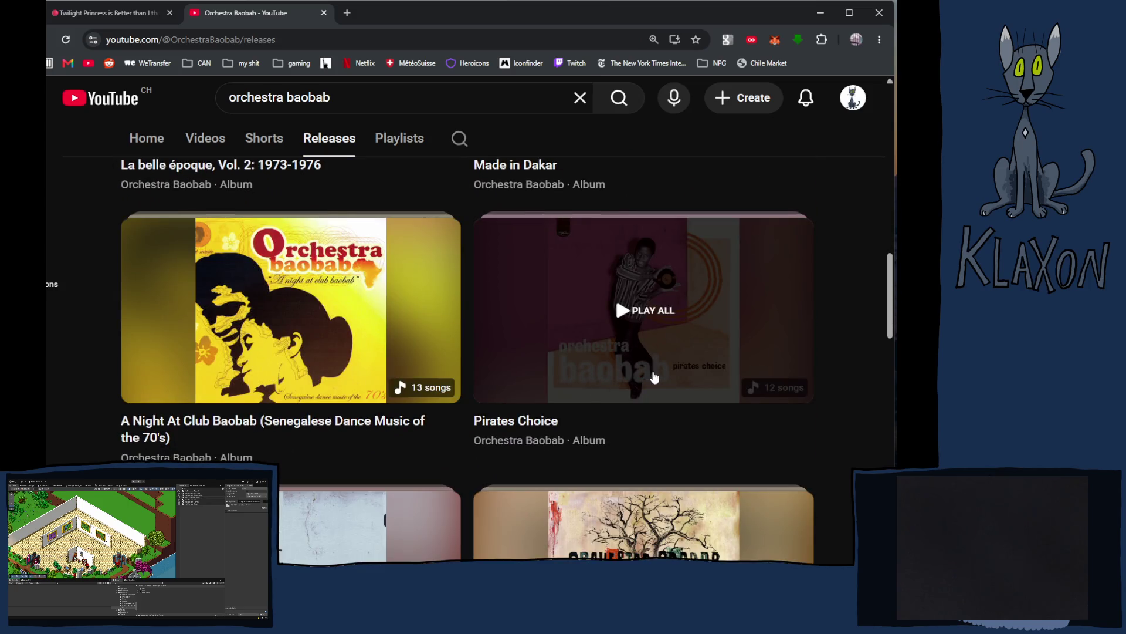
{"action": "left_click", "coordinate": [659, 317]}
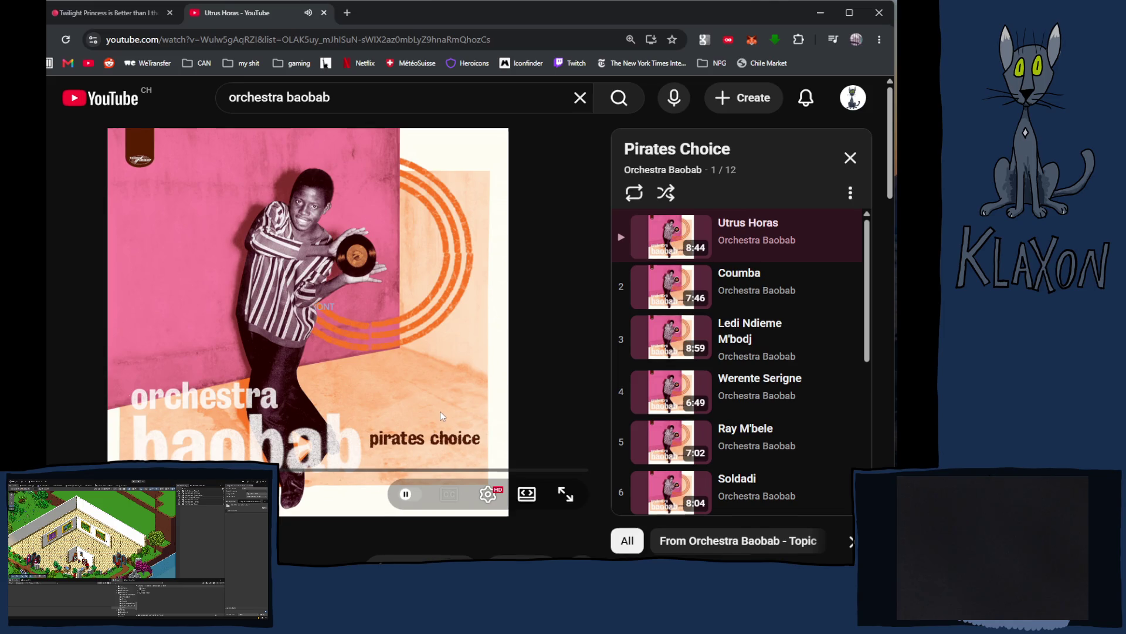
{"action": "scroll", "coordinate": [440, 411], "scroll_direction": "down", "scroll_amount": 6}
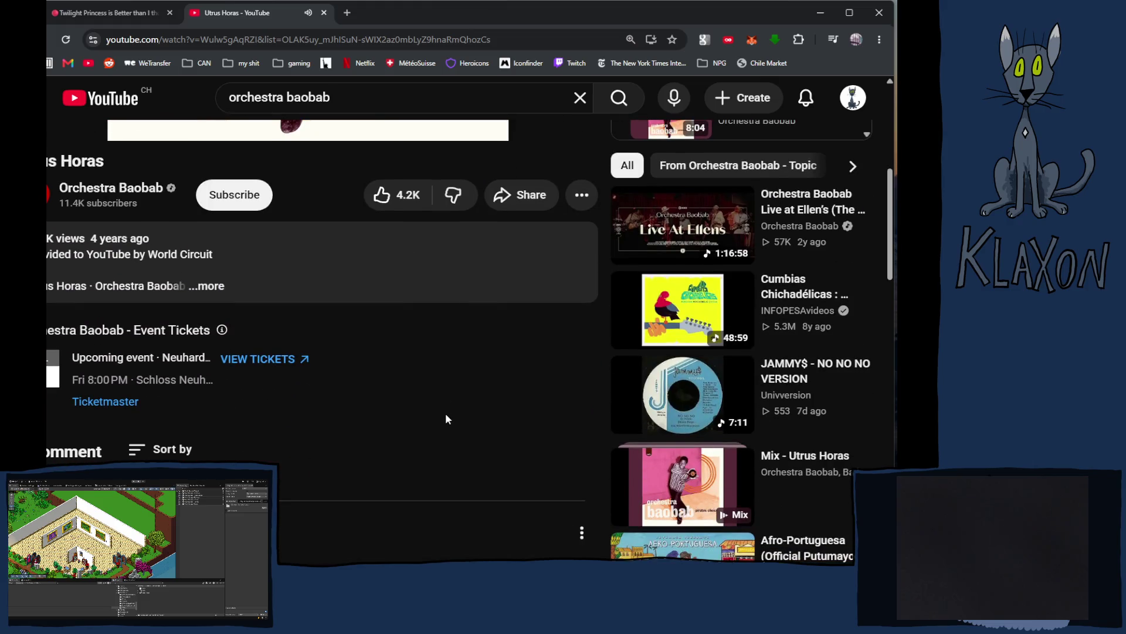
{"action": "scroll", "coordinate": [445, 416], "scroll_direction": "up", "scroll_amount": 6}
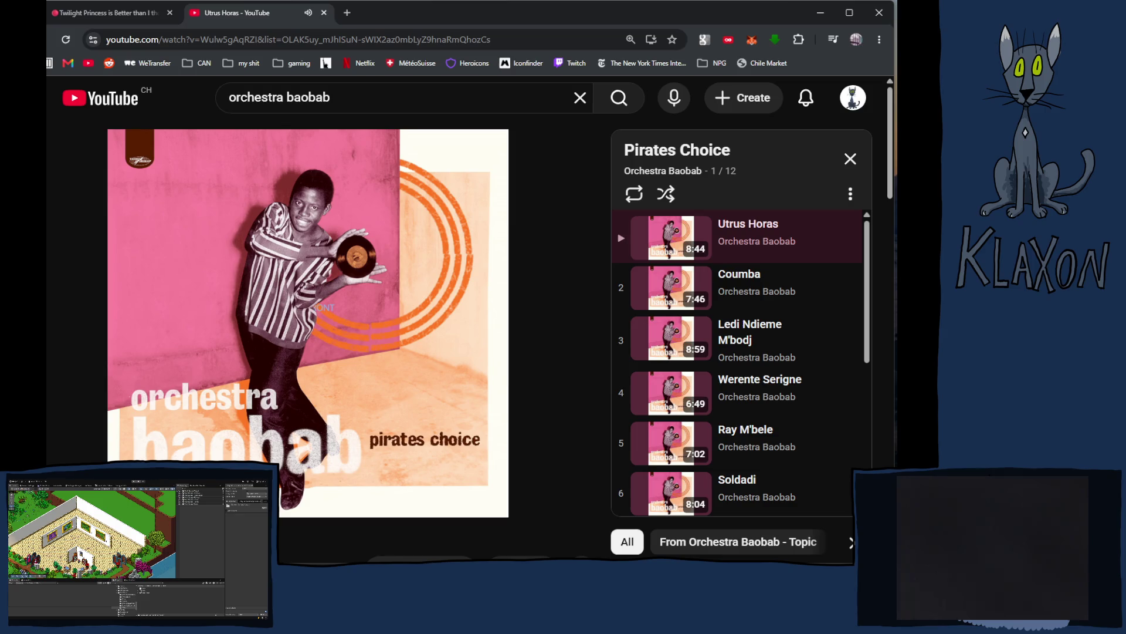
{"action": "key", "text": "alt+Tab"}
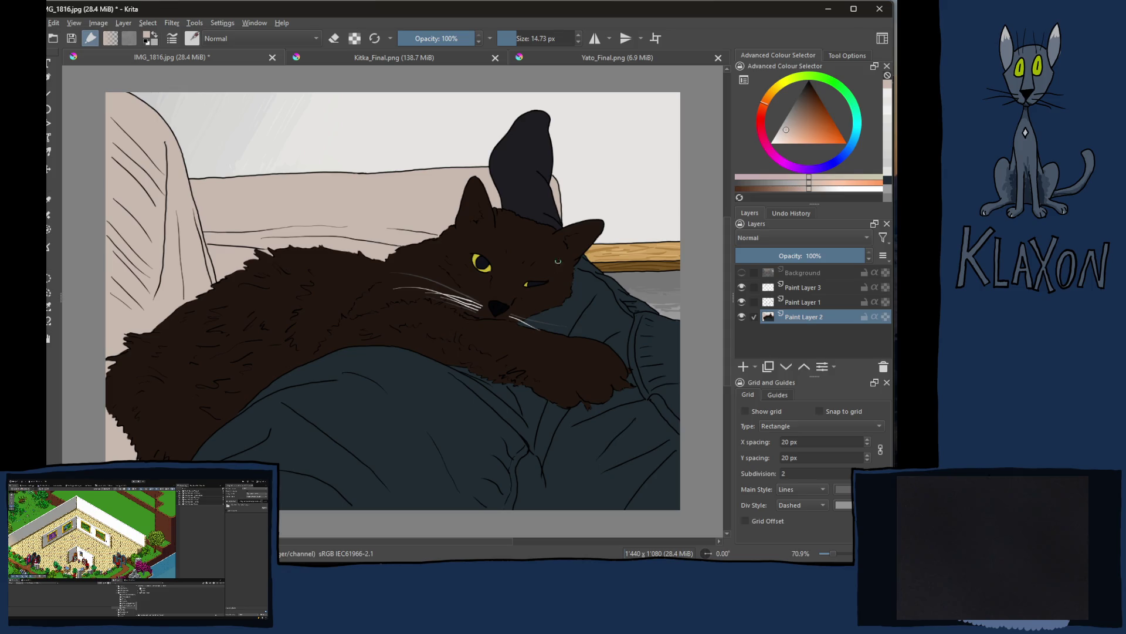
Step: Sample the pale wall colour, enlarge the brush and lay pale strokes on the top-right wall
{"action": "scroll", "coordinate": [528, 188], "scroll_direction": "up", "scroll_amount": 2}
{"action": "scroll", "coordinate": [523, 207], "scroll_direction": "down", "scroll_amount": 1}
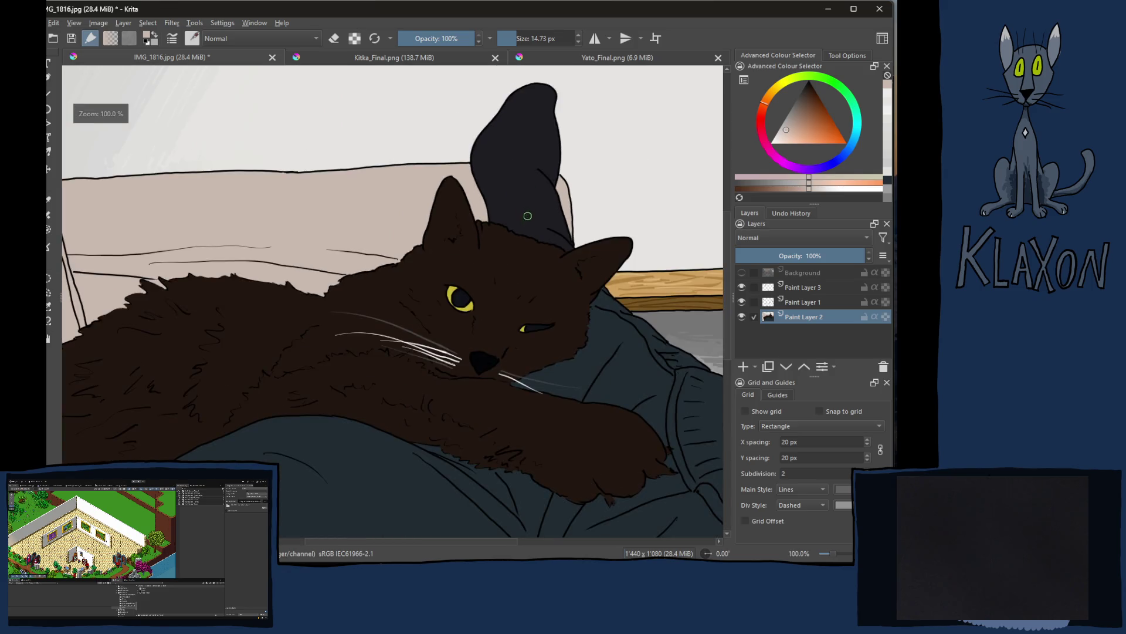
{"action": "mouse_move", "coordinate": [661, 204]}
{"action": "left_mouse_down"}
{"action": "mouse_move", "coordinate": [554, 271]}
{"action": "mouse_move", "coordinate": [500, 275]}
{"action": "left_mouse_up"}
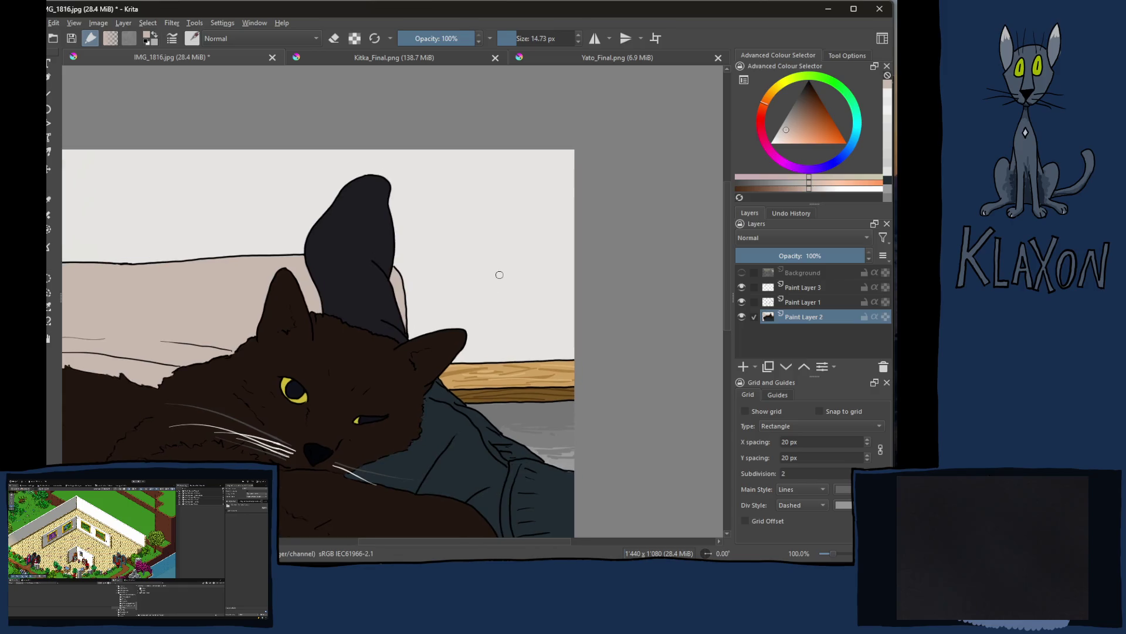
{"action": "left_click", "coordinate": [485, 244], "text": "ctrl"}
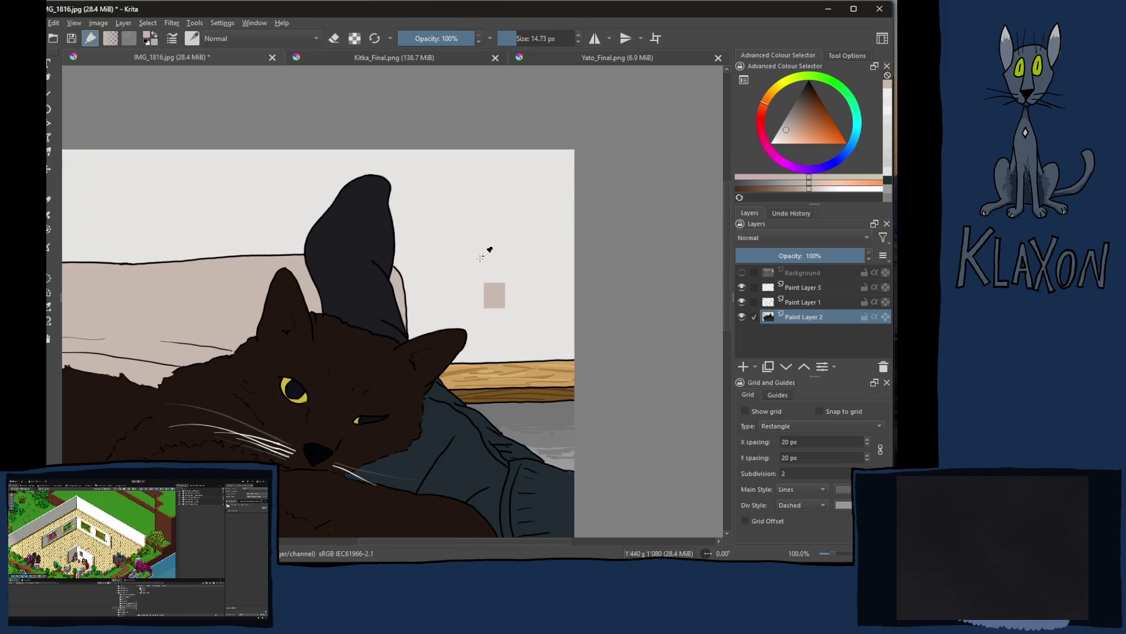
{"action": "left_click", "coordinate": [812, 189]}
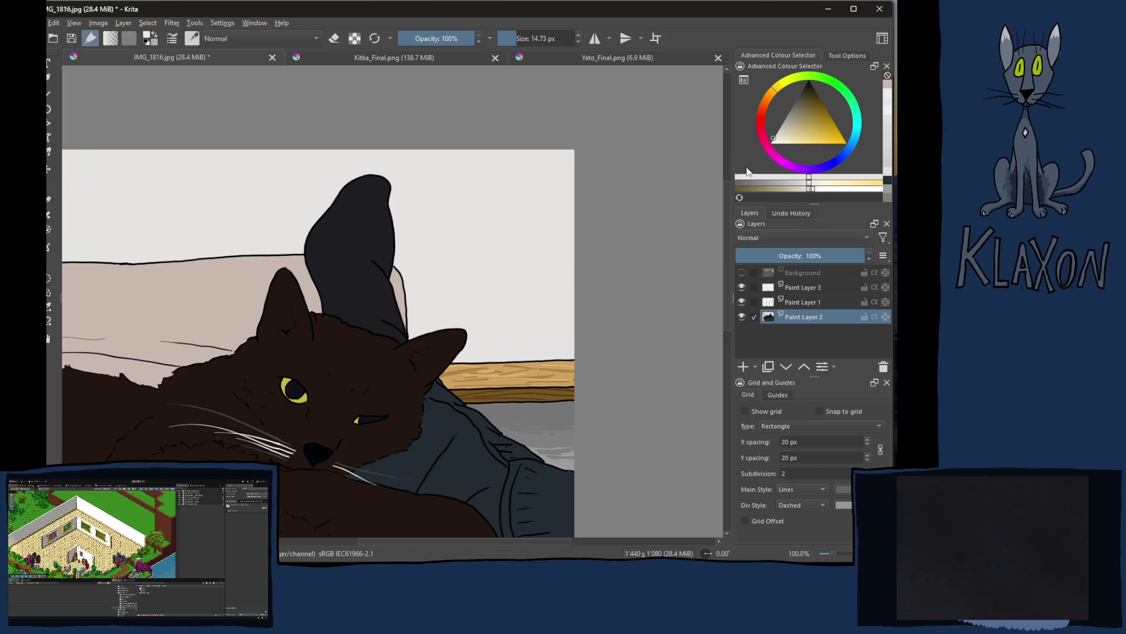
{"action": "key", "text": "bracketright"}
{"action": "key", "text": "bracketright"}
{"action": "key", "text": "bracketright"}
{"action": "mouse_move", "coordinate": [528, 246]}
{"action": "left_mouse_down"}
{"action": "mouse_move", "coordinate": [558, 186]}
{"action": "mouse_move", "coordinate": [543, 269]}
{"action": "mouse_move", "coordinate": [567, 344]}
{"action": "mouse_move", "coordinate": [487, 348]}
{"action": "mouse_move", "coordinate": [516, 335]}
{"action": "mouse_move", "coordinate": [561, 156]}
{"action": "mouse_move", "coordinate": [493, 201]}
{"action": "mouse_move", "coordinate": [501, 159]}
{"action": "mouse_move", "coordinate": [488, 215]}
{"action": "left_mouse_up"}
{"action": "left_click", "coordinate": [812, 192]}
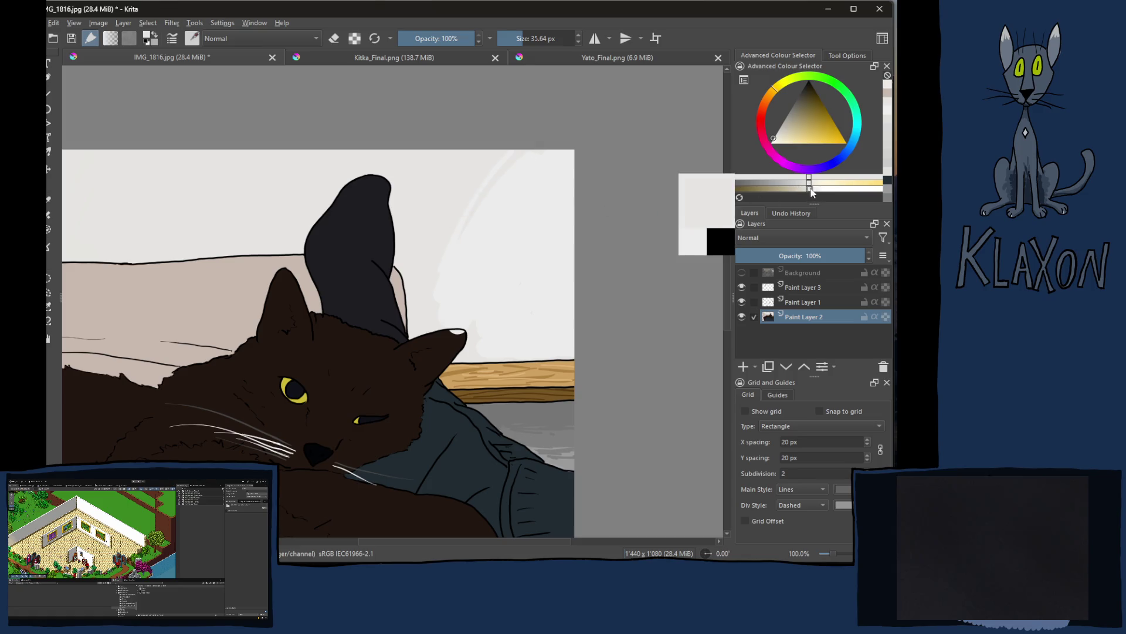
{"action": "mouse_move", "coordinate": [495, 170]}
{"action": "left_mouse_down"}
{"action": "mouse_move", "coordinate": [512, 171]}
{"action": "mouse_move", "coordinate": [424, 278]}
{"action": "mouse_move", "coordinate": [435, 267]}
{"action": "mouse_move", "coordinate": [449, 272]}
{"action": "left_mouse_up"}
Step: Resample a light grey and paint over the diagonal streak and the patches right of the sock
{"action": "left_click", "coordinate": [813, 193]}
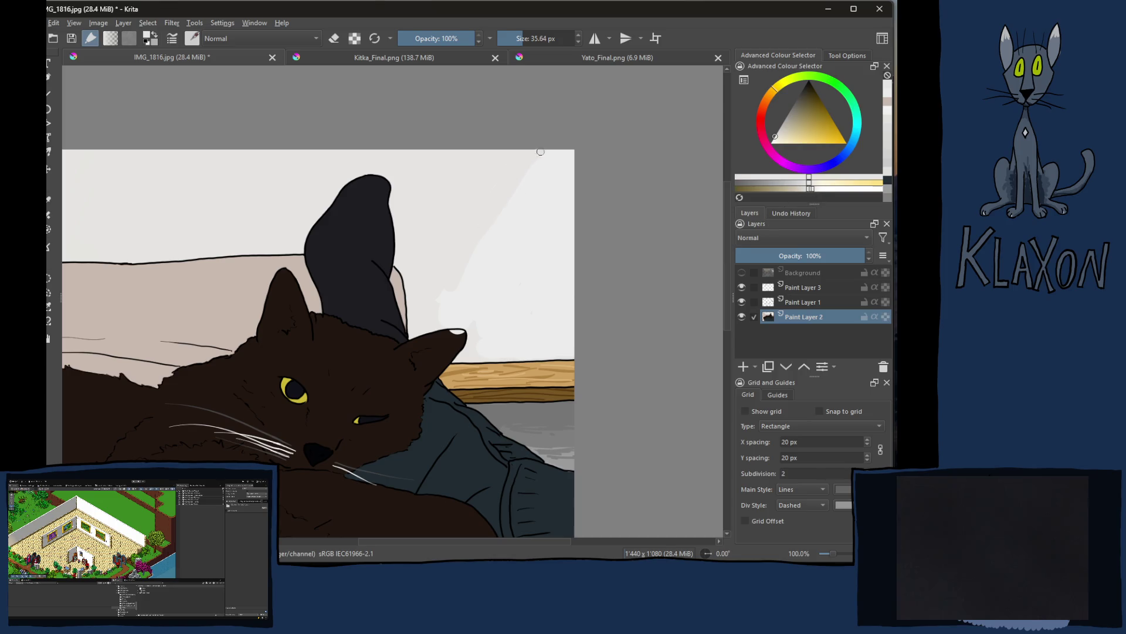
{"action": "left_click", "coordinate": [533, 246], "text": "ctrl"}
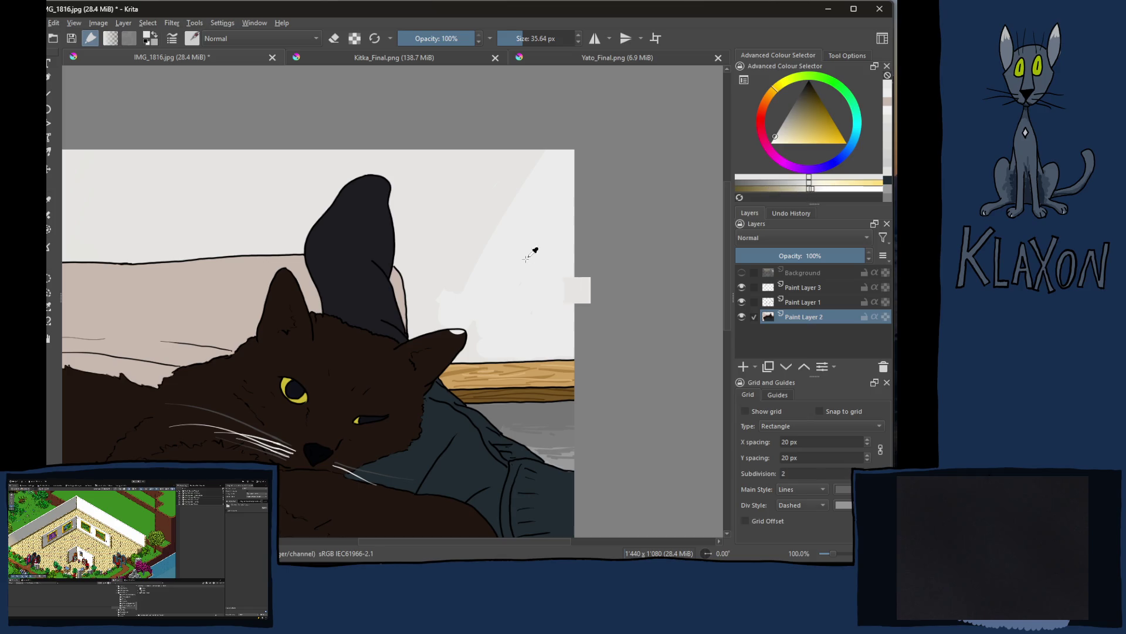
{"action": "left_click", "coordinate": [808, 187]}
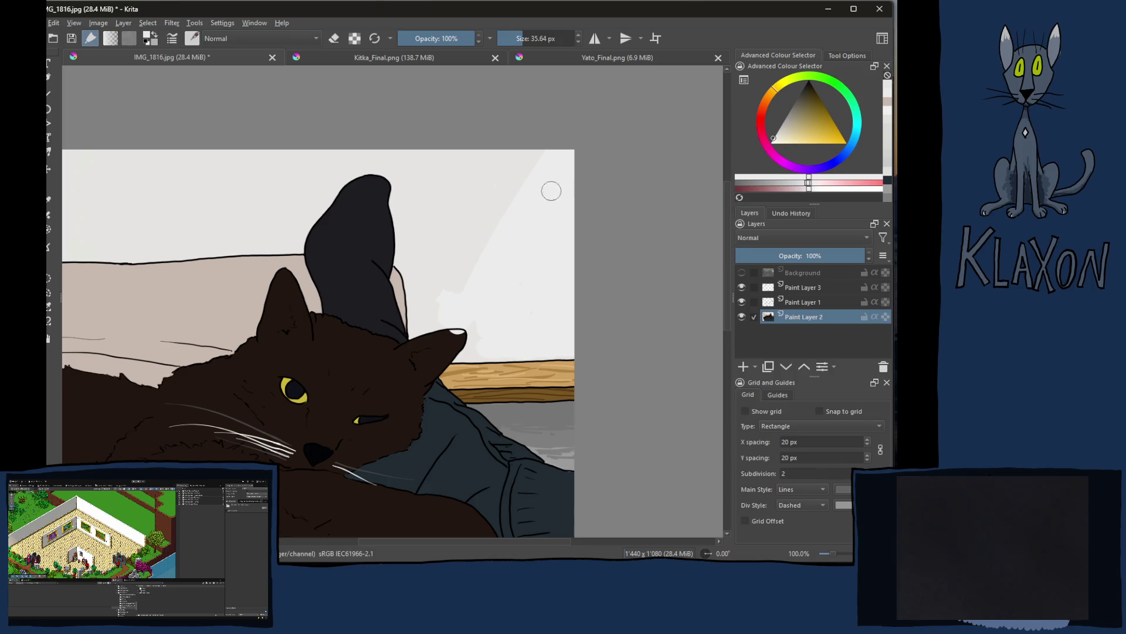
{"action": "left_click", "coordinate": [808, 186]}
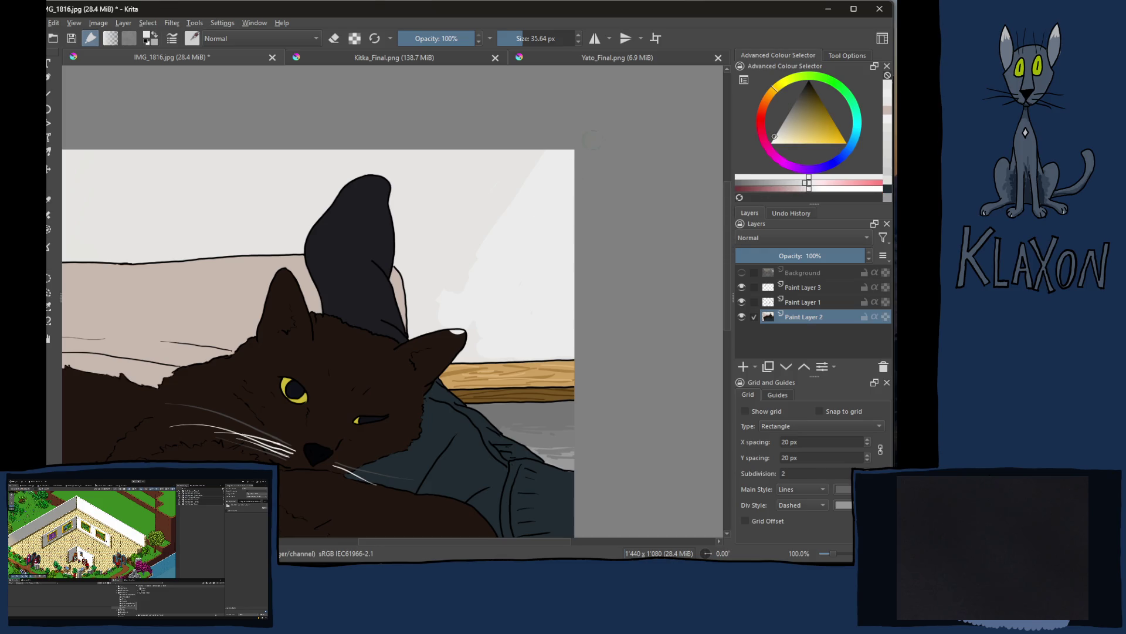
{"action": "left_click", "coordinate": [805, 186]}
{"action": "mouse_move", "coordinate": [566, 158]}
{"action": "left_mouse_down"}
{"action": "mouse_move", "coordinate": [538, 178]}
{"action": "mouse_move", "coordinate": [514, 231]}
{"action": "mouse_move", "coordinate": [569, 163]}
{"action": "left_mouse_up"}
{"action": "mouse_move", "coordinate": [468, 260]}
{"action": "left_mouse_down"}
{"action": "mouse_move", "coordinate": [440, 302]}
{"action": "mouse_move", "coordinate": [448, 319]}
{"action": "mouse_move", "coordinate": [423, 328]}
{"action": "mouse_move", "coordinate": [407, 278]}
{"action": "mouse_move", "coordinate": [390, 265]}
{"action": "left_mouse_up"}
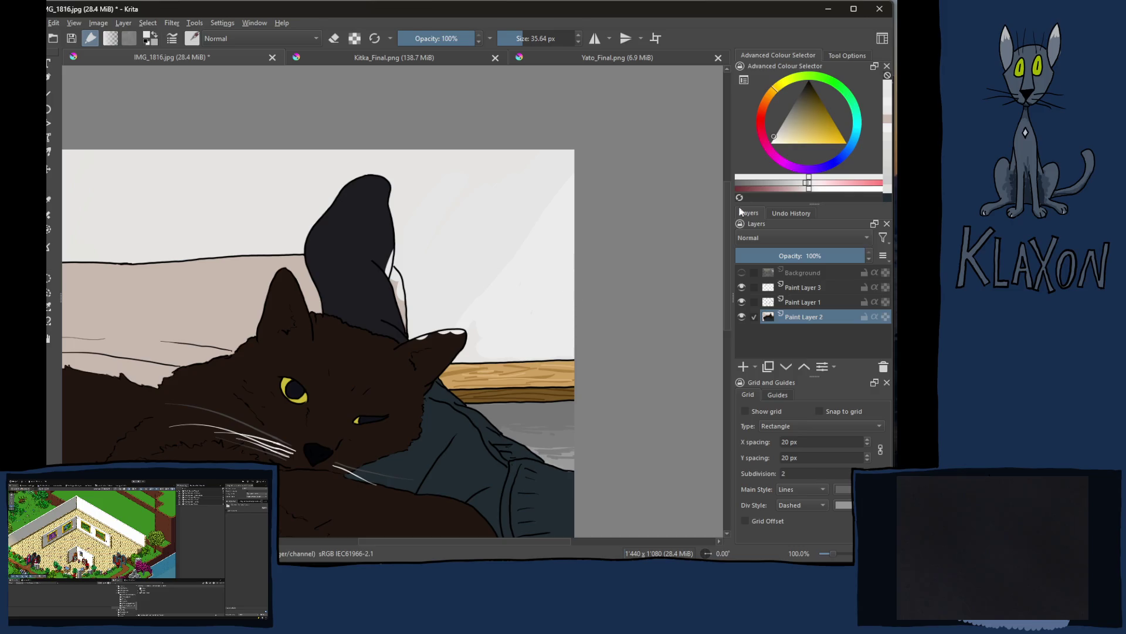
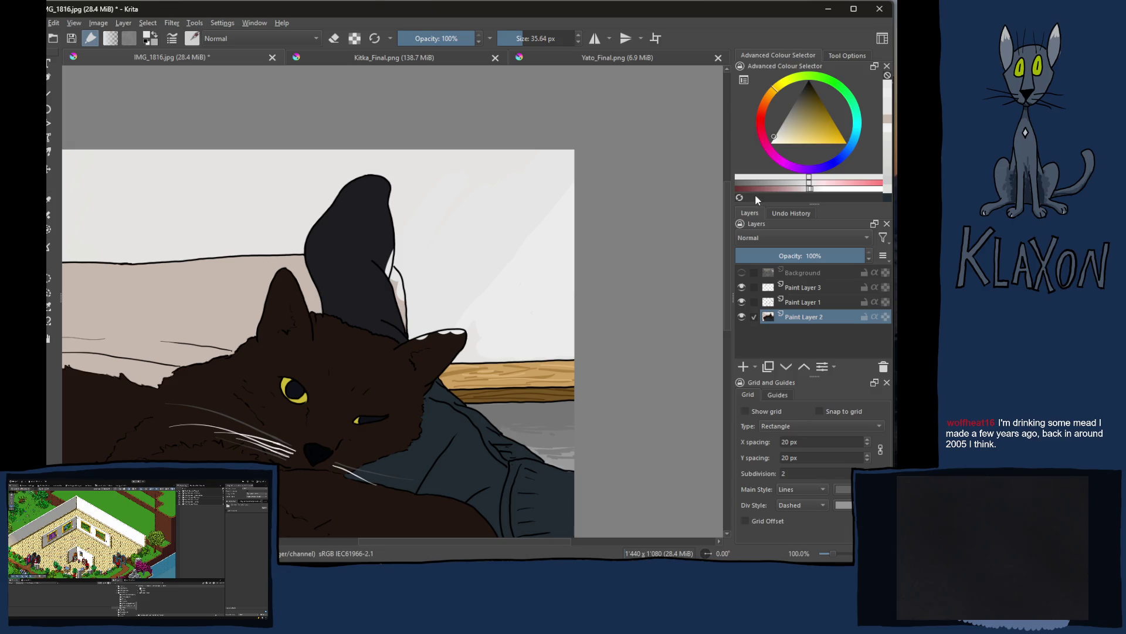
Step: Pick a pale shade and paint a first faint diagonal streak across the wall
{"action": "left_click", "coordinate": [813, 191]}
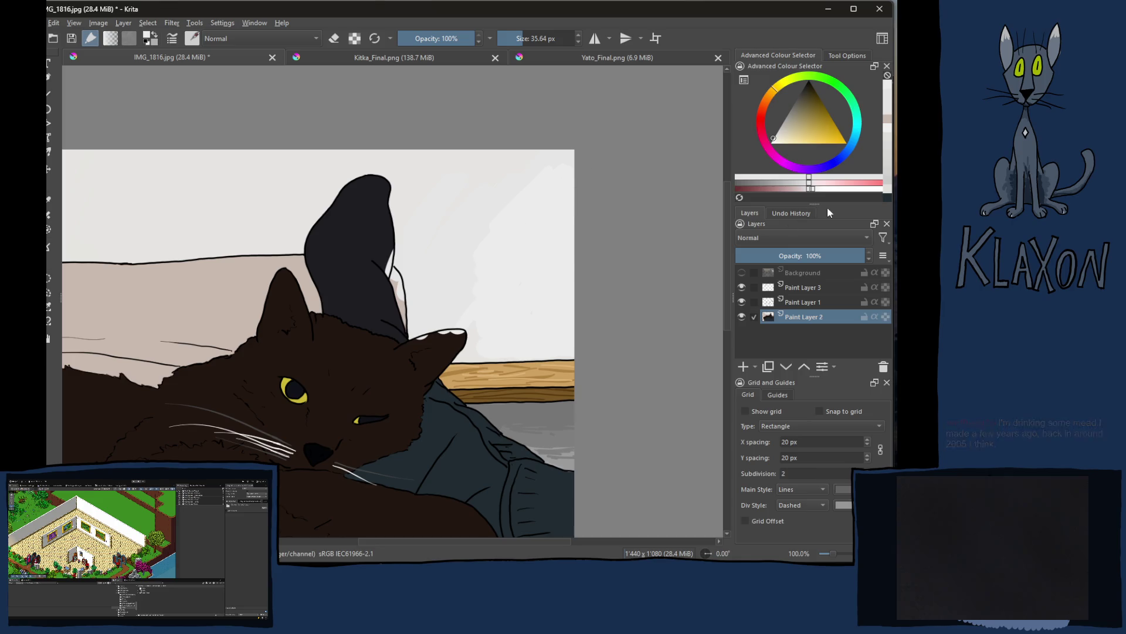
{"action": "left_click", "coordinate": [811, 189]}
{"action": "left_click", "coordinate": [533, 312], "text": "ctrl"}
{"action": "mouse_move", "coordinate": [473, 328]}
{"action": "left_mouse_down"}
{"action": "mouse_move", "coordinate": [569, 174]}
{"action": "mouse_move", "coordinate": [453, 273]}
{"action": "mouse_move", "coordinate": [567, 177]}
{"action": "mouse_move", "coordinate": [540, 203]}
{"action": "left_mouse_up"}
Step: Try light grey, pink and near-white shades and enlarge the white highlight on the sock
{"action": "left_click", "coordinate": [810, 187]}
{"action": "left_click", "coordinate": [808, 184]}
{"action": "left_click", "coordinate": [807, 186]}
{"action": "left_click", "coordinate": [807, 185]}
{"action": "left_click", "coordinate": [839, 184]}
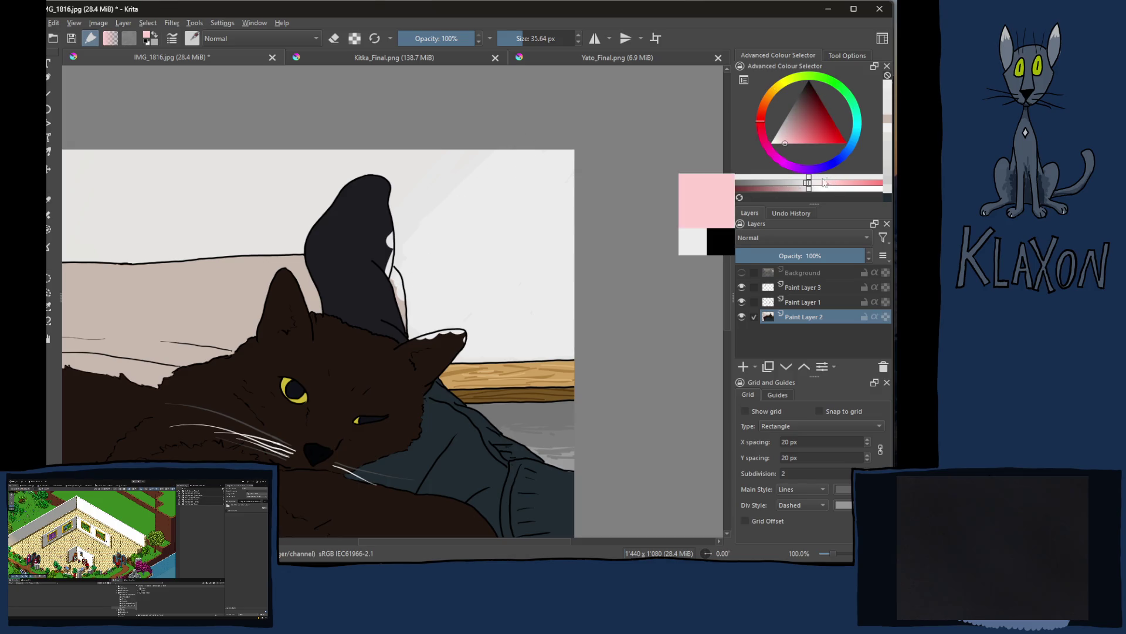
{"action": "left_click", "coordinate": [816, 182]}
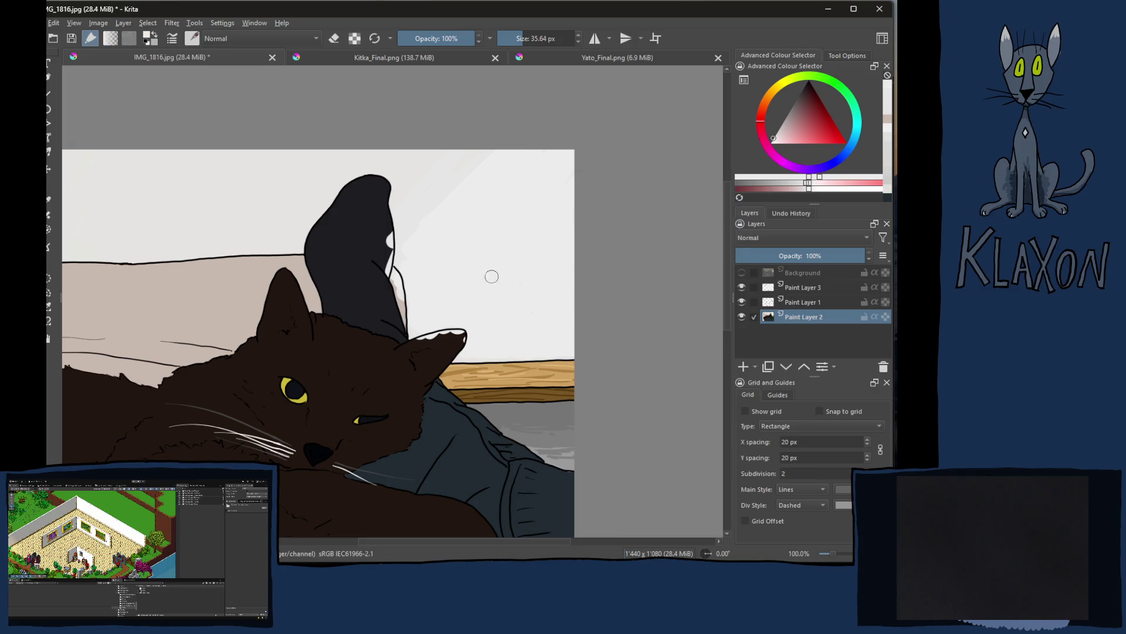
{"action": "left_click", "coordinate": [836, 177]}
{"action": "left_click", "coordinate": [868, 177]}
{"action": "left_click_drag", "start_coordinate": [388, 226], "coordinate": [386, 255]}
{"action": "left_click", "coordinate": [878, 182]}
Step: Sample the beige wall colour and paint pale diagonal streaks across the wall
{"action": "left_click", "coordinate": [421, 164], "text": "ctrl"}
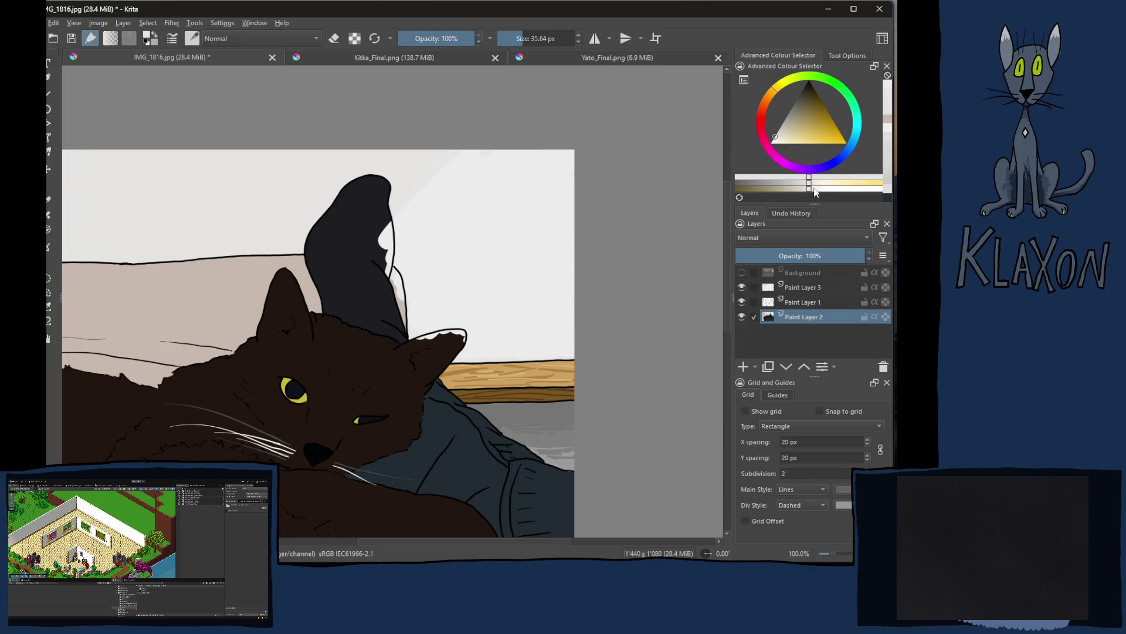
{"action": "left_click", "coordinate": [811, 189]}
{"action": "mouse_move", "coordinate": [402, 240]}
{"action": "left_mouse_down"}
{"action": "mouse_move", "coordinate": [508, 155]}
{"action": "mouse_move", "coordinate": [395, 293]}
{"action": "left_mouse_up"}
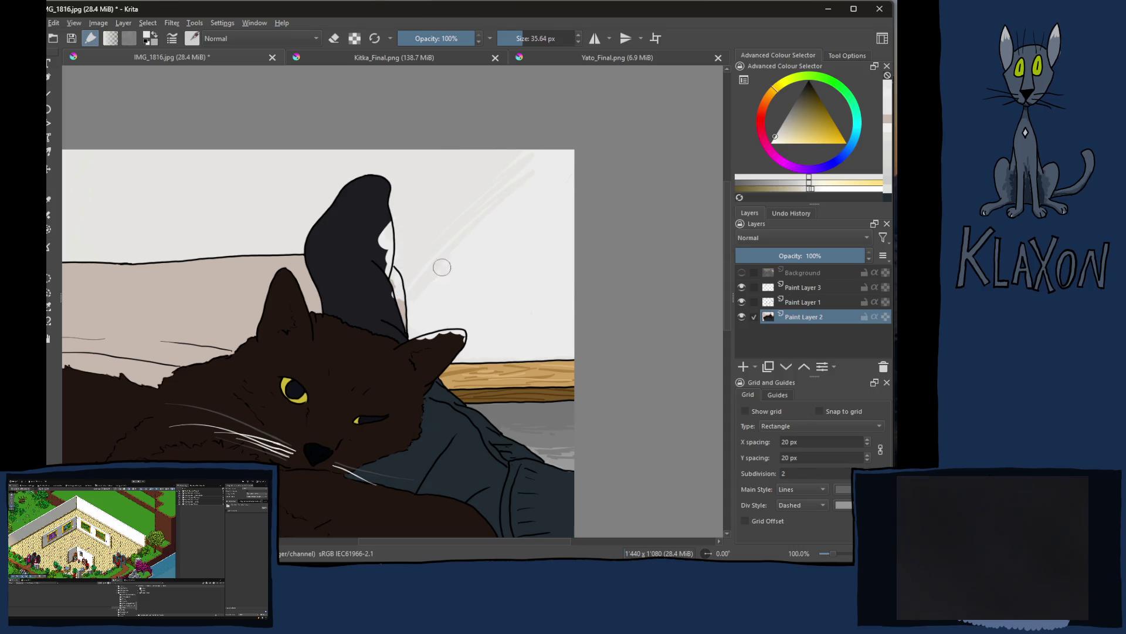
{"action": "left_click", "coordinate": [816, 191]}
{"action": "left_click_drag", "start_coordinate": [515, 153], "coordinate": [429, 246]}
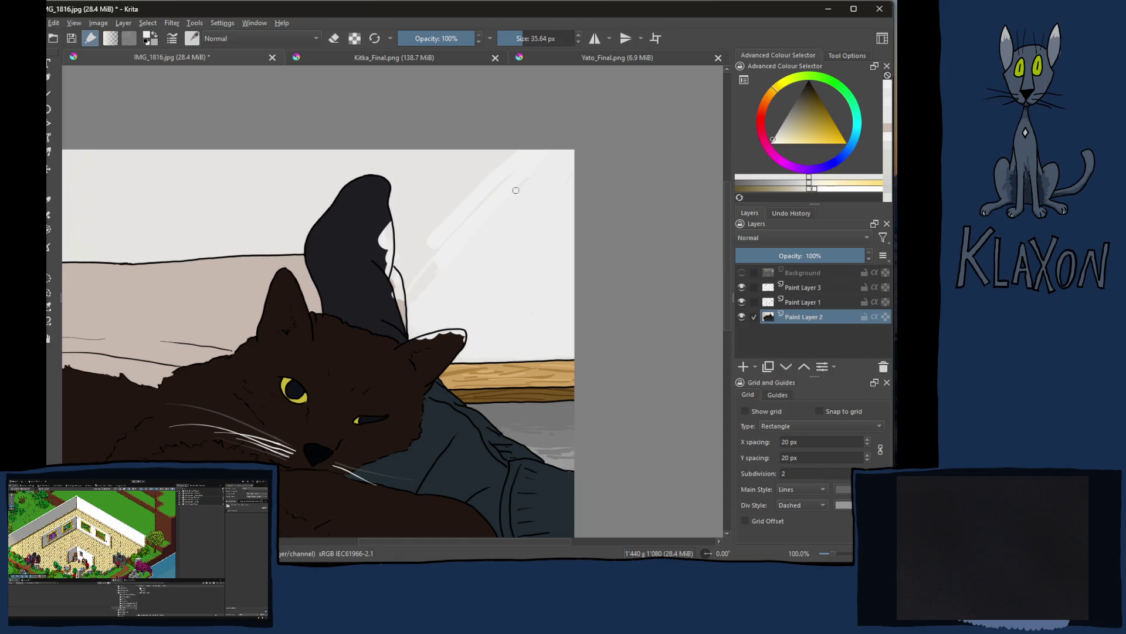
Step: Extend the light and grey streaks down the wall's light band
{"action": "left_click", "coordinate": [815, 192]}
{"action": "mouse_move", "coordinate": [515, 166]}
{"action": "left_mouse_down"}
{"action": "mouse_move", "coordinate": [510, 197]}
{"action": "mouse_move", "coordinate": [425, 304]}
{"action": "mouse_move", "coordinate": [507, 222]}
{"action": "left_mouse_up"}
{"action": "left_click", "coordinate": [812, 191]}
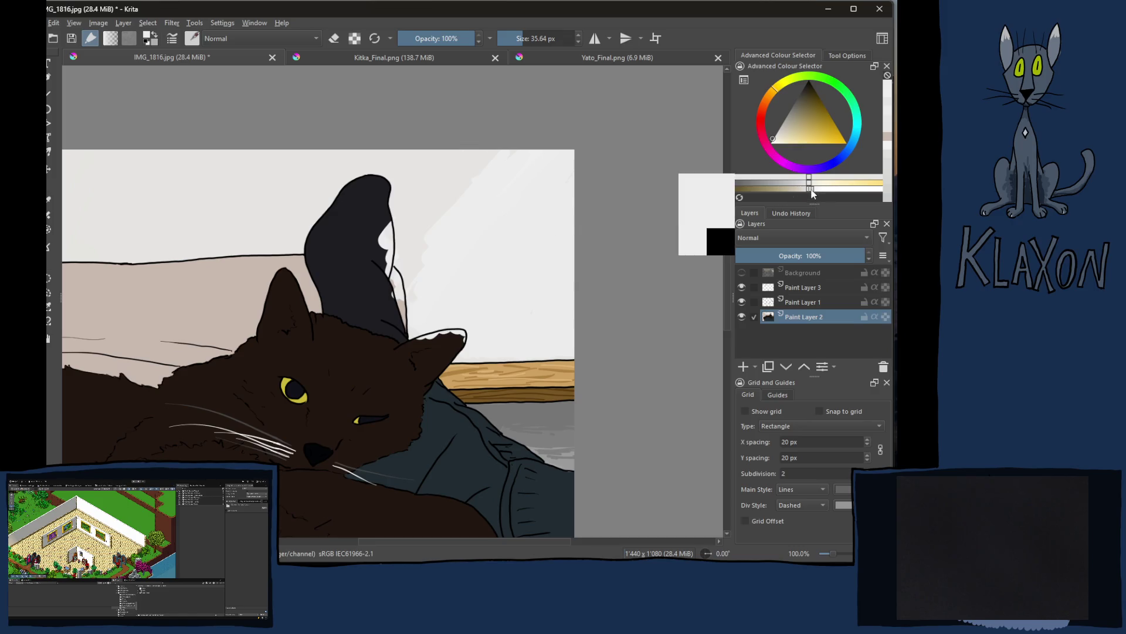
{"action": "mouse_move", "coordinate": [504, 132]}
{"action": "left_mouse_down"}
{"action": "mouse_move", "coordinate": [434, 228]}
{"action": "mouse_move", "coordinate": [432, 296]}
{"action": "left_mouse_up"}
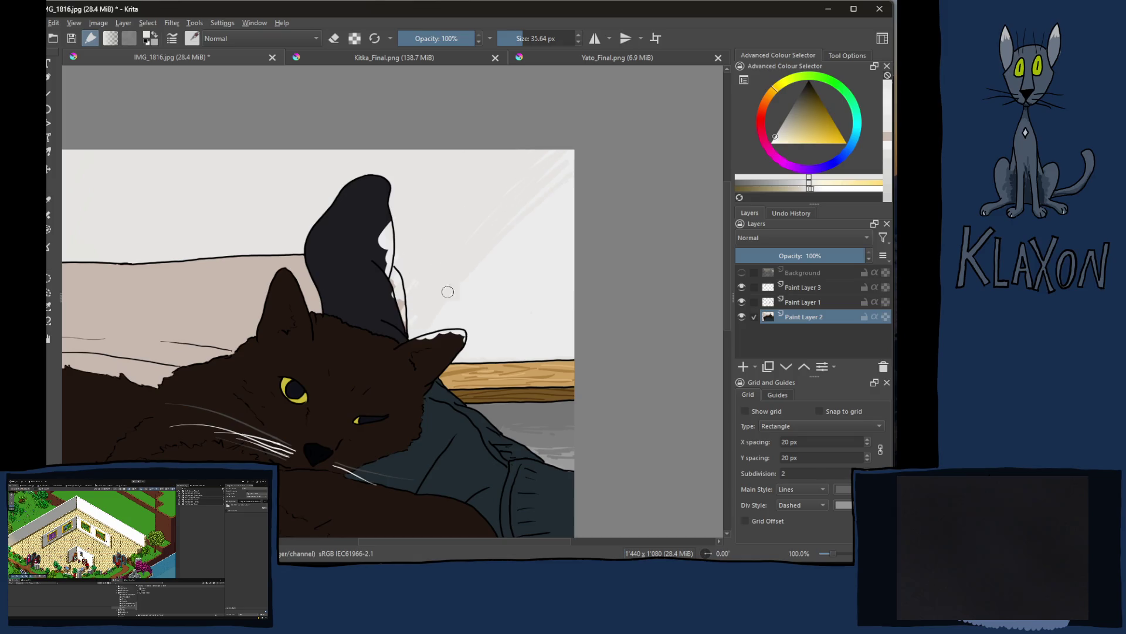
{"action": "mouse_move", "coordinate": [390, 253]}
{"action": "left_mouse_down"}
{"action": "mouse_move", "coordinate": [579, 264]}
{"action": "mouse_move", "coordinate": [558, 284]}
{"action": "mouse_move", "coordinate": [474, 310]}
{"action": "left_mouse_up"}
{"action": "left_click", "coordinate": [608, 354], "text": "ctrl"}
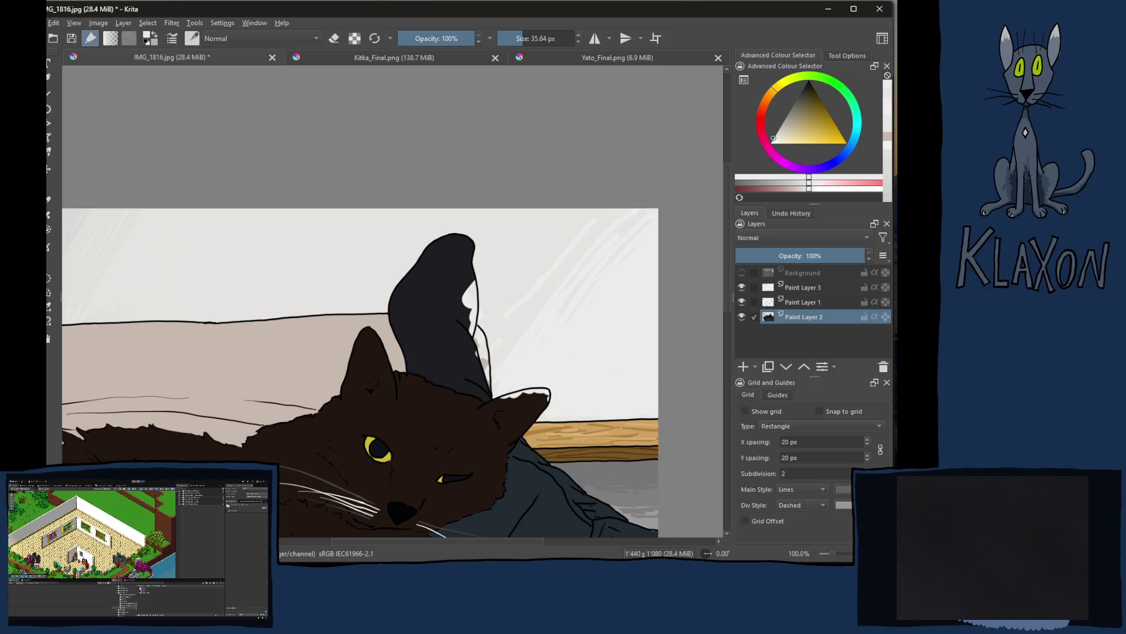
Step: Add faint streaks above the ear and cover the sock's white patch with sampled sock colour
{"action": "mouse_move", "coordinate": [541, 303]}
{"action": "left_mouse_down"}
{"action": "mouse_move", "coordinate": [565, 237]}
{"action": "mouse_move", "coordinate": [522, 267]}
{"action": "left_mouse_up"}
{"action": "left_click", "coordinate": [448, 292], "text": "ctrl"}
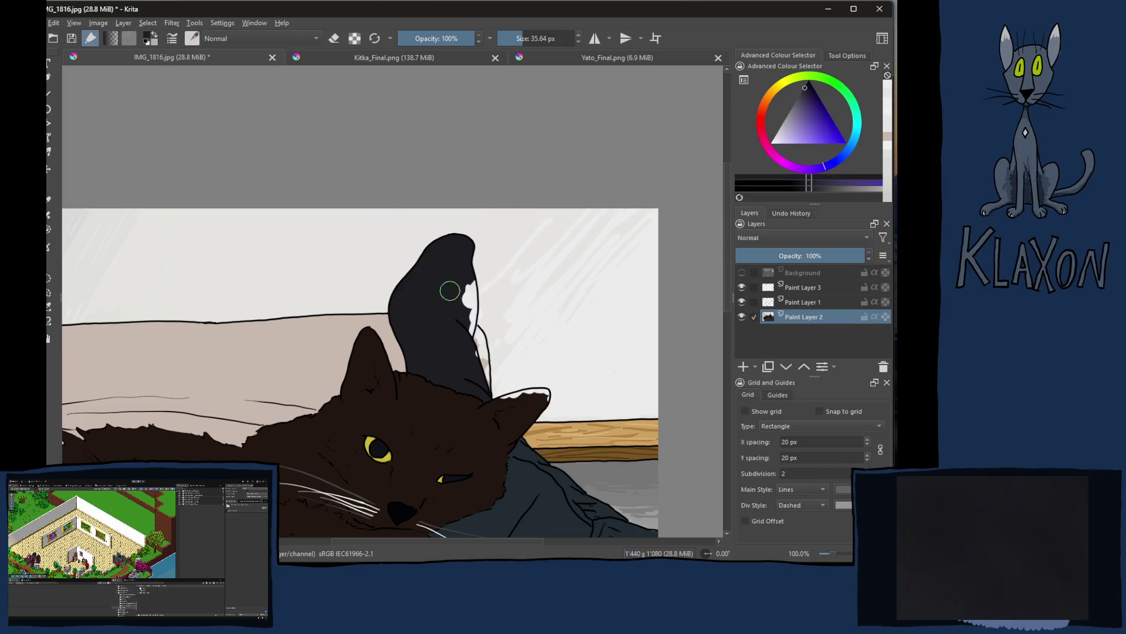
{"action": "left_click_drag", "start_coordinate": [461, 281], "coordinate": [467, 316]}
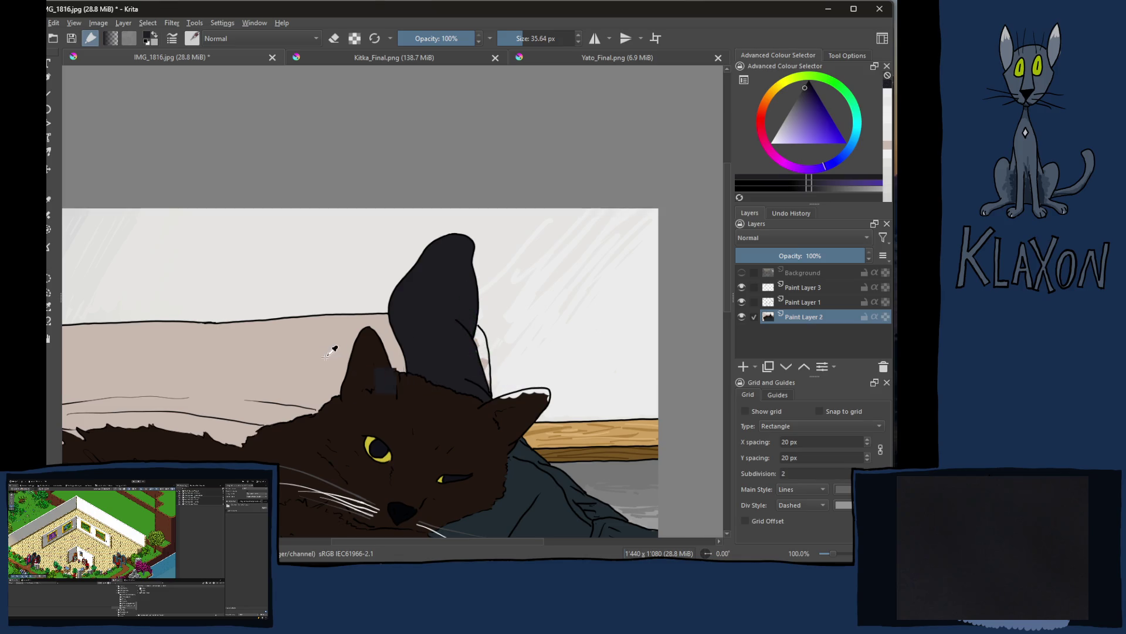
Step: Sample the brown and near-black fur colours and touch up the ear tip
{"action": "left_click", "coordinate": [392, 344], "text": "ctrl"}
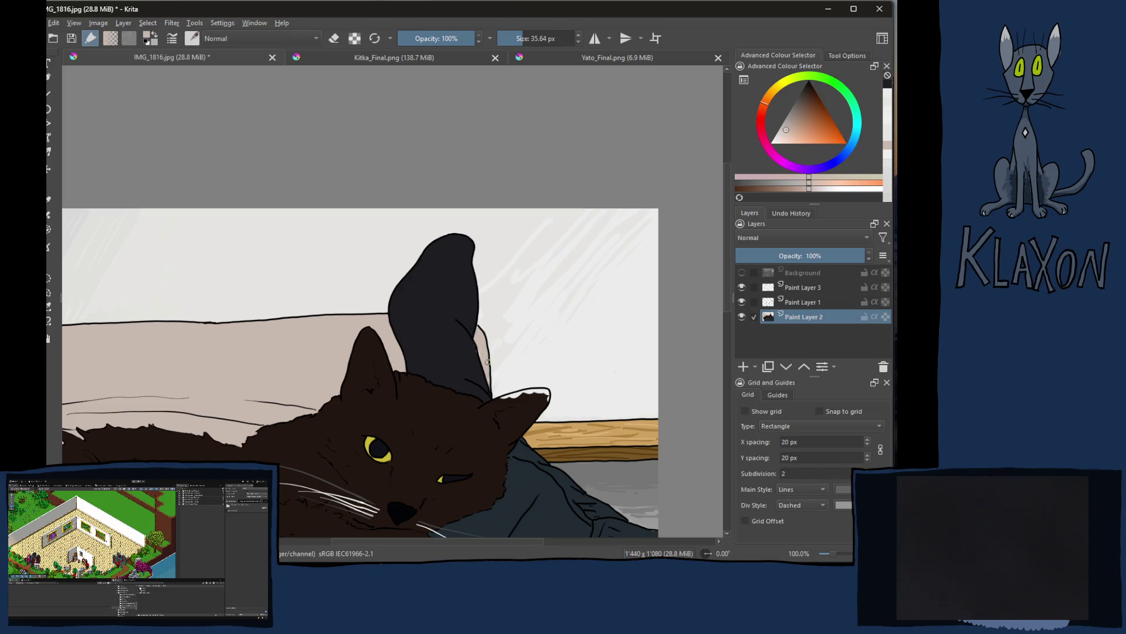
{"action": "left_click", "coordinate": [501, 409], "text": "ctrl"}
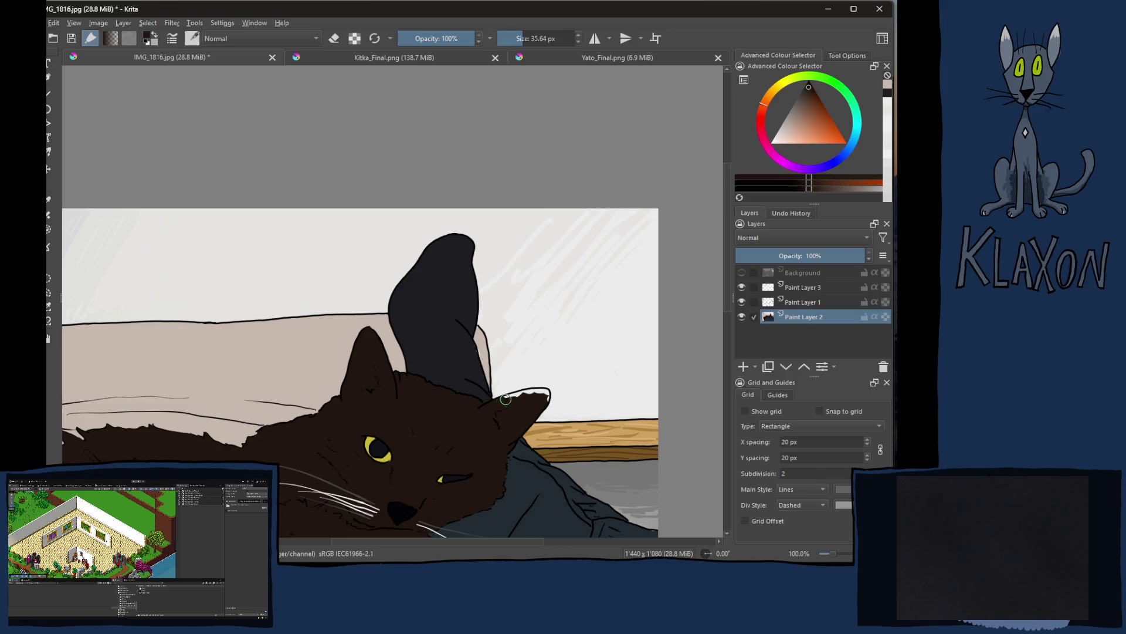
{"action": "left_click_drag", "start_coordinate": [546, 394], "coordinate": [545, 402]}
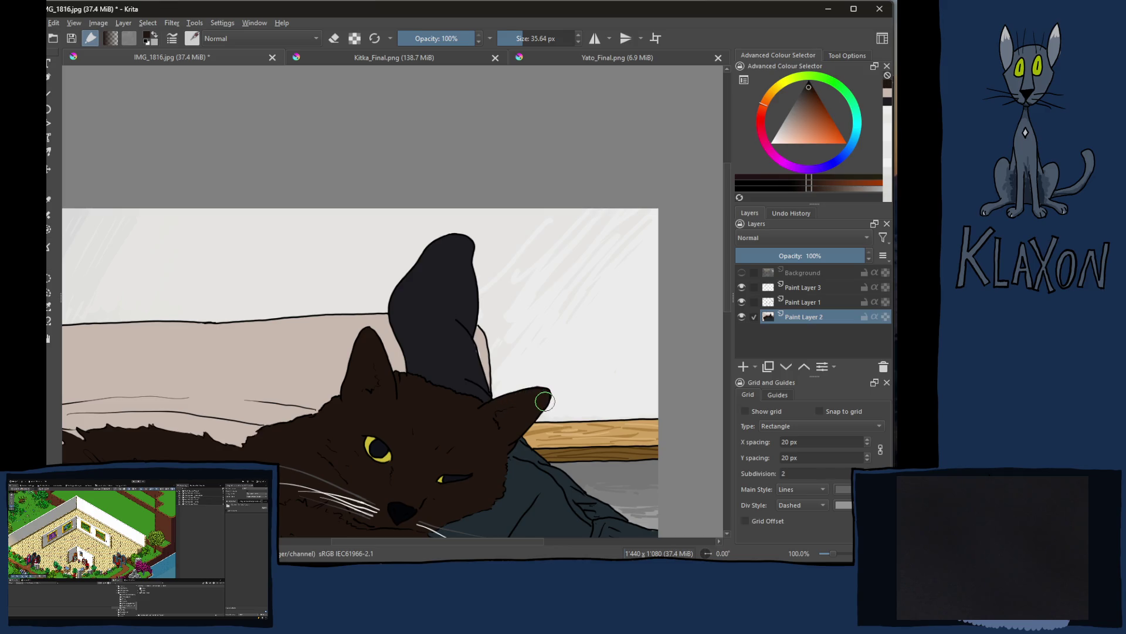
Step: Zoom out to view the whole painting and show the reference photo underneath
{"action": "key", "text": "1"}
{"action": "key", "text": "3"}
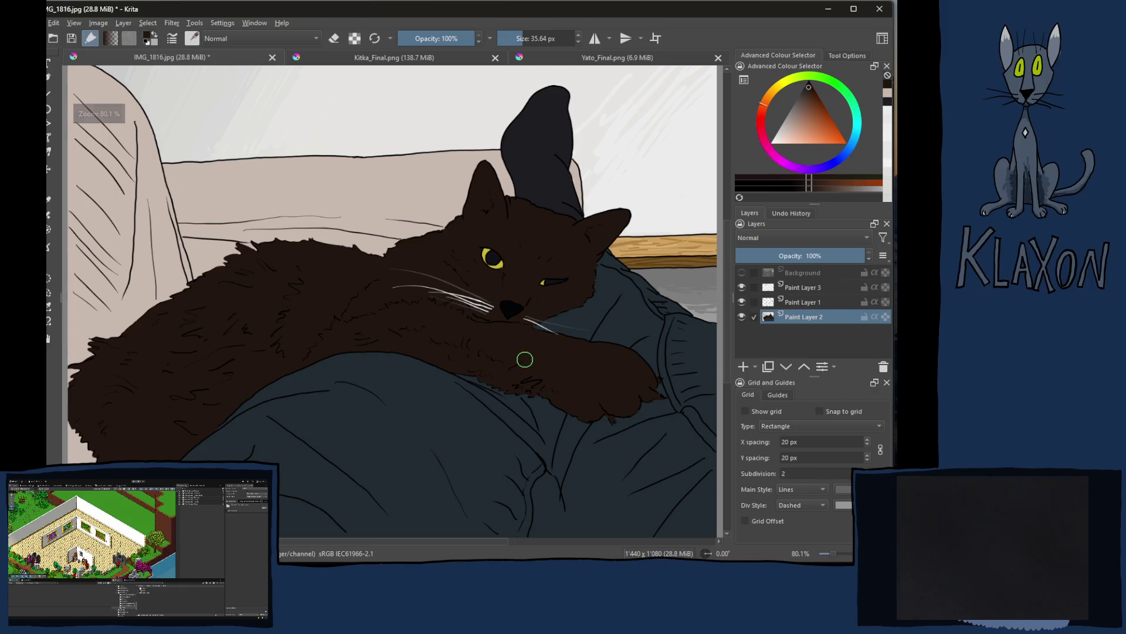
{"action": "key", "text": "minus"}
{"action": "key", "text": "minus"}
{"action": "key", "text": "minus"}
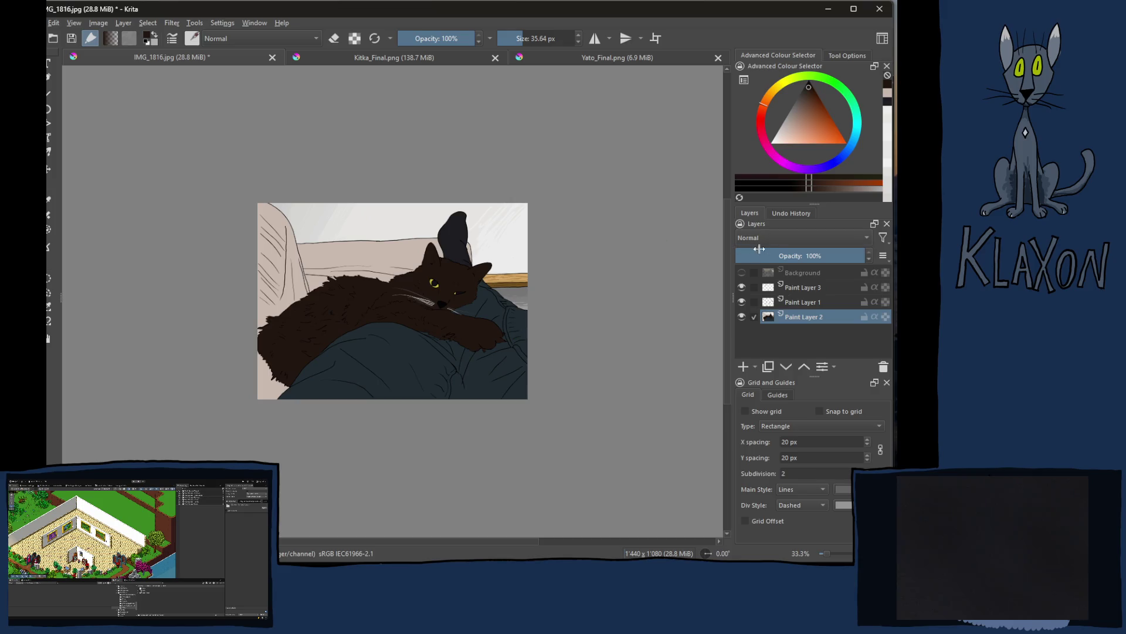
{"action": "left_click", "coordinate": [741, 271]}
Step: Zoom in on the photo's sock, sample its dark blue, and hide the Background layer
{"action": "left_click", "coordinate": [743, 269]}
{"action": "left_click", "coordinate": [744, 268]}
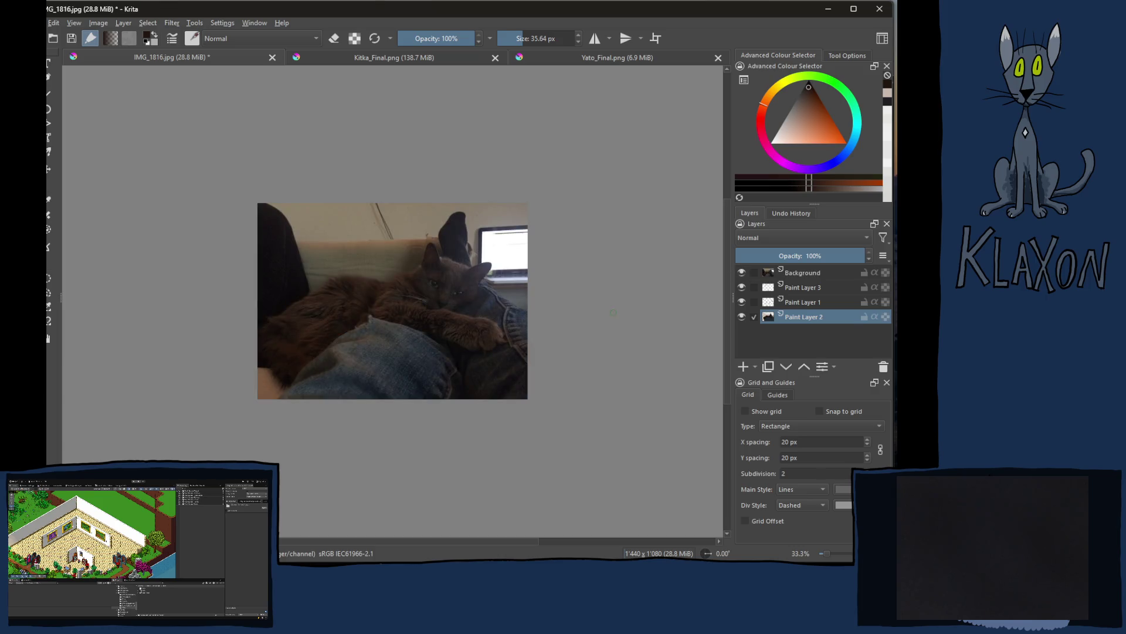
{"action": "scroll", "coordinate": [472, 345], "scroll_direction": "up", "scroll_amount": 4, "text": "ctrl"}
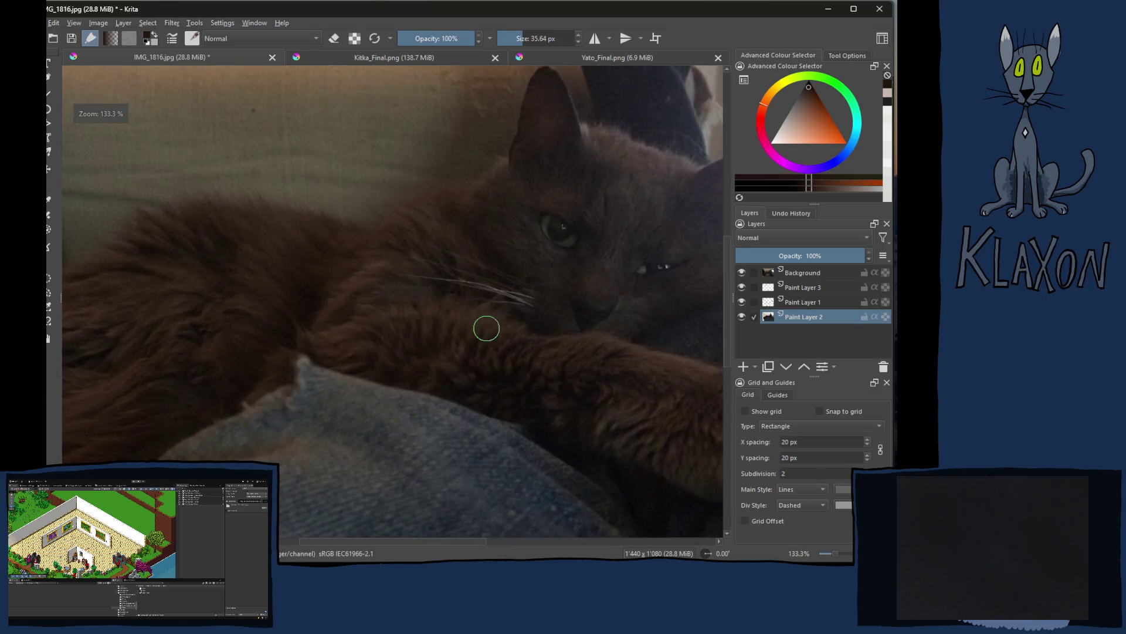
{"action": "left_click_drag", "start_coordinate": [503, 297], "coordinate": [382, 359]}
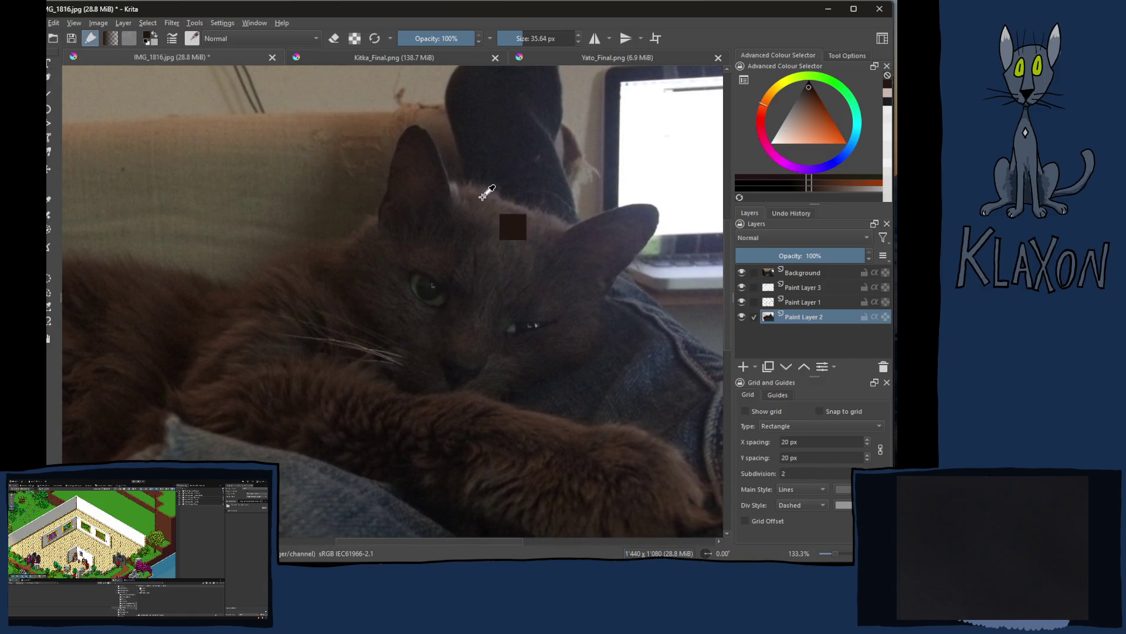
{"action": "left_click_drag", "start_coordinate": [483, 189], "coordinate": [411, 291]}
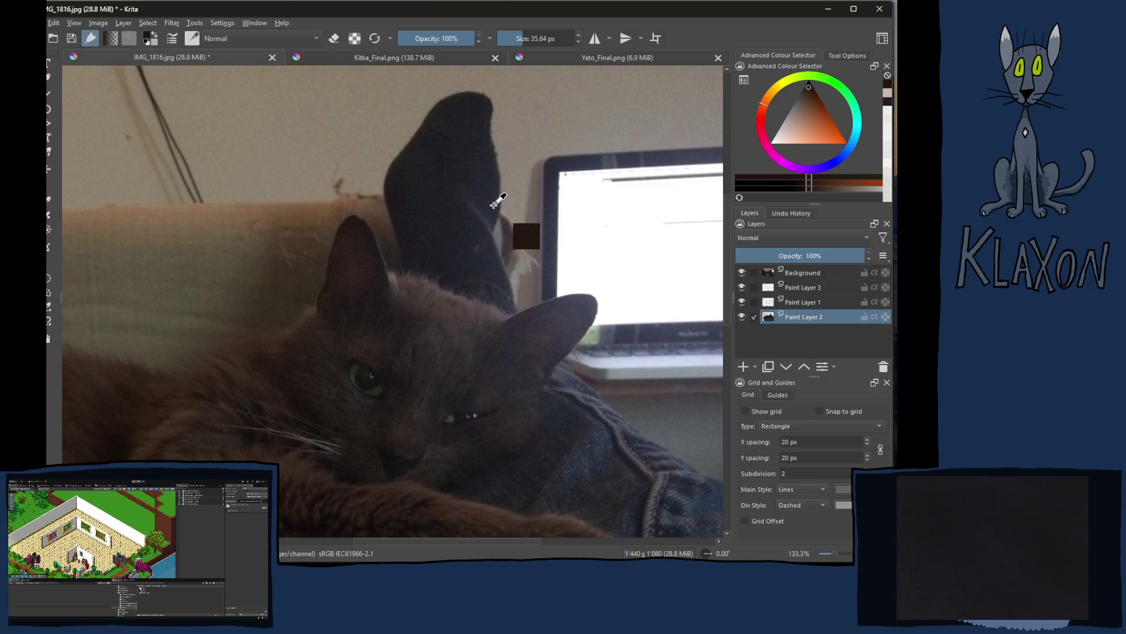
{"action": "left_click", "coordinate": [495, 203], "text": "ctrl"}
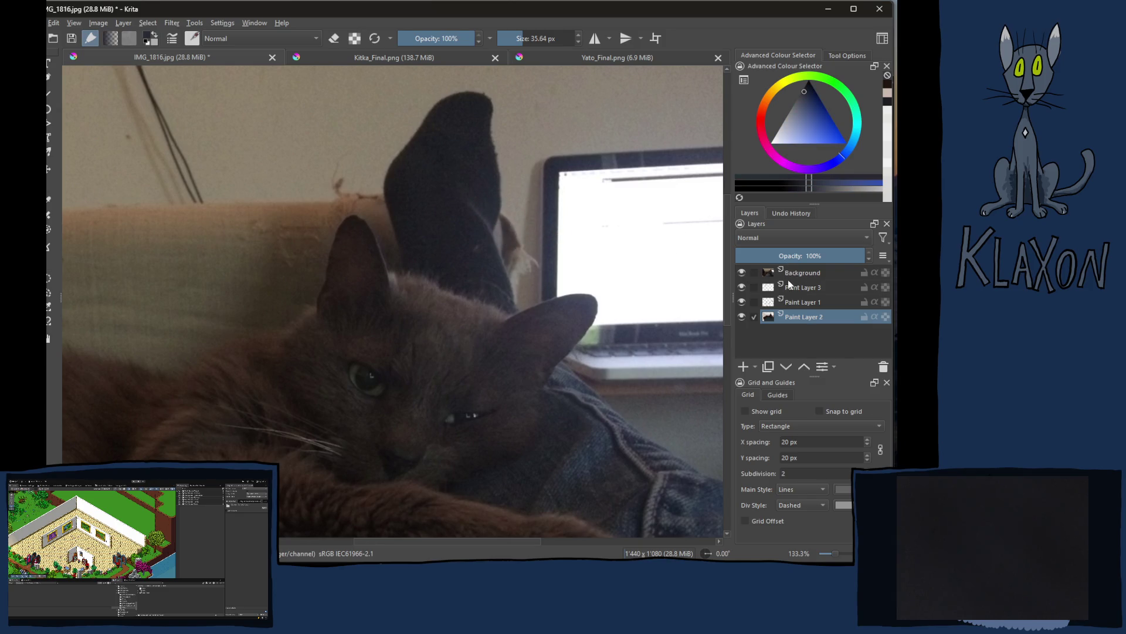
{"action": "left_click", "coordinate": [741, 272]}
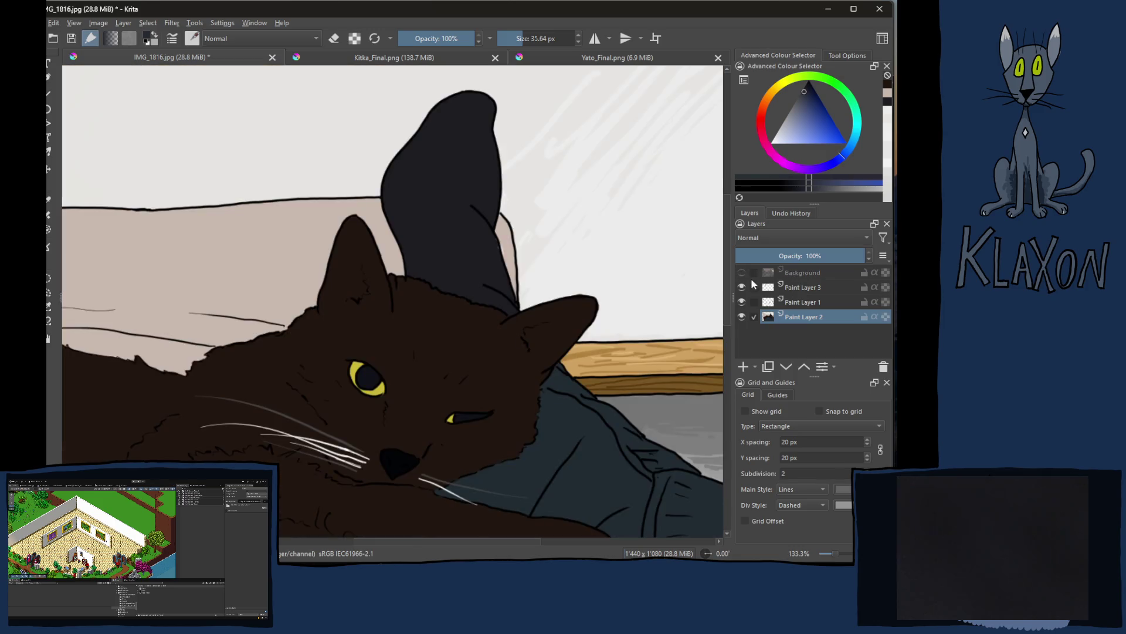
Step: Paint lighter blue-grey shading toward the sock tip and down its right side
{"action": "mouse_move", "coordinate": [468, 186]}
{"action": "left_mouse_down"}
{"action": "mouse_move", "coordinate": [468, 166]}
{"action": "mouse_move", "coordinate": [488, 193]}
{"action": "mouse_move", "coordinate": [490, 166]}
{"action": "left_mouse_up"}
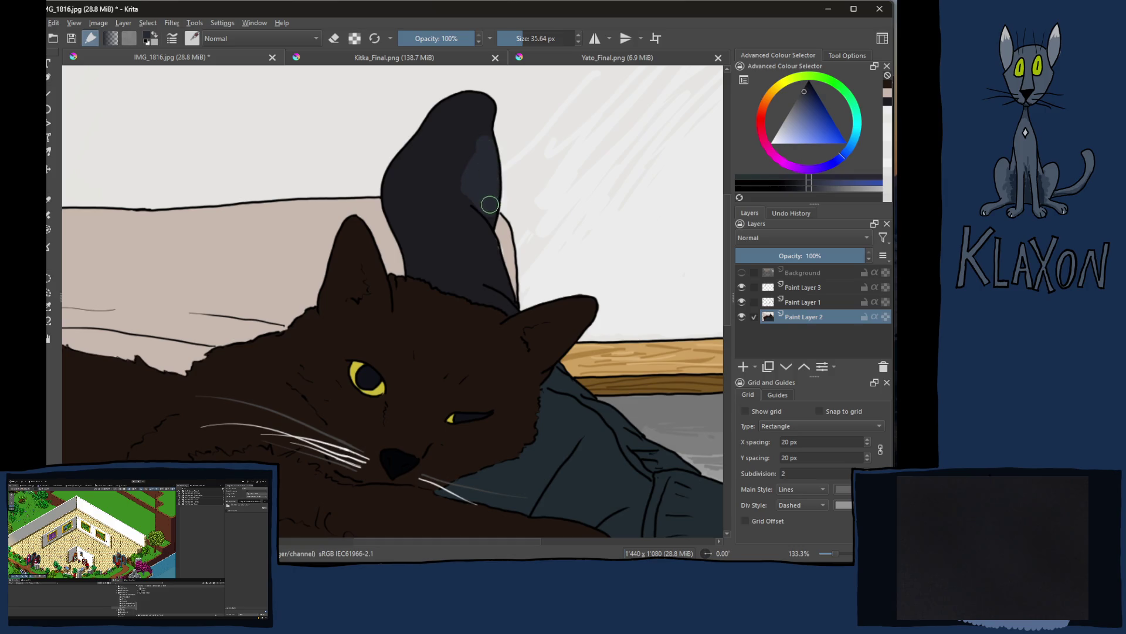
{"action": "left_click", "coordinate": [482, 128]}
{"action": "left_click_drag", "start_coordinate": [483, 126], "coordinate": [447, 165]}
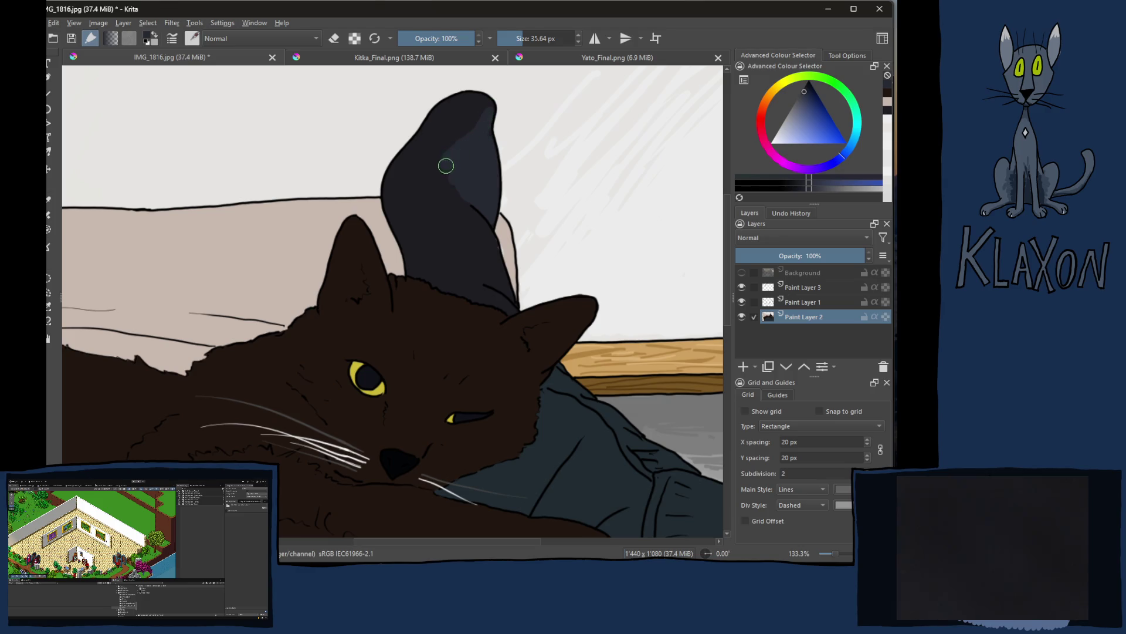
{"action": "left_click_drag", "start_coordinate": [470, 208], "coordinate": [509, 313]}
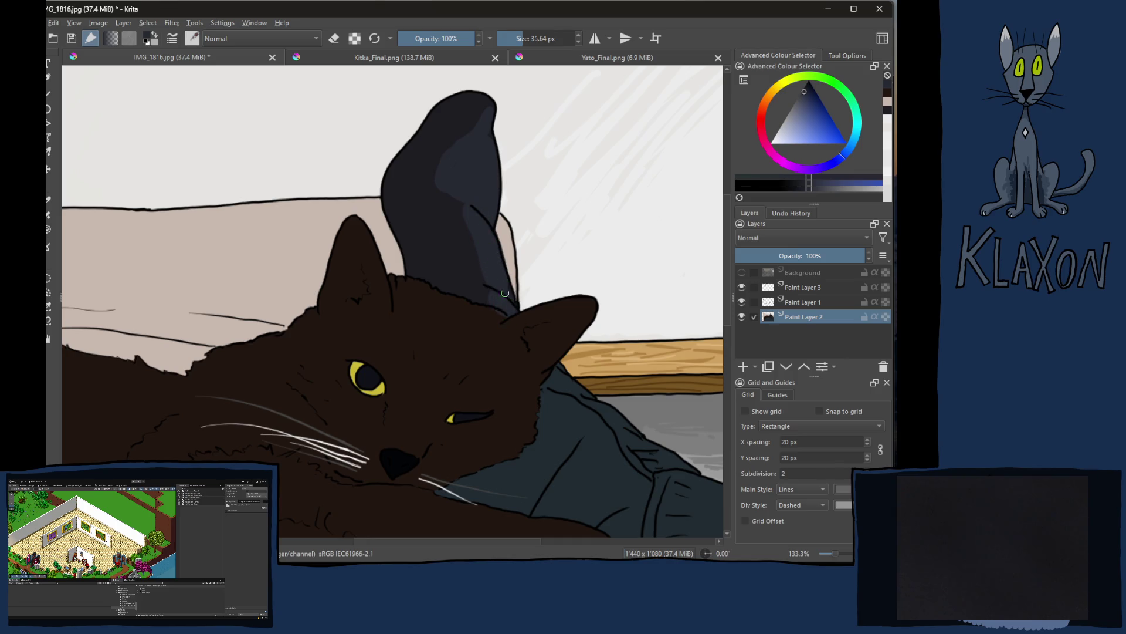
Step: Trace the sock's left edge with a darker blue-purple shade
{"action": "left_click", "coordinate": [434, 230], "text": "ctrl"}
{"action": "left_click", "coordinate": [805, 190]}
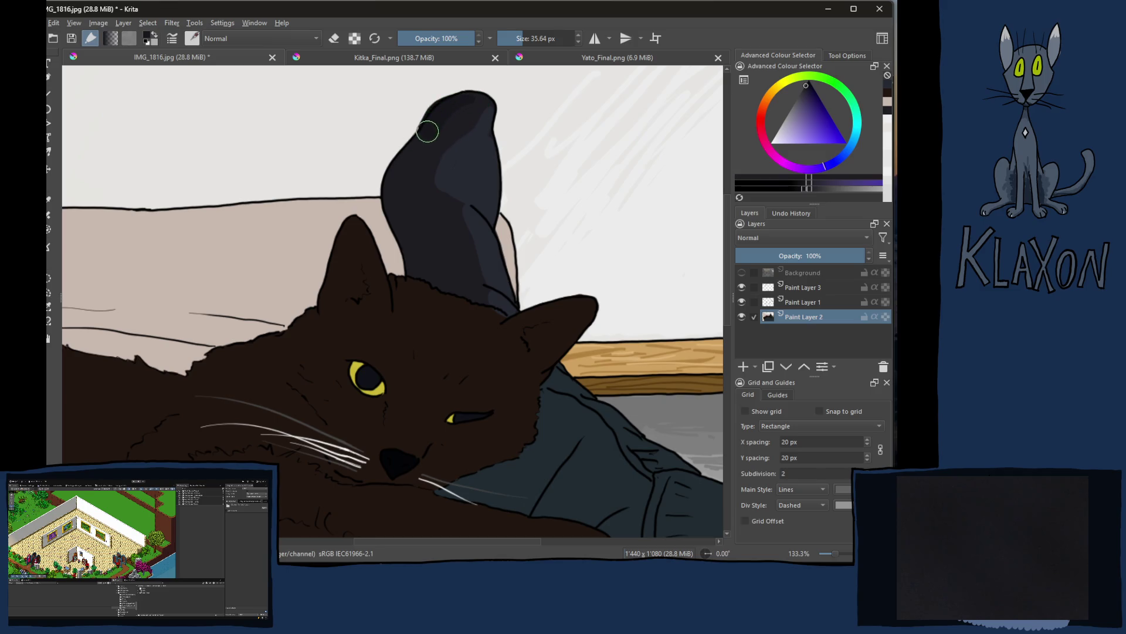
{"action": "mouse_move", "coordinate": [408, 154]}
{"action": "left_mouse_down"}
{"action": "mouse_move", "coordinate": [395, 181]}
{"action": "mouse_move", "coordinate": [421, 283]}
{"action": "left_mouse_up"}
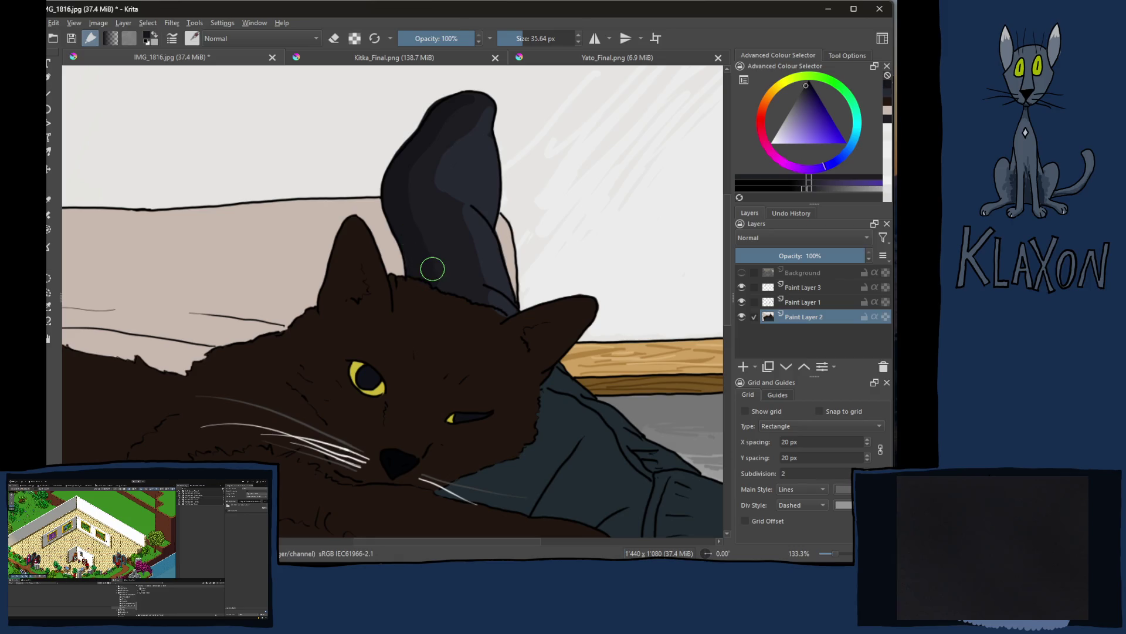
{"action": "left_click", "coordinate": [799, 191]}
{"action": "left_click", "coordinate": [799, 191]}
{"action": "left_click_drag", "start_coordinate": [405, 150], "coordinate": [388, 208]}
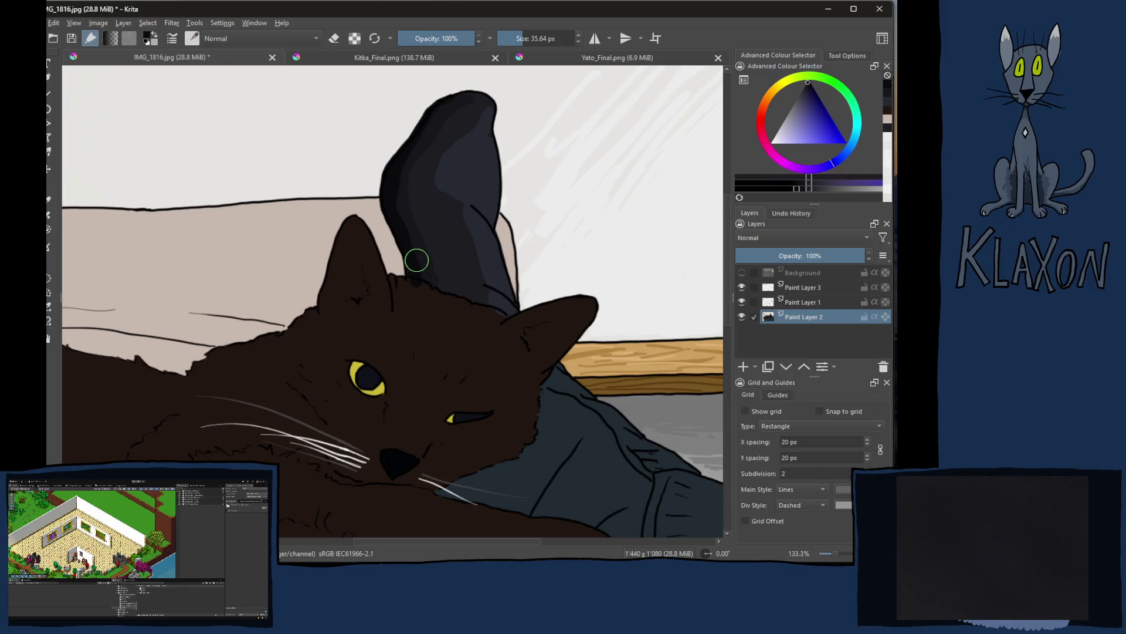
Step: Paint lighter highlight strokes up and down the sock's right edge
{"action": "left_click", "coordinate": [503, 197], "text": "ctrl"}
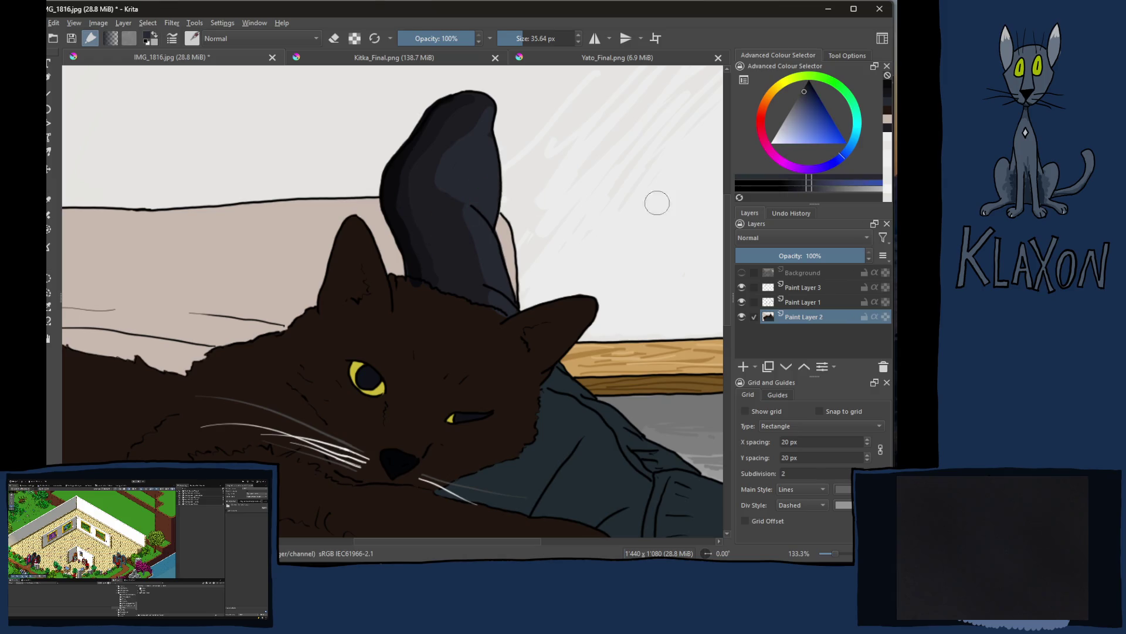
{"action": "left_click", "coordinate": [811, 189]}
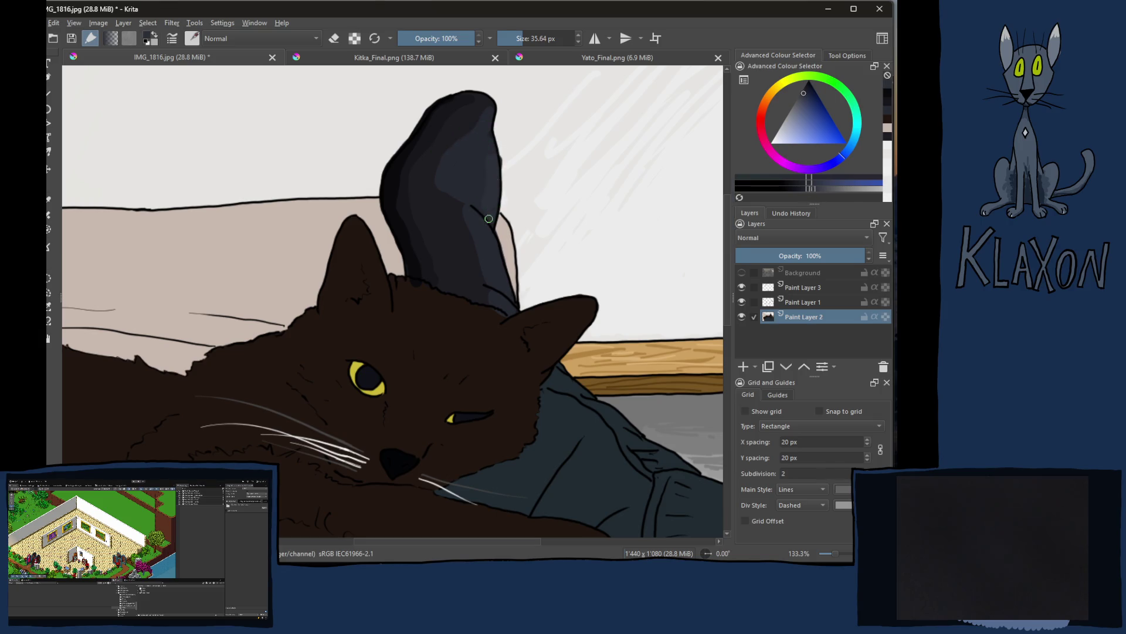
{"action": "left_click", "coordinate": [818, 189]}
{"action": "left_click_drag", "start_coordinate": [491, 211], "coordinate": [493, 149]}
{"action": "left_click_drag", "start_coordinate": [487, 232], "coordinate": [503, 307]}
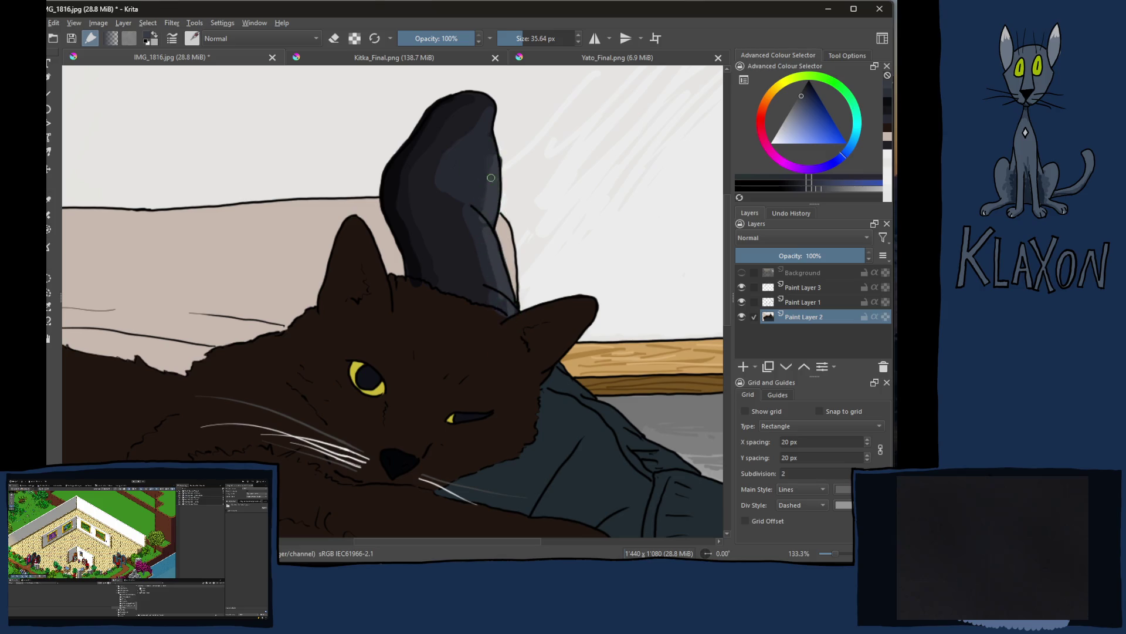
{"action": "left_click_drag", "start_coordinate": [472, 147], "coordinate": [458, 176]}
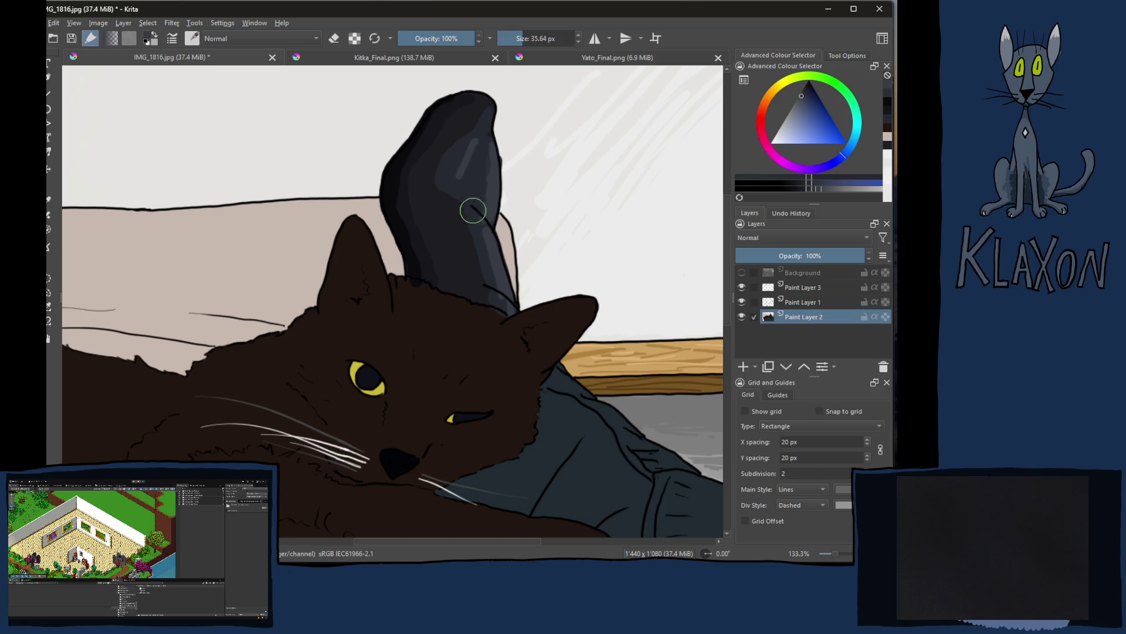
{"action": "left_click", "coordinate": [480, 127], "text": "ctrl"}
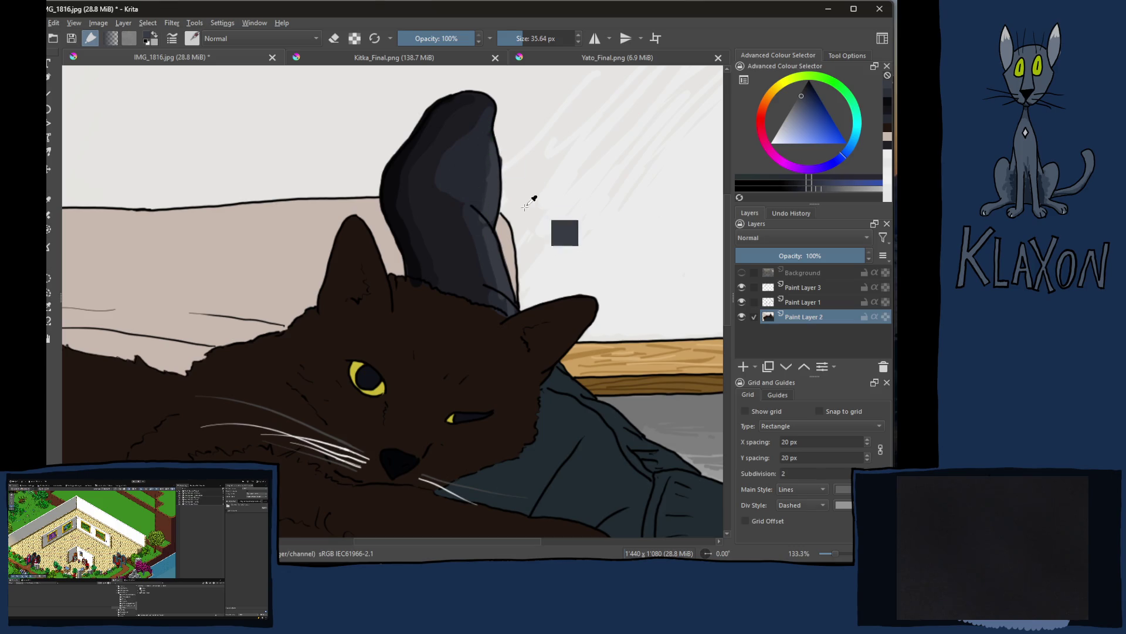
{"action": "scroll", "coordinate": [436, 224], "scroll_direction": "up", "scroll_amount": 2}
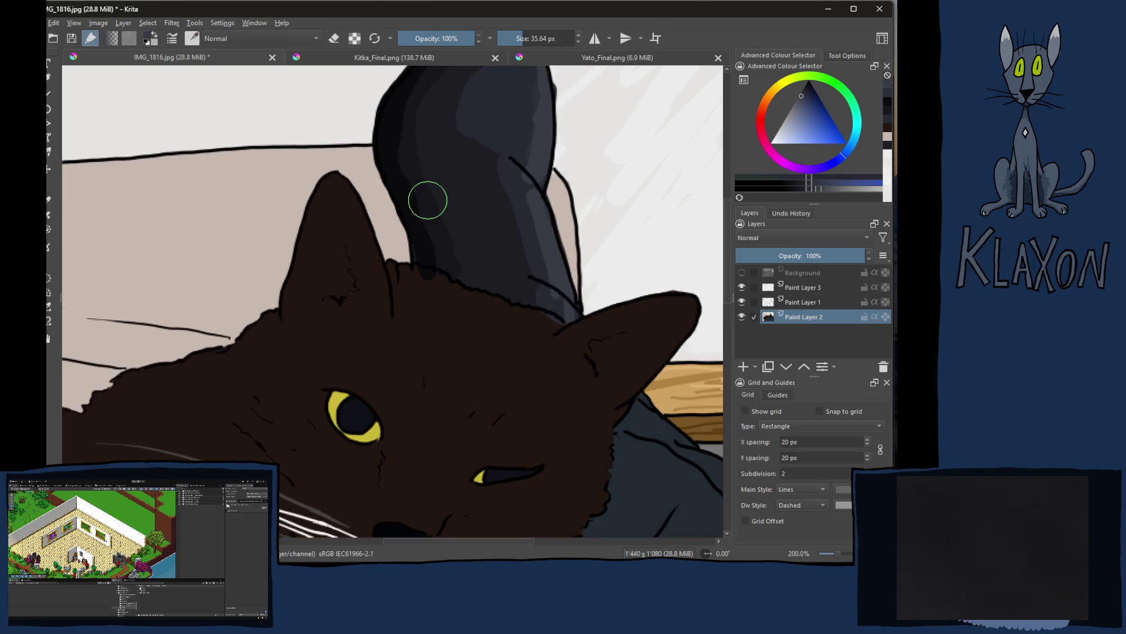
Step: Zoom in, shrink the brush, and darken the sock's left edge up to the tip
{"action": "left_click_drag", "start_coordinate": [442, 188], "coordinate": [370, 319]}
{"action": "left_click", "coordinate": [428, 239], "text": "ctrl"}
{"action": "key", "text": "bracketleft"}
{"action": "key", "text": "bracketleft"}
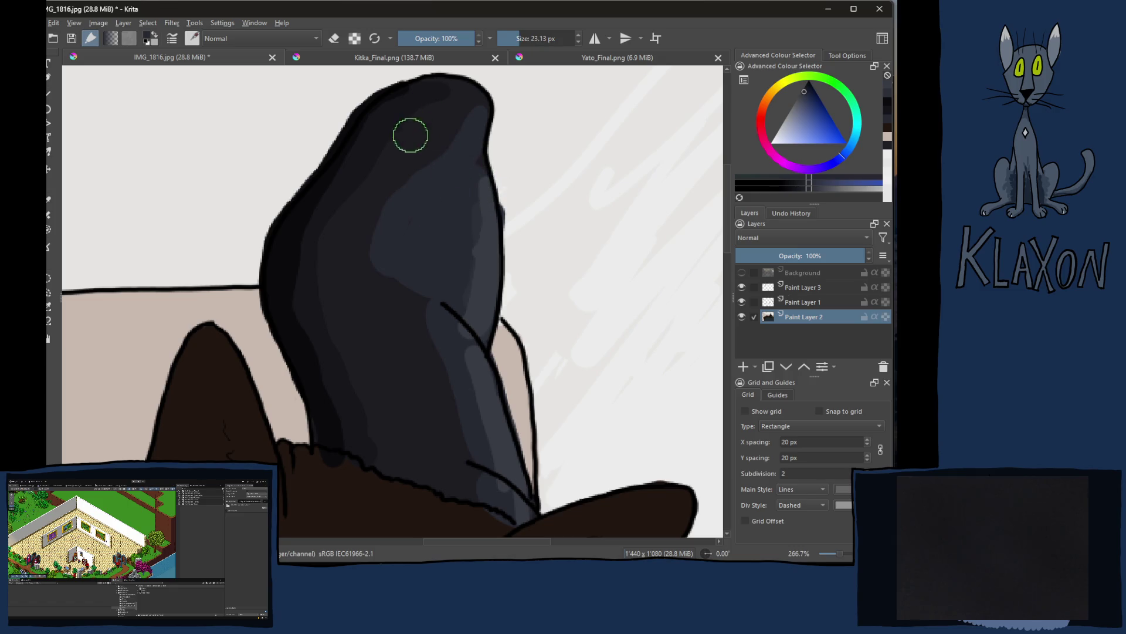
{"action": "left_click", "coordinate": [281, 268], "text": "ctrl"}
{"action": "mouse_move", "coordinate": [299, 244]}
{"action": "left_mouse_down"}
{"action": "mouse_move", "coordinate": [291, 289]}
{"action": "mouse_move", "coordinate": [330, 408]}
{"action": "mouse_move", "coordinate": [322, 413]}
{"action": "left_mouse_up"}
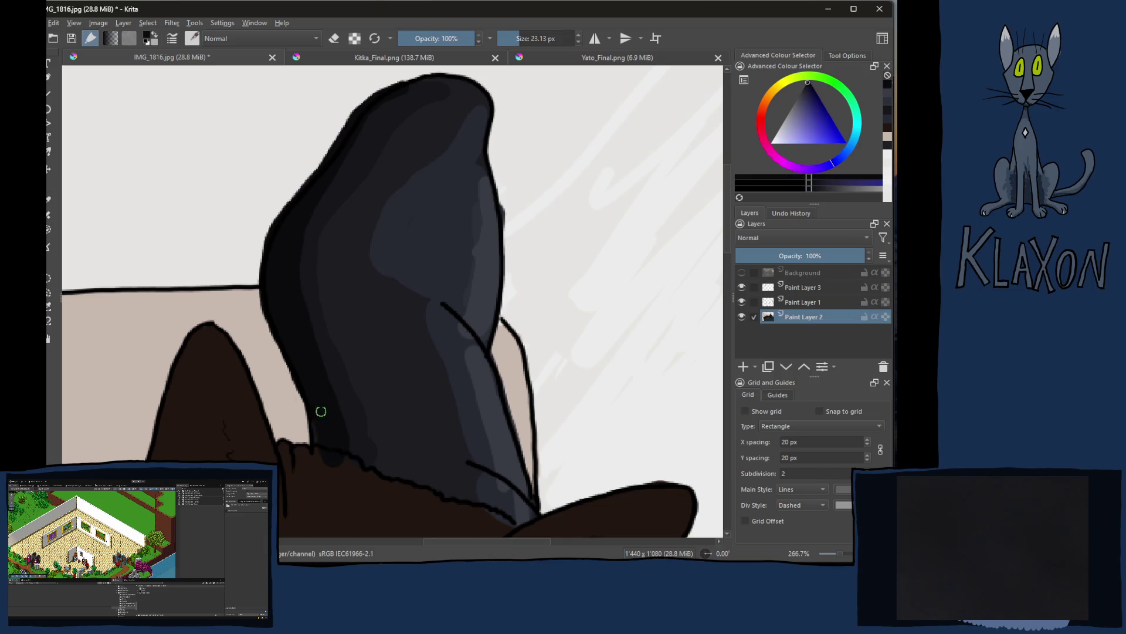
{"action": "mouse_move", "coordinate": [296, 235]}
{"action": "left_mouse_down"}
{"action": "mouse_move", "coordinate": [377, 103]}
{"action": "mouse_move", "coordinate": [457, 77]}
{"action": "left_mouse_up"}
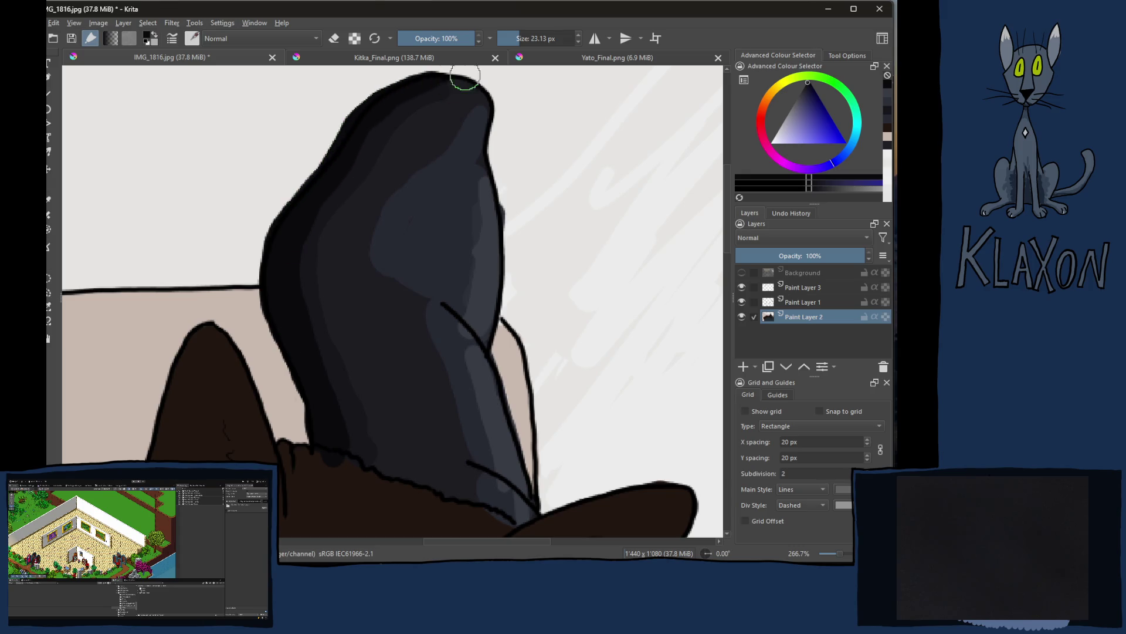
Step: Cover the light patch at the sock tip and darken the mid-grey band on its left
{"action": "left_click", "coordinate": [379, 421], "text": "ctrl"}
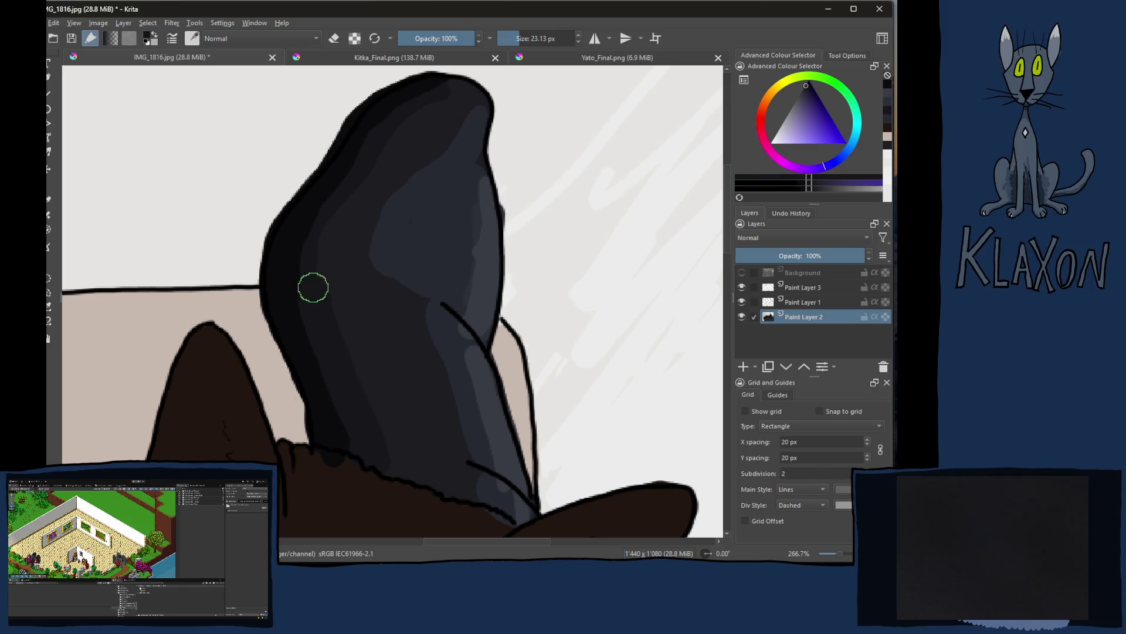
{"action": "mouse_move", "coordinate": [416, 108]}
{"action": "left_mouse_down"}
{"action": "mouse_move", "coordinate": [447, 93]}
{"action": "mouse_move", "coordinate": [471, 133]}
{"action": "left_mouse_up"}
{"action": "left_click", "coordinate": [362, 366], "text": "ctrl"}
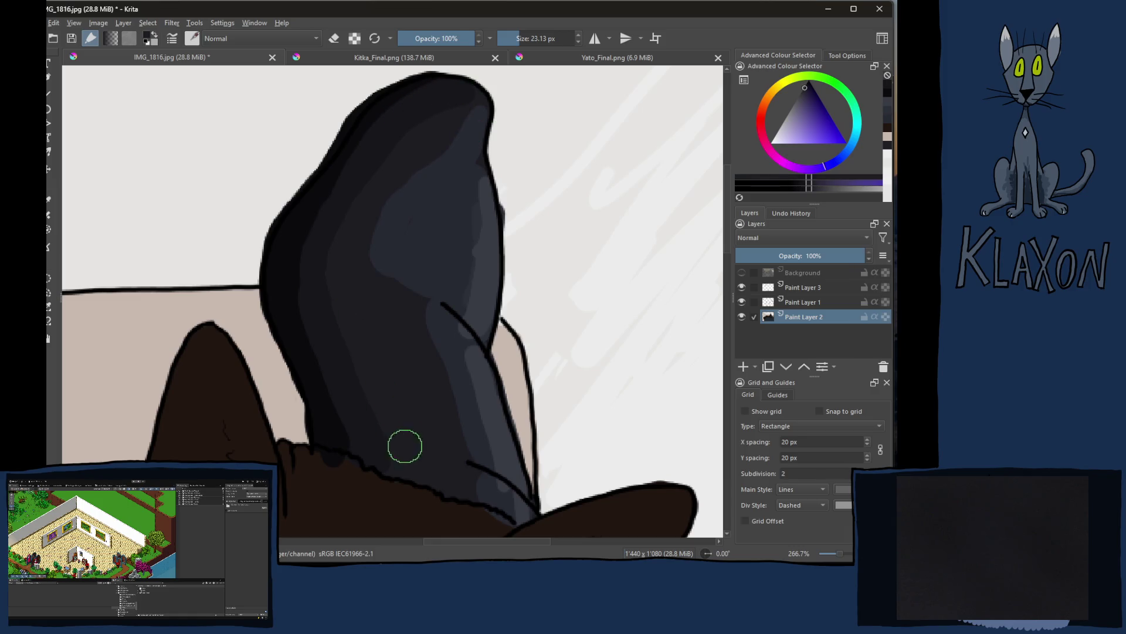
{"action": "mouse_move", "coordinate": [361, 383]}
{"action": "left_mouse_down"}
{"action": "mouse_move", "coordinate": [339, 337]}
{"action": "mouse_move", "coordinate": [335, 281]}
{"action": "mouse_move", "coordinate": [402, 151]}
{"action": "mouse_move", "coordinate": [465, 103]}
{"action": "mouse_move", "coordinate": [479, 119]}
{"action": "mouse_move", "coordinate": [402, 199]}
{"action": "mouse_move", "coordinate": [386, 253]}
{"action": "left_mouse_up"}
Step: Smooth the lighter fold stripe and paint lighter blue-grey down the sock's right edge
{"action": "left_click", "coordinate": [468, 259], "text": "ctrl"}
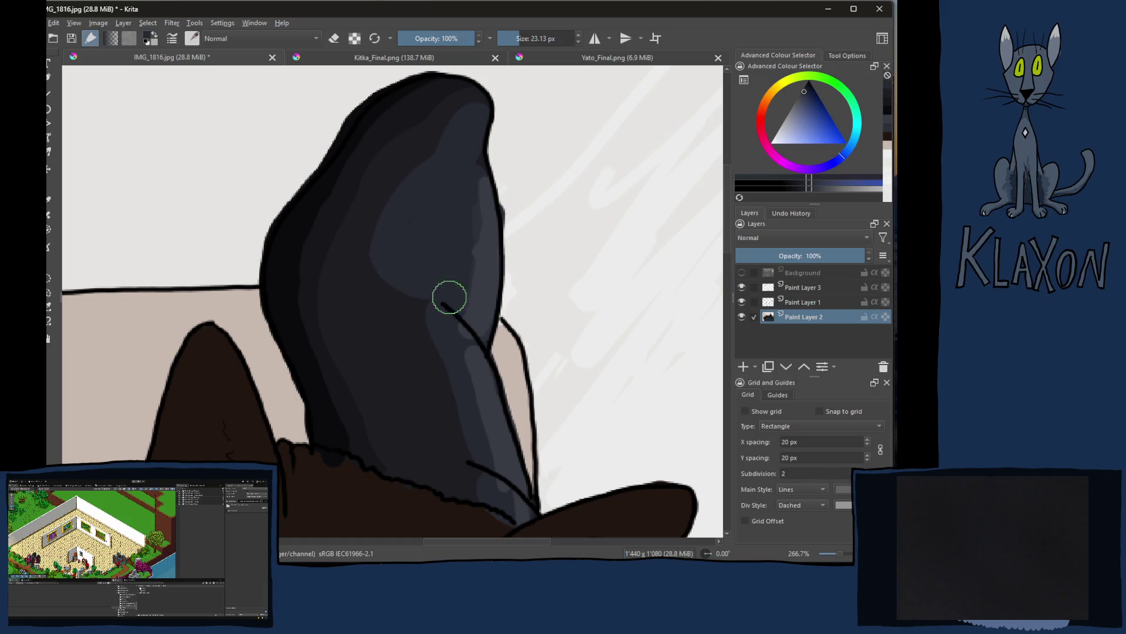
{"action": "left_click", "coordinate": [479, 403], "text": "ctrl"}
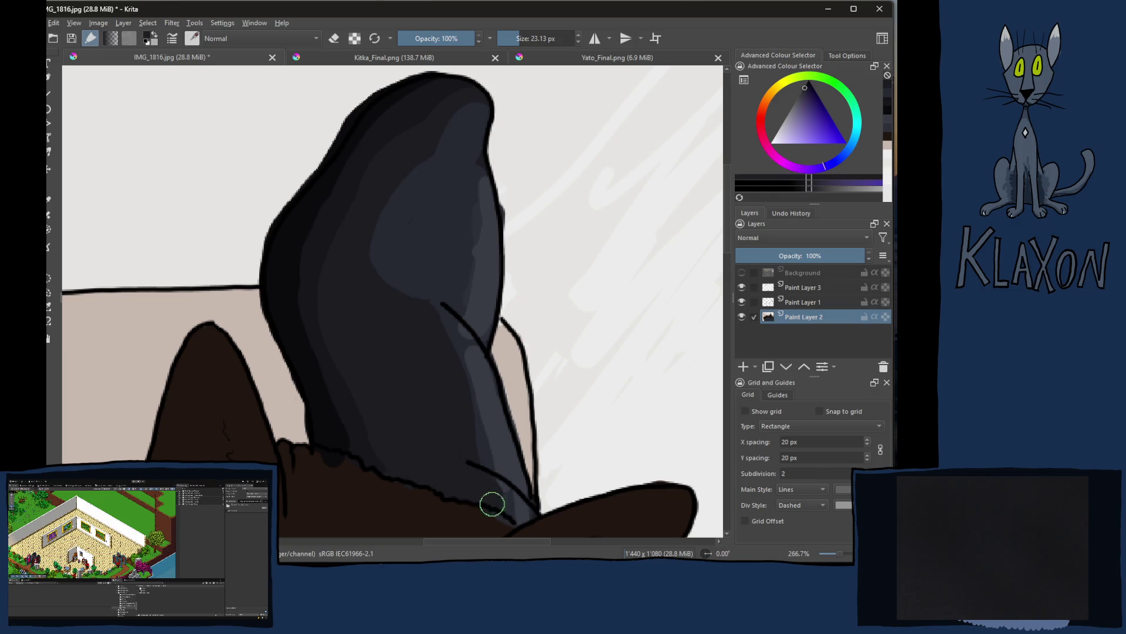
{"action": "left_click", "coordinate": [460, 287], "text": "ctrl"}
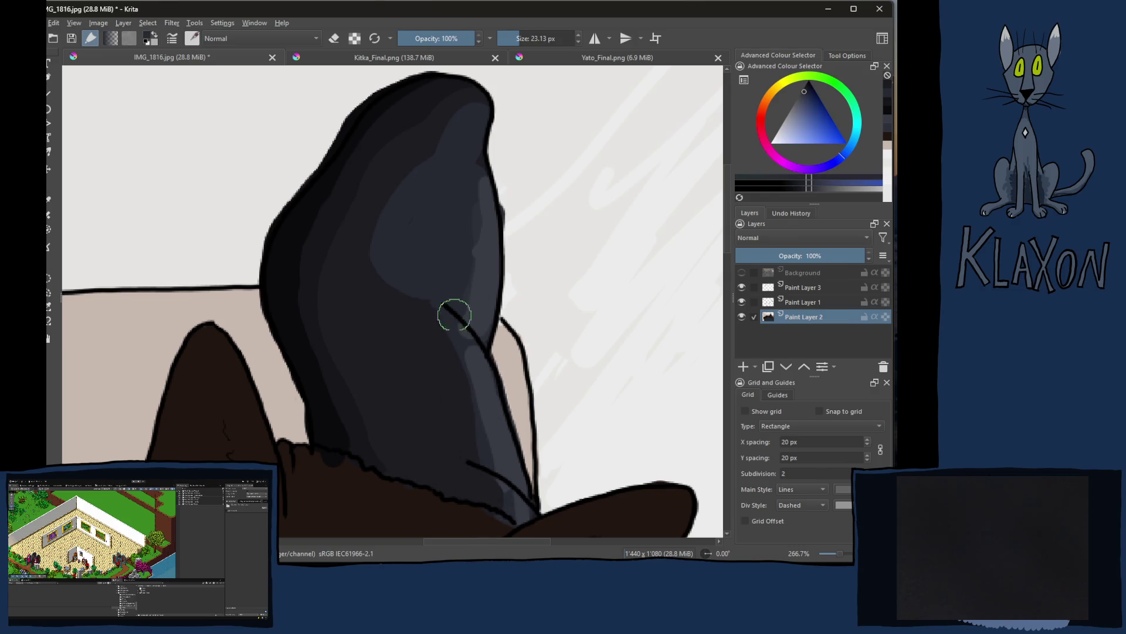
{"action": "left_click_drag", "start_coordinate": [458, 336], "coordinate": [490, 463]}
{"action": "mouse_move", "coordinate": [447, 369]}
{"action": "left_mouse_down"}
{"action": "mouse_move", "coordinate": [516, 508]}
{"action": "mouse_move", "coordinate": [502, 485]}
{"action": "left_mouse_up"}
{"action": "left_click", "coordinate": [488, 294], "text": "ctrl"}
{"action": "mouse_move", "coordinate": [483, 170]}
{"action": "left_mouse_down"}
{"action": "mouse_move", "coordinate": [470, 310]}
{"action": "mouse_move", "coordinate": [481, 329]}
{"action": "left_mouse_up"}
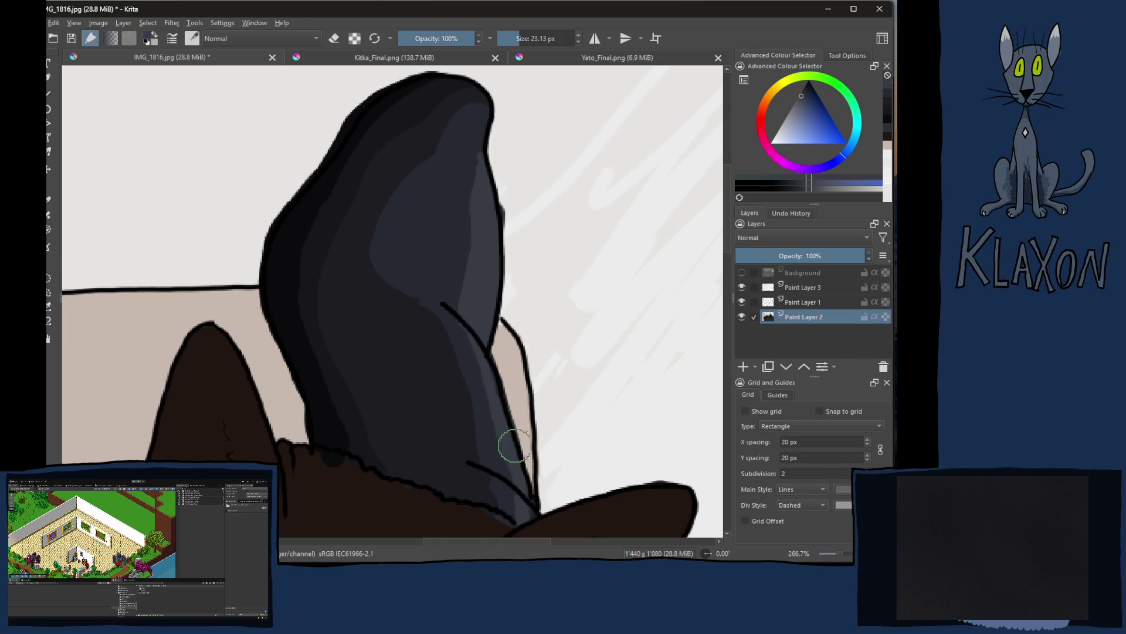
{"action": "left_click_drag", "start_coordinate": [527, 503], "coordinate": [515, 497]}
Step: Undo a bad right-edge stroke, shade along the left edge, then zoom out
{"action": "left_click", "coordinate": [495, 465], "text": "ctrl"}
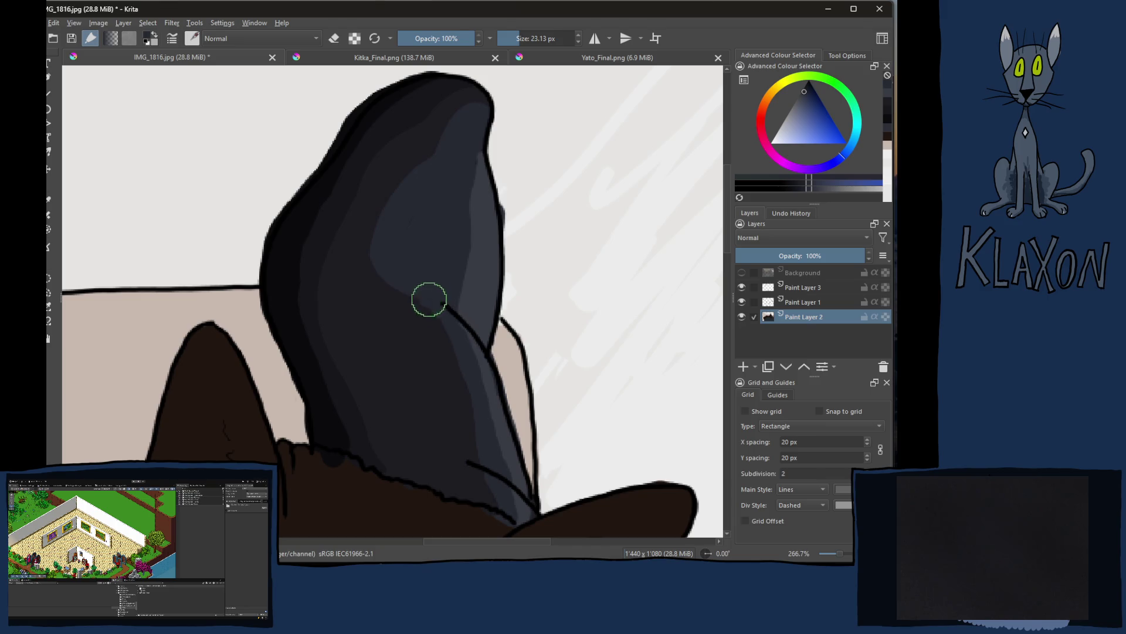
{"action": "left_click_drag", "start_coordinate": [442, 316], "coordinate": [502, 512]}
{"action": "key", "text": "ctrl+z"}
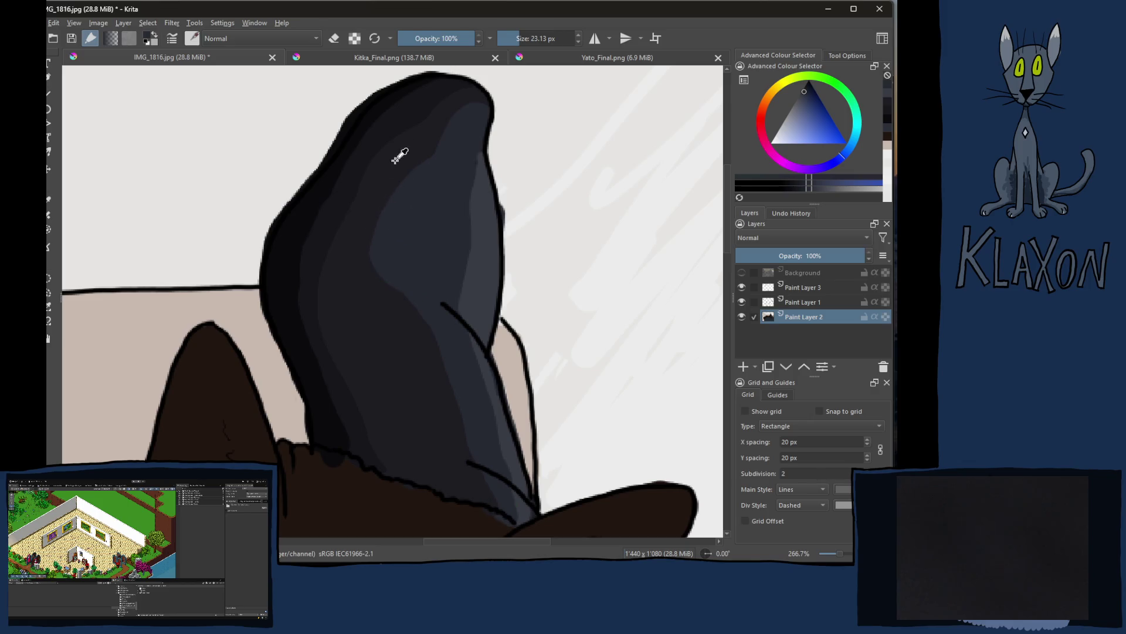
{"action": "left_click", "coordinate": [411, 102], "text": "ctrl"}
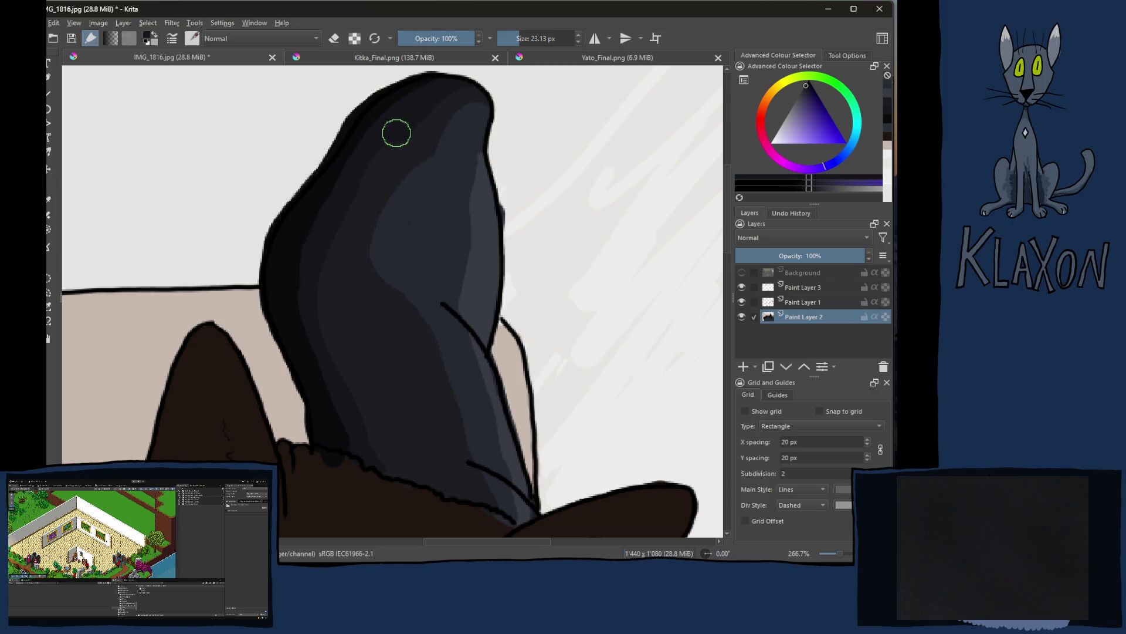
{"action": "left_click", "coordinate": [313, 199], "text": "ctrl"}
{"action": "mouse_move", "coordinate": [365, 126]}
{"action": "left_mouse_down"}
{"action": "mouse_move", "coordinate": [305, 221]}
{"action": "mouse_move", "coordinate": [309, 360]}
{"action": "mouse_move", "coordinate": [348, 457]}
{"action": "mouse_move", "coordinate": [343, 439]}
{"action": "left_mouse_up"}
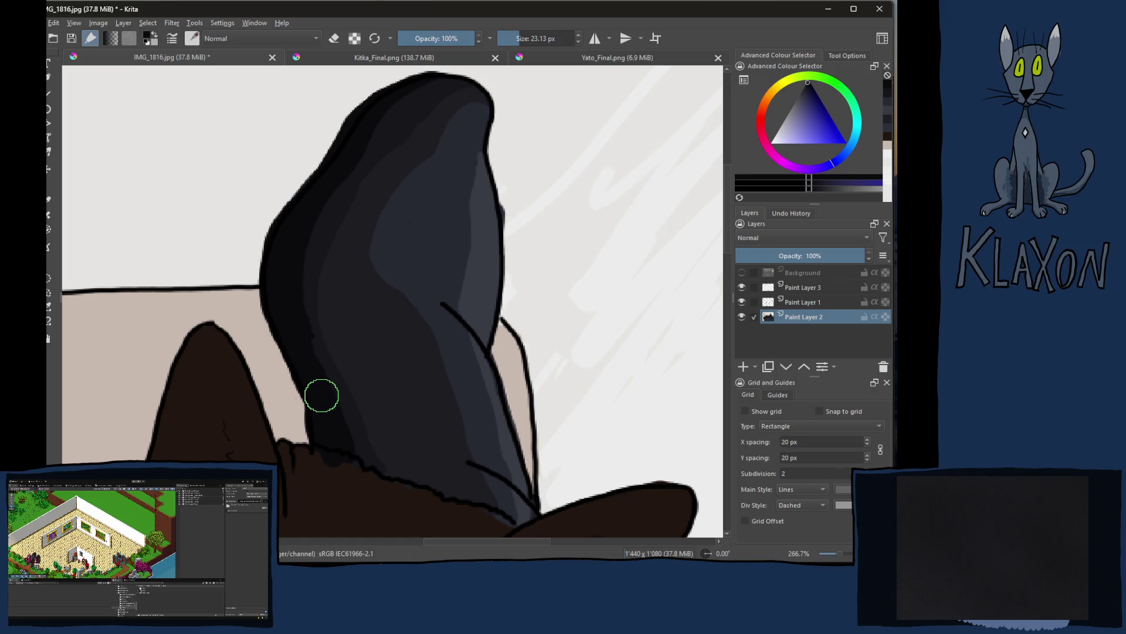
{"action": "key", "text": "1"}
{"action": "left_click_drag", "start_coordinate": [385, 424], "coordinate": [355, 353]}
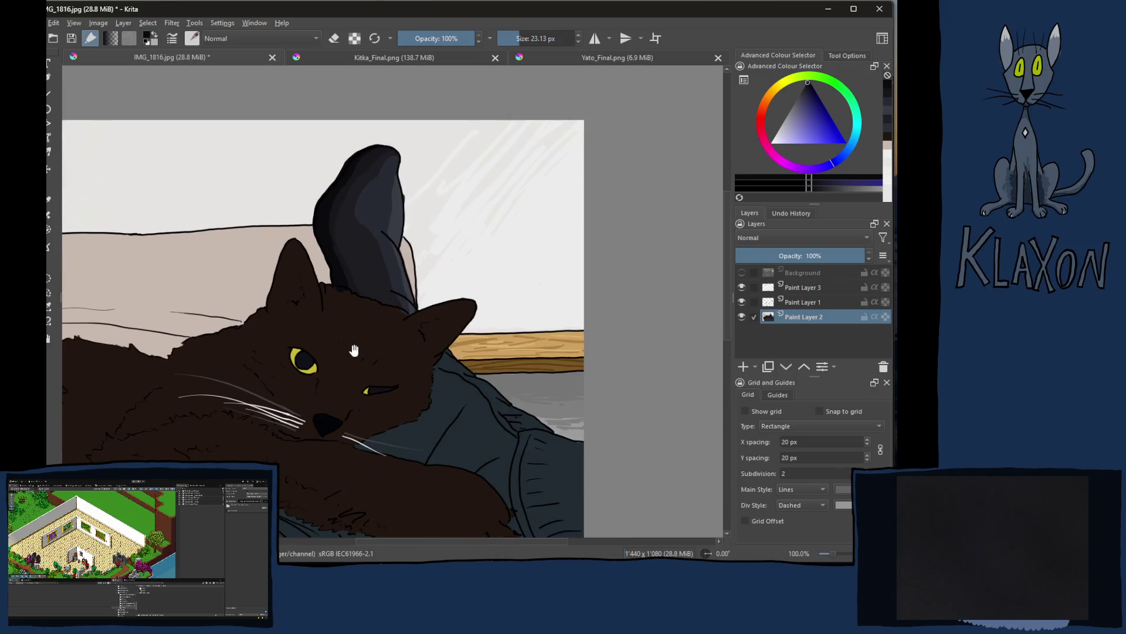
Step: Cover the ear's black outline with the cat's dark brown fur colour
{"action": "scroll", "coordinate": [328, 260], "scroll_direction": "up", "scroll_amount": 4}
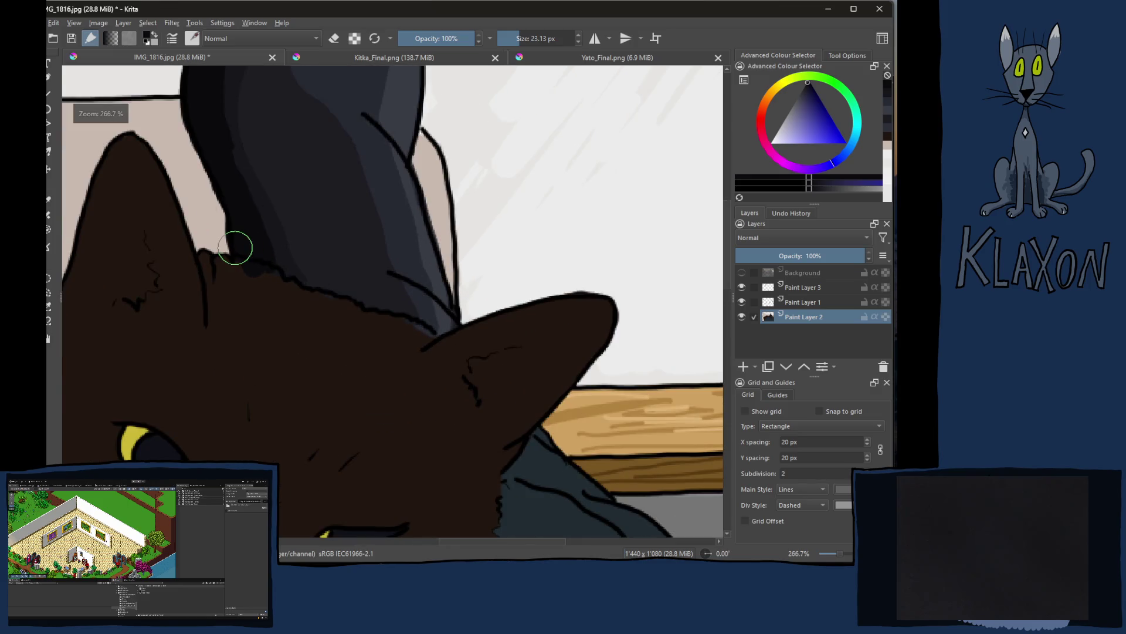
{"action": "left_click", "coordinate": [361, 391], "text": "ctrl"}
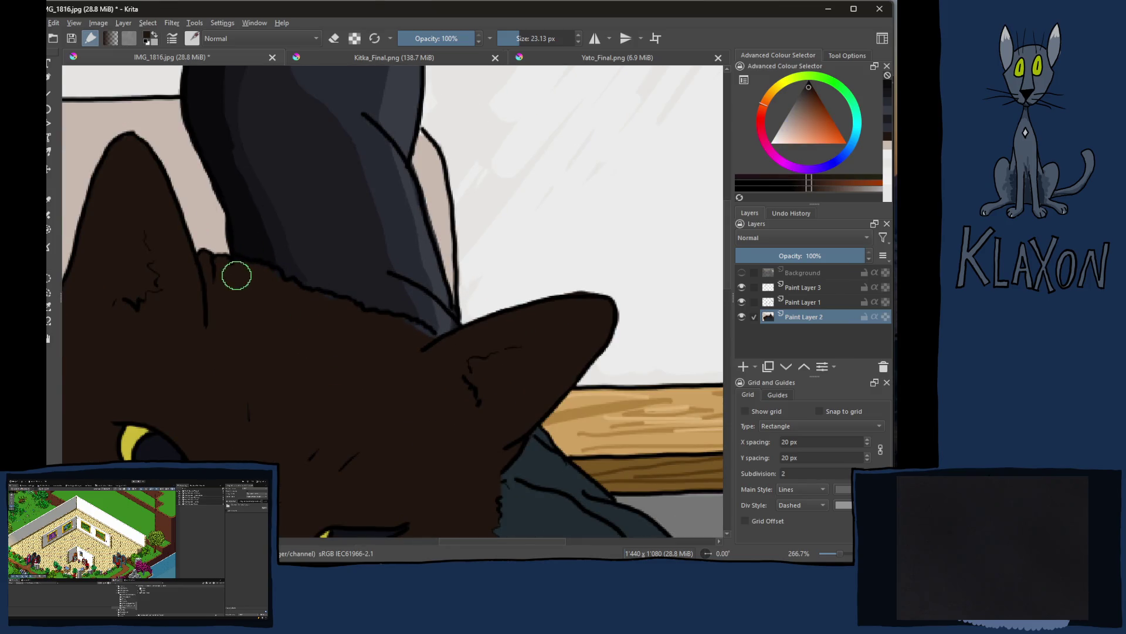
{"action": "left_click_drag", "start_coordinate": [243, 275], "coordinate": [293, 290]}
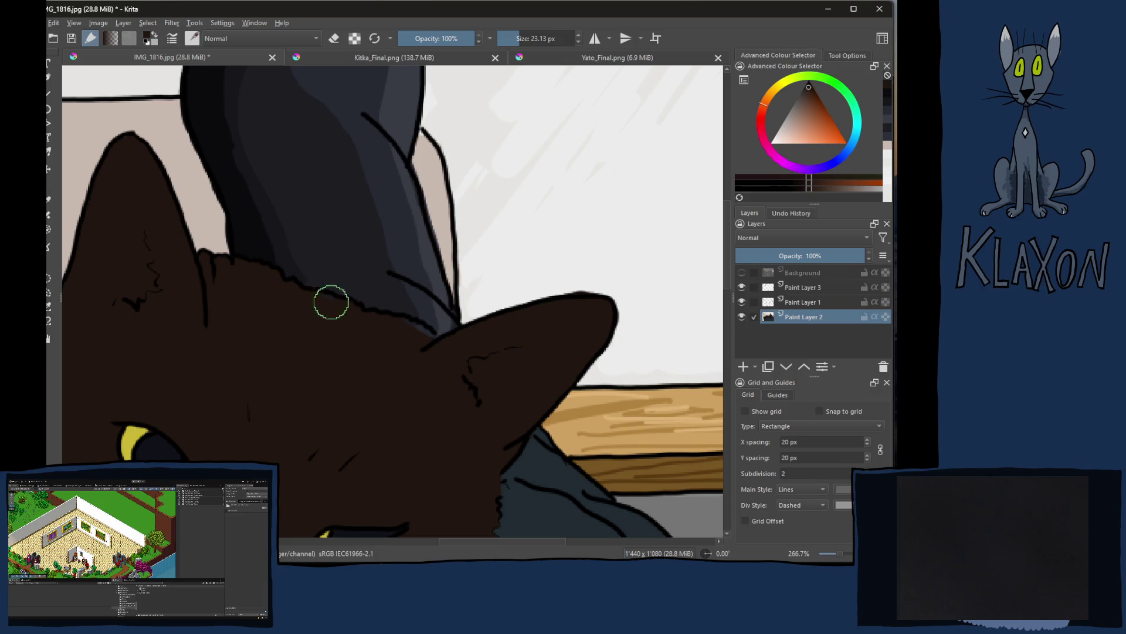
{"action": "left_click_drag", "start_coordinate": [348, 316], "coordinate": [418, 339]}
Step: Zoom out to check the whole cat scene, then zoom back in on the sock tip
{"action": "left_click_drag", "start_coordinate": [346, 334], "coordinate": [364, 434]}
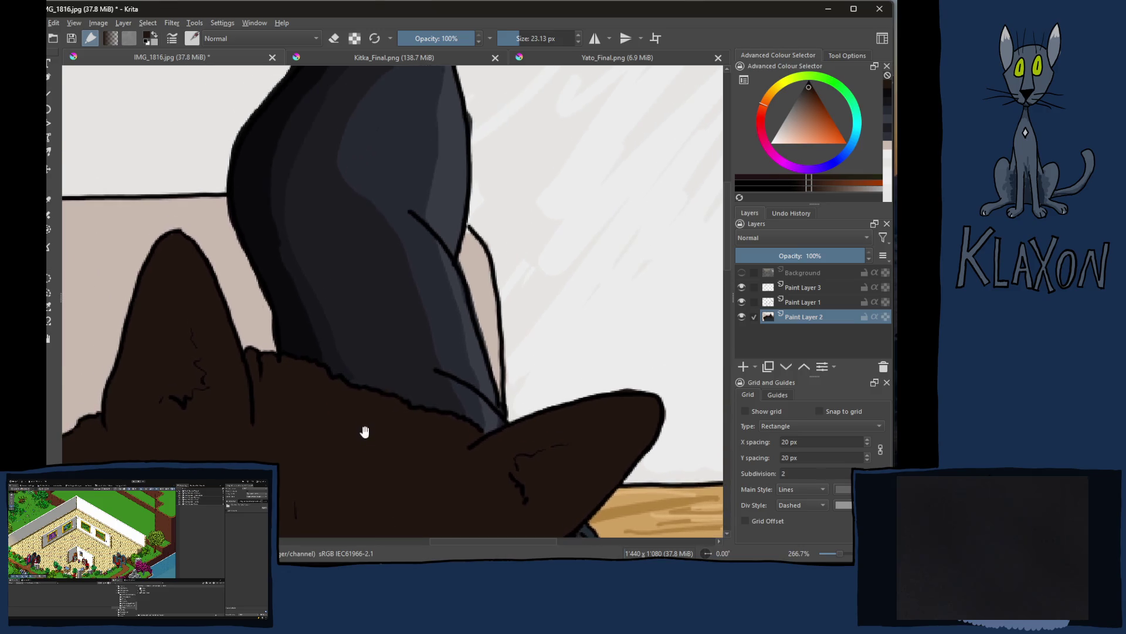
{"action": "left_click_drag", "start_coordinate": [322, 369], "coordinate": [337, 417]}
{"action": "key", "text": "3"}
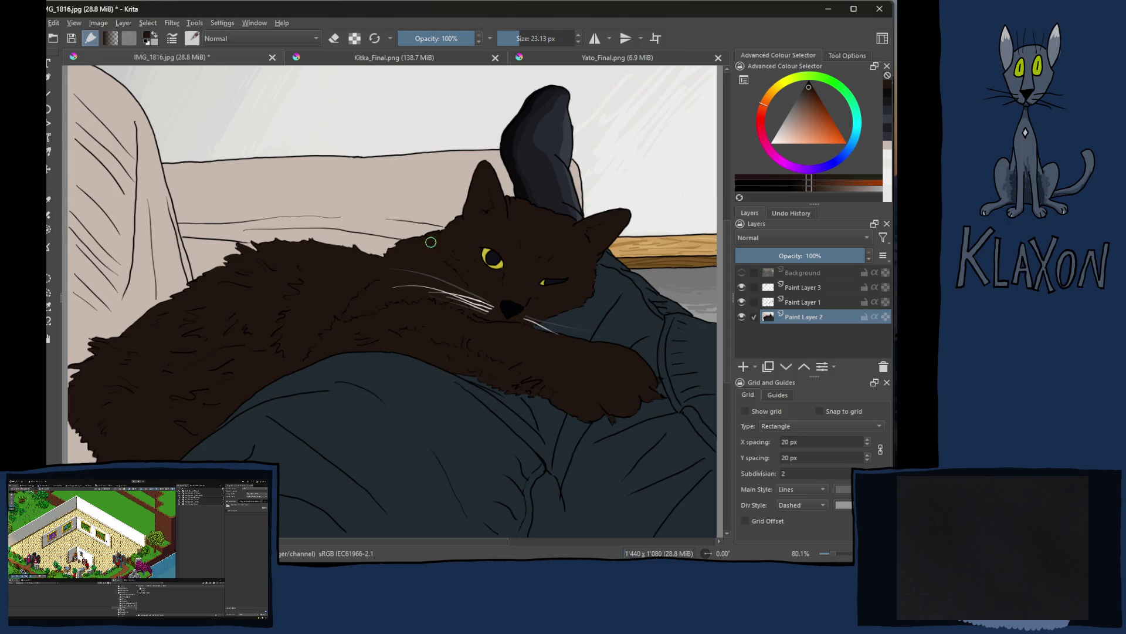
{"action": "key", "text": "plus"}
{"action": "key", "text": "plus"}
{"action": "key", "text": "plus"}
{"action": "mouse_move", "coordinate": [364, 307]}
{"action": "left_mouse_down"}
{"action": "mouse_move", "coordinate": [294, 408]}
{"action": "mouse_move", "coordinate": [377, 284]}
{"action": "left_mouse_up"}
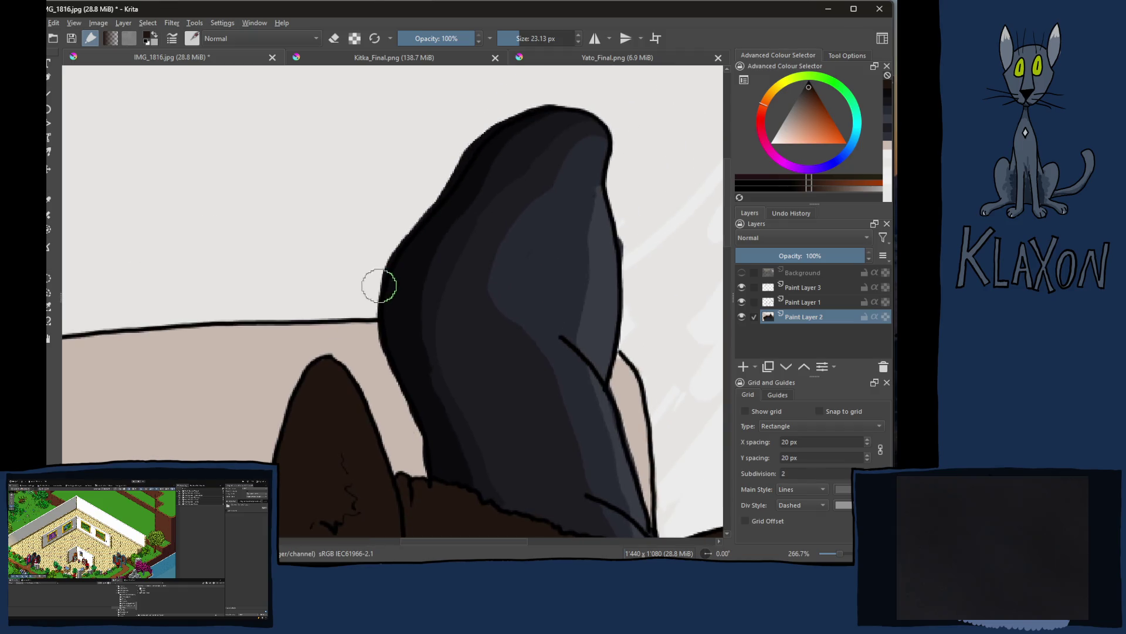
Step: Trim the sock's upper-left outline with wall colour and cover its top light streak in navy
{"action": "left_click", "coordinate": [329, 265], "text": "ctrl"}
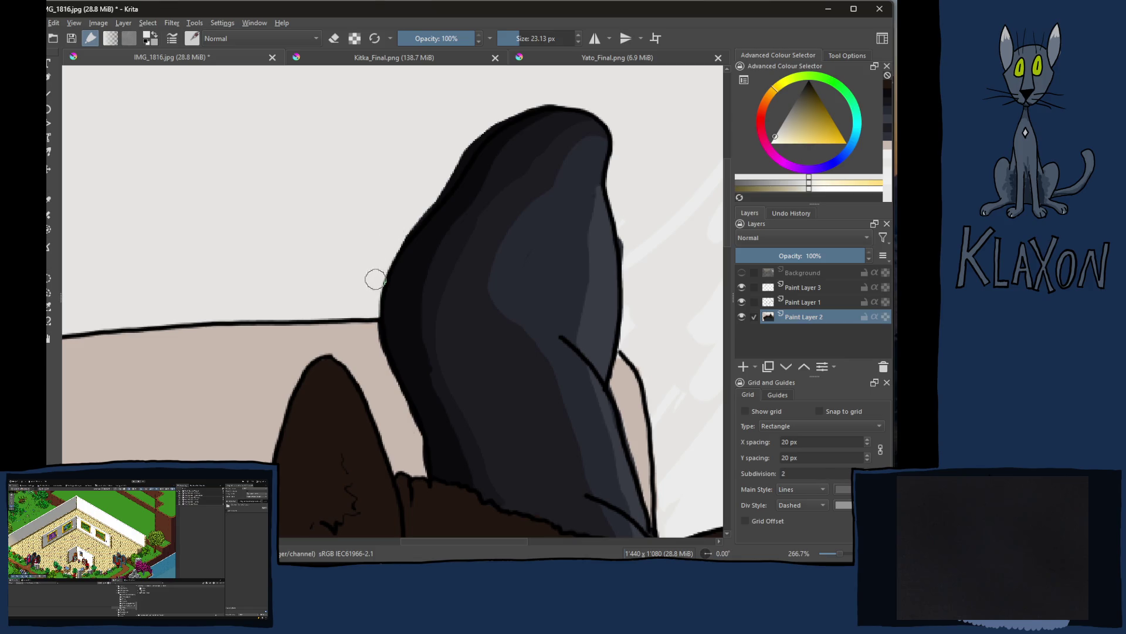
{"action": "mouse_move", "coordinate": [434, 186]}
{"action": "left_mouse_down"}
{"action": "mouse_move", "coordinate": [471, 128]}
{"action": "mouse_move", "coordinate": [454, 154]}
{"action": "mouse_move", "coordinate": [536, 90]}
{"action": "mouse_move", "coordinate": [503, 111]}
{"action": "mouse_move", "coordinate": [574, 93]}
{"action": "left_mouse_up"}
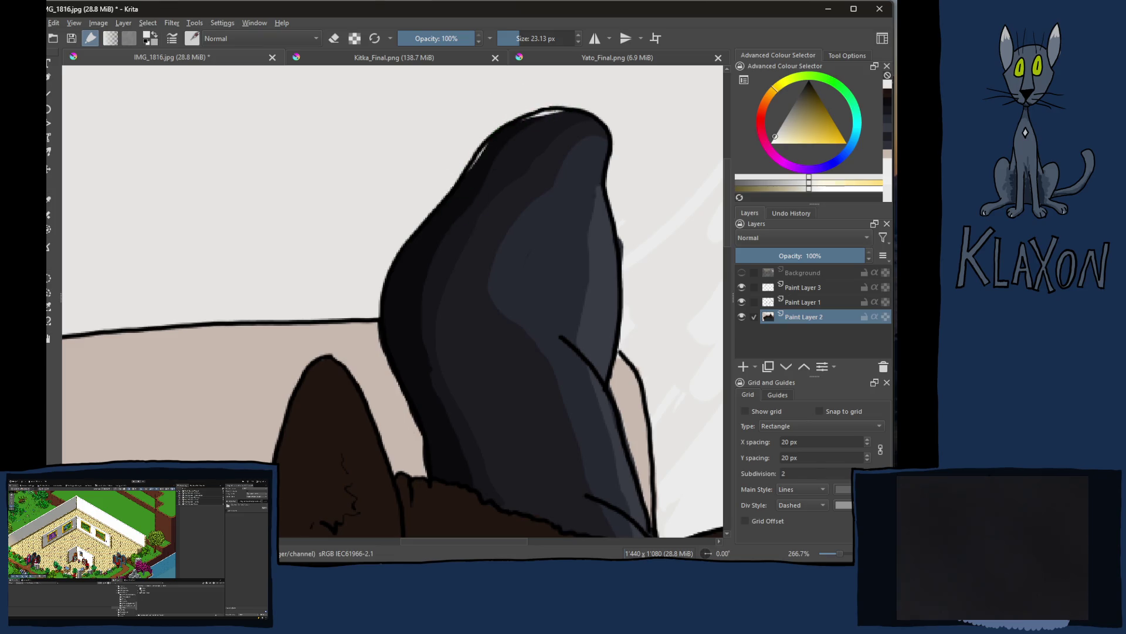
{"action": "left_click", "coordinate": [436, 307], "text": "ctrl"}
{"action": "key", "text": "bracketleft"}
{"action": "key", "text": "bracketleft"}
{"action": "key", "text": "bracketleft"}
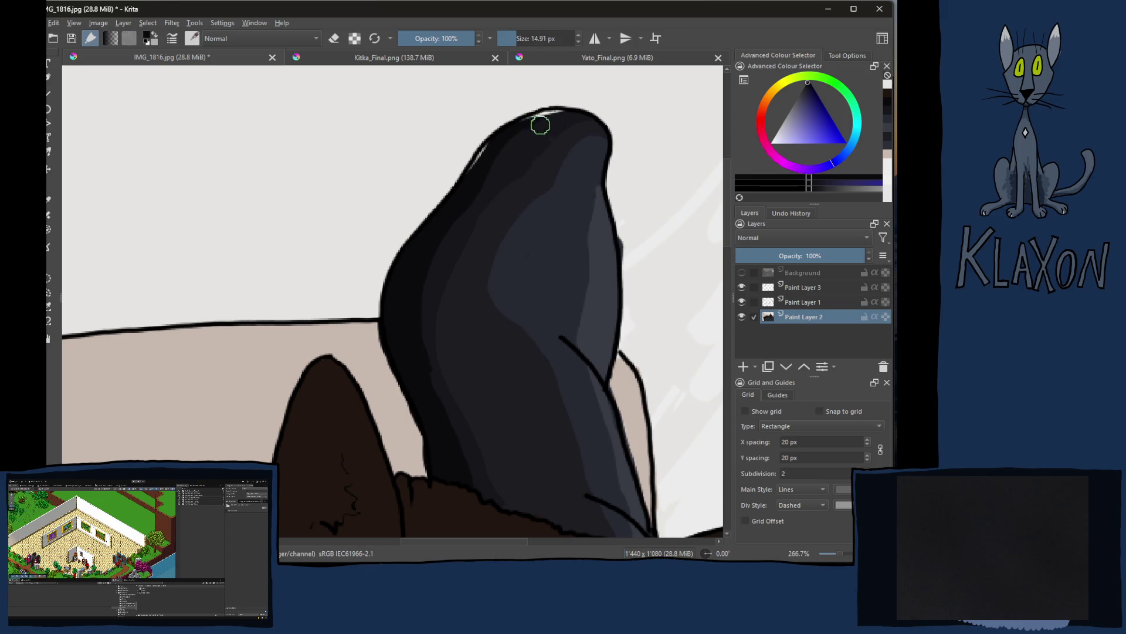
{"action": "mouse_move", "coordinate": [510, 121]}
{"action": "left_mouse_down"}
{"action": "mouse_move", "coordinate": [562, 113]}
{"action": "mouse_move", "coordinate": [523, 116]}
{"action": "mouse_move", "coordinate": [467, 186]}
{"action": "mouse_move", "coordinate": [447, 189]}
{"action": "left_mouse_up"}
{"action": "left_click", "coordinate": [425, 173], "text": "ctrl"}
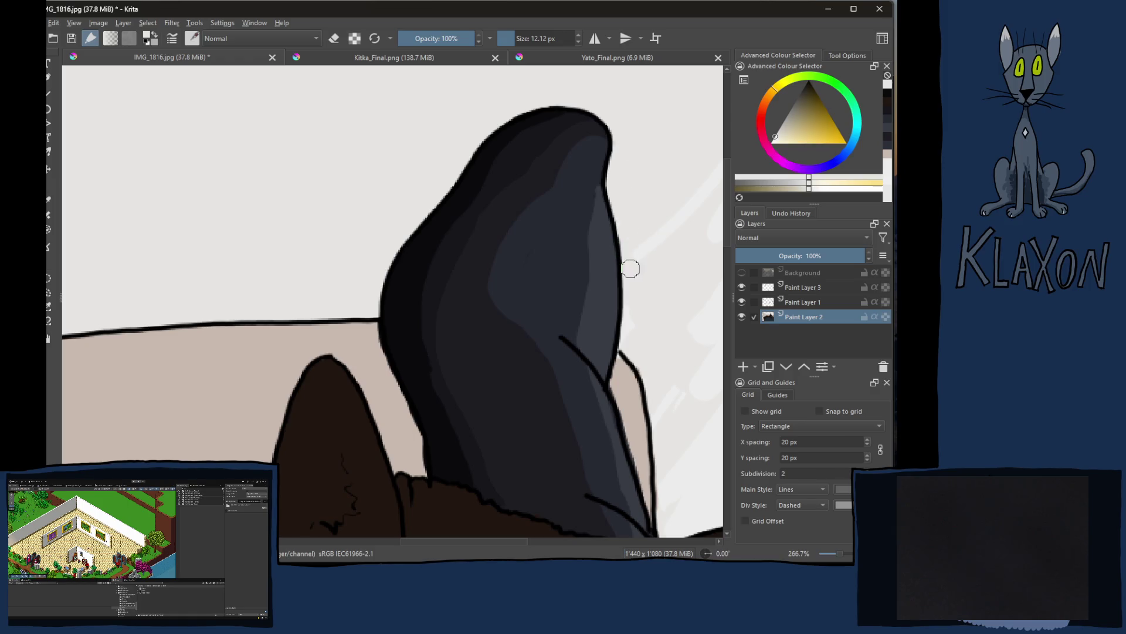
{"action": "scroll", "coordinate": [610, 248], "scroll_direction": "right", "scroll_amount": 5}
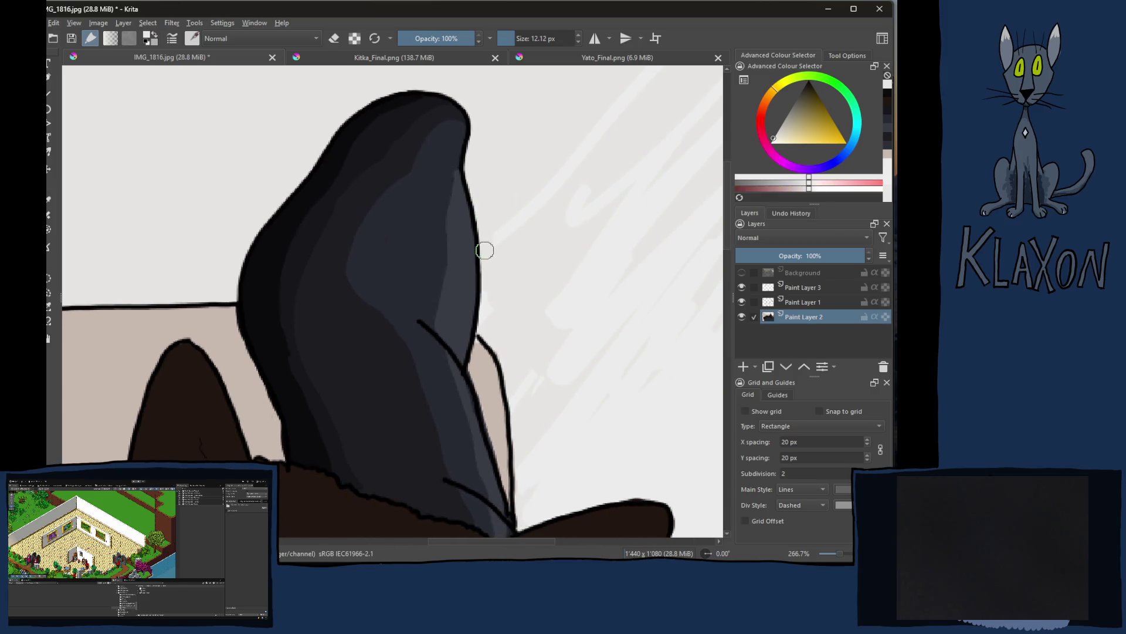
Step: Dab sampled off-white wall paint beside the sock's right outline, then sample the window's pinkish off-white
{"action": "scroll", "coordinate": [498, 235], "scroll_direction": "down", "scroll_amount": 3}
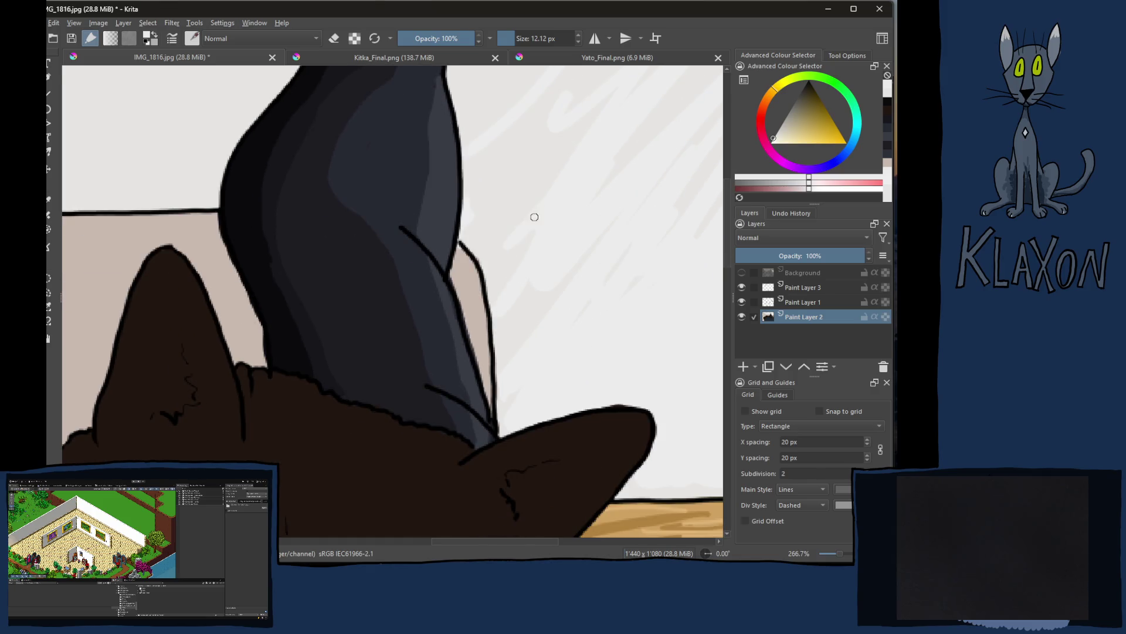
{"action": "left_click", "coordinate": [483, 190], "text": "ctrl"}
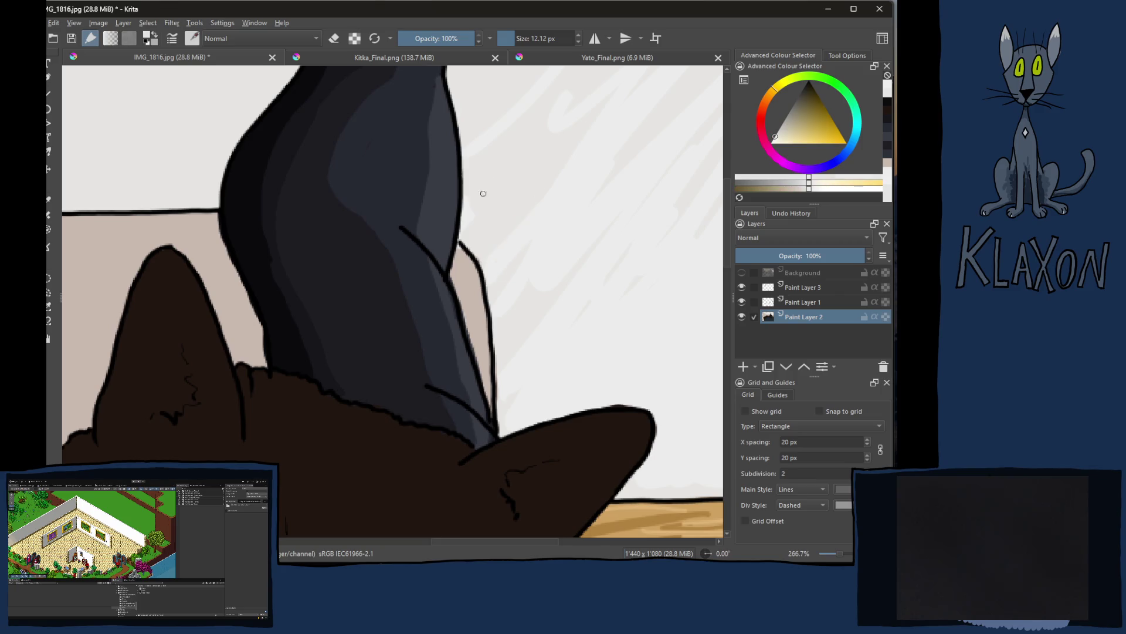
{"action": "left_click", "coordinate": [463, 273], "text": "ctrl"}
{"action": "left_click", "coordinate": [478, 254], "text": "ctrl"}
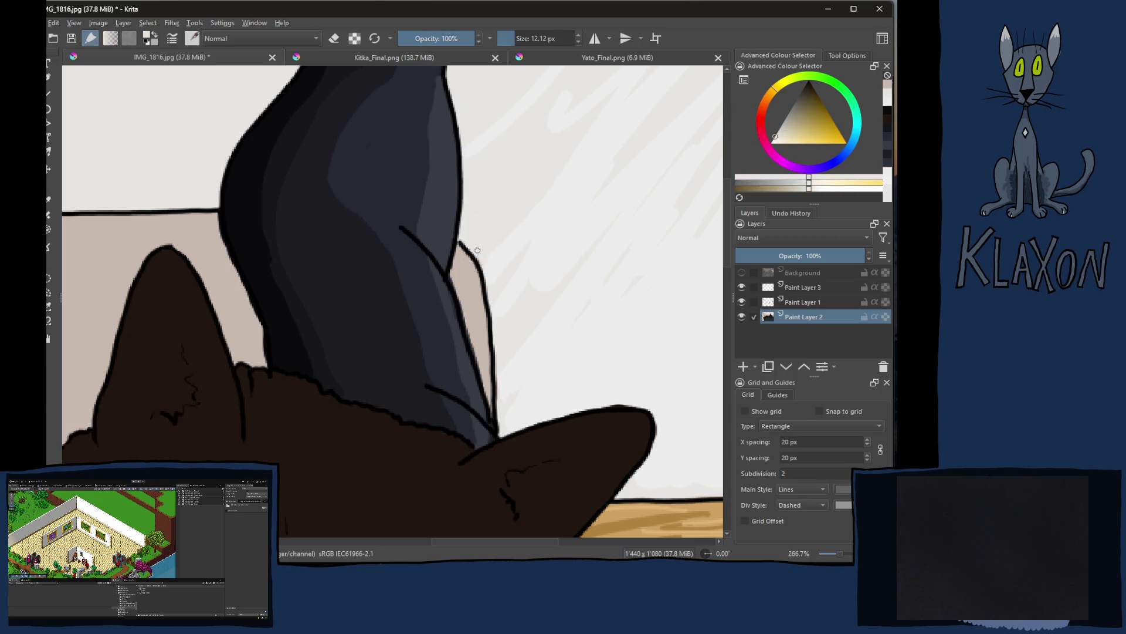
{"action": "left_click_drag", "start_coordinate": [695, 132], "coordinate": [515, 281]}
{"action": "left_click", "coordinate": [401, 356], "text": "ctrl"}
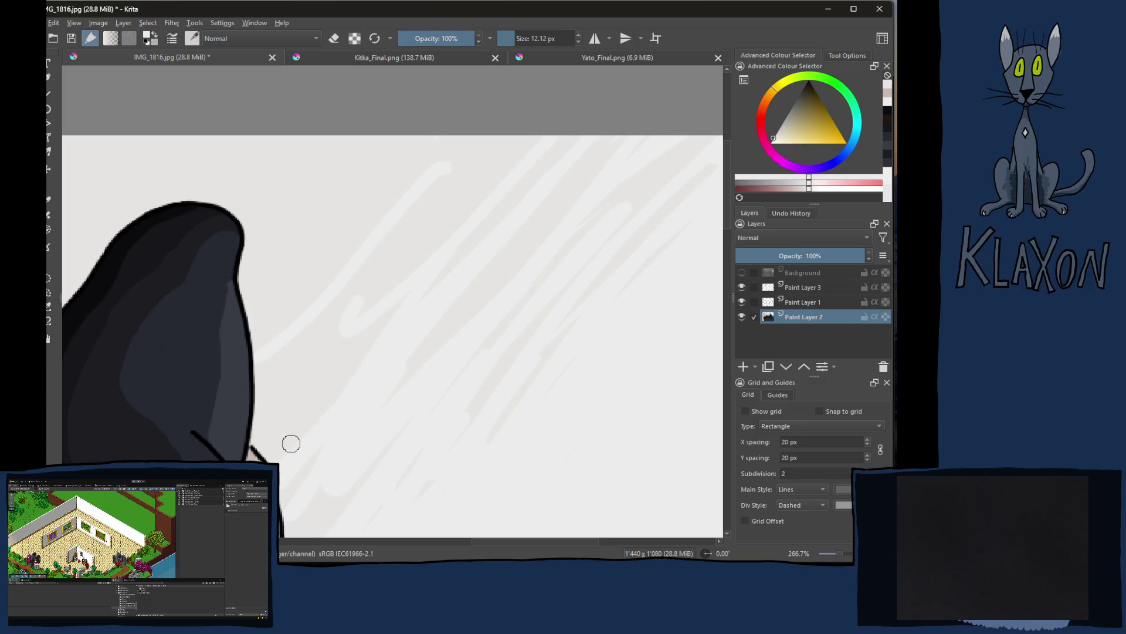
Step: Paint a faint off-white stroke over the window area and zoom out to view the whole painting
{"action": "left_click_drag", "start_coordinate": [412, 284], "coordinate": [523, 162]}
{"action": "left_click_drag", "start_coordinate": [509, 403], "coordinate": [418, 302]}
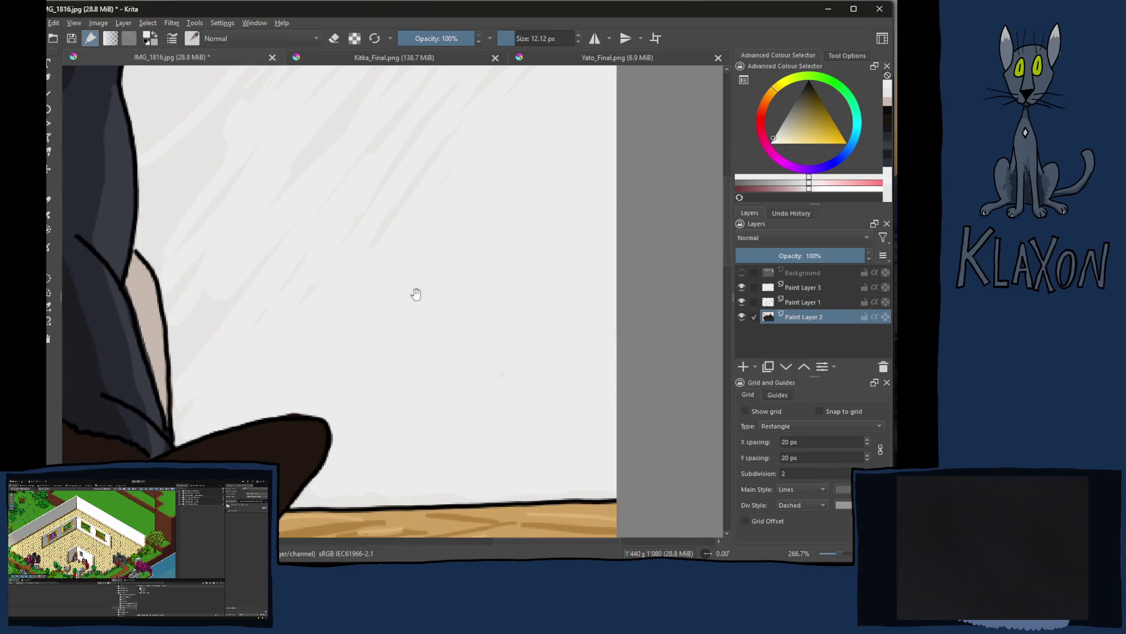
{"action": "mouse_move", "coordinate": [397, 221]}
{"action": "left_mouse_down"}
{"action": "mouse_move", "coordinate": [435, 272]}
{"action": "mouse_move", "coordinate": [442, 266]}
{"action": "left_mouse_up"}
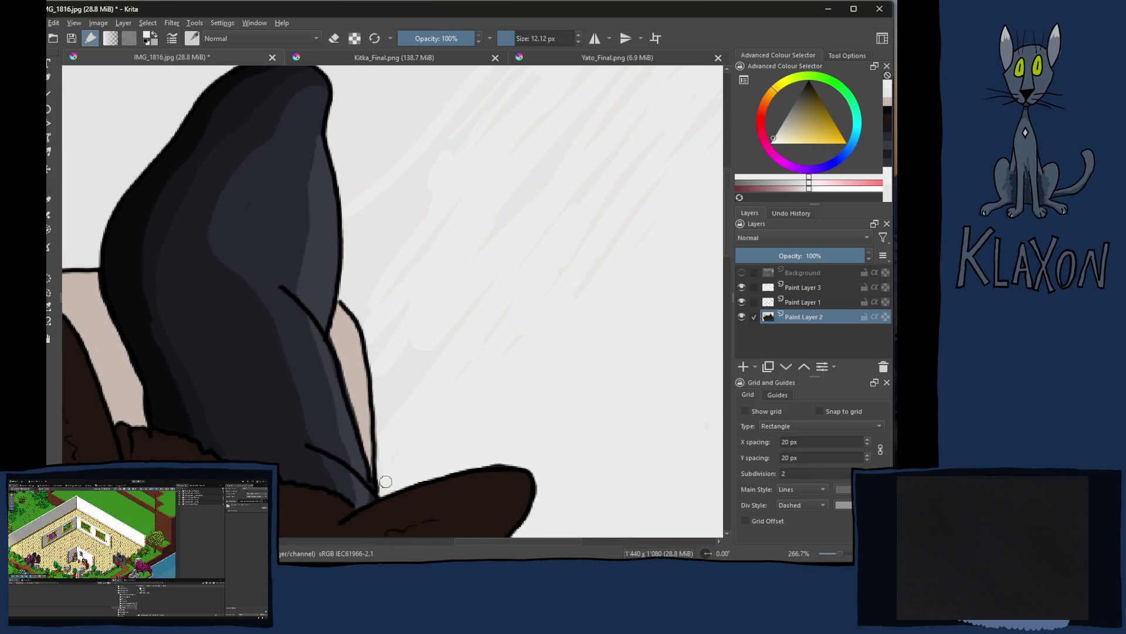
{"action": "left_click_drag", "start_coordinate": [238, 224], "coordinate": [438, 294]}
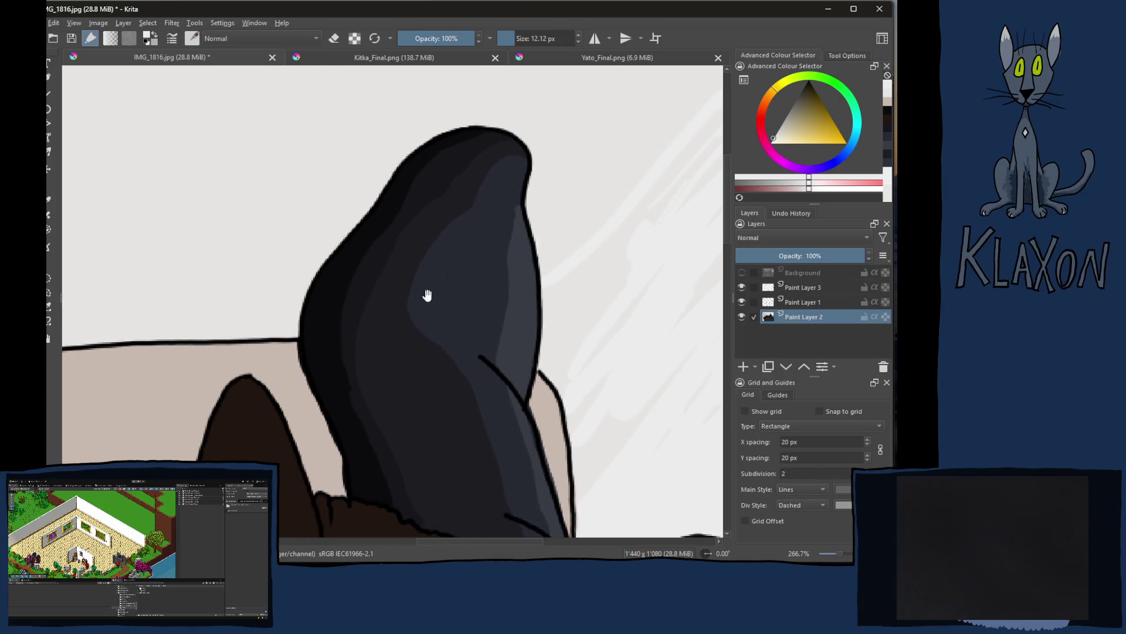
{"action": "key", "text": "minus"}
{"action": "key", "text": "minus"}
{"action": "key", "text": "minus"}
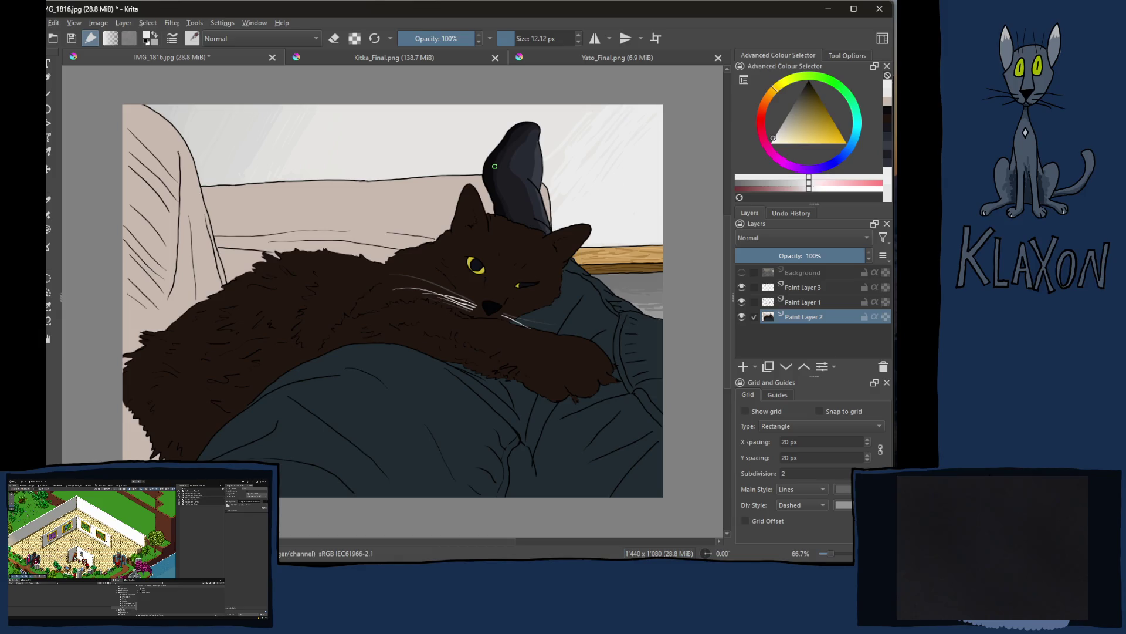
{"action": "key", "text": "alt+Tab"}
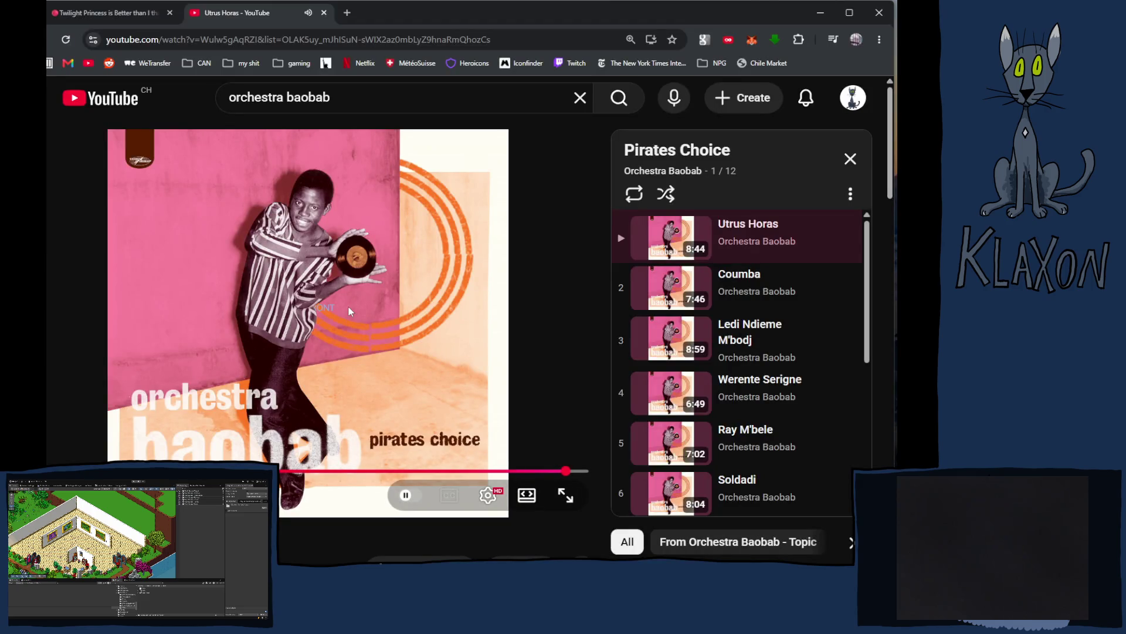
Step: Return briefly to Krita, then go back to YouTube and pause the Coumba track
{"action": "key", "text": "alt+Tab"}
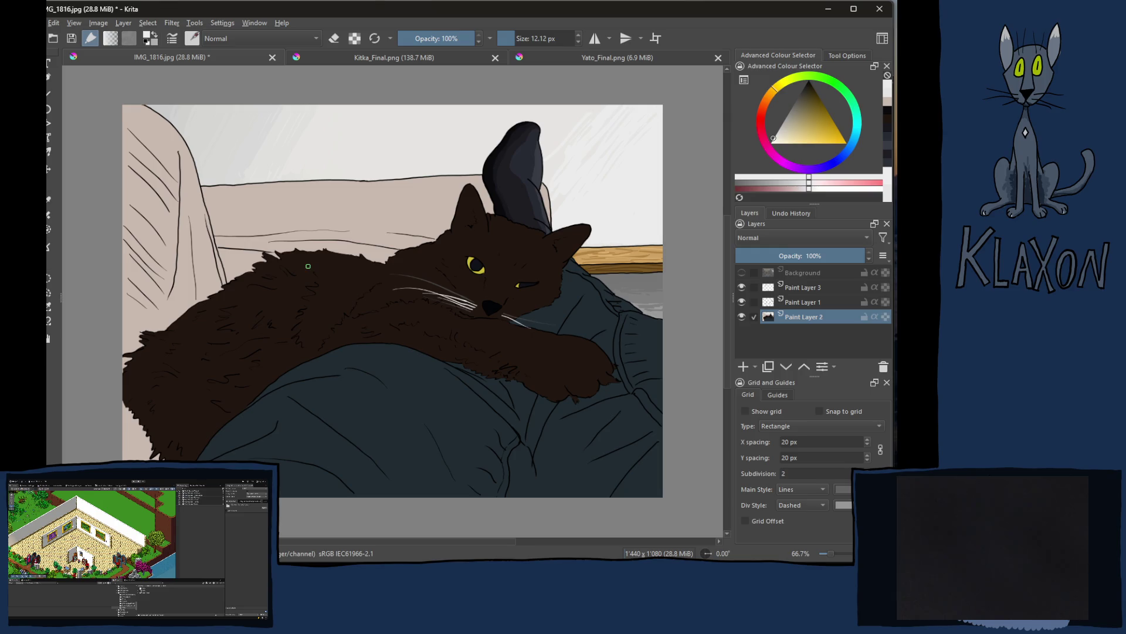
{"action": "key", "text": "alt+Tab"}
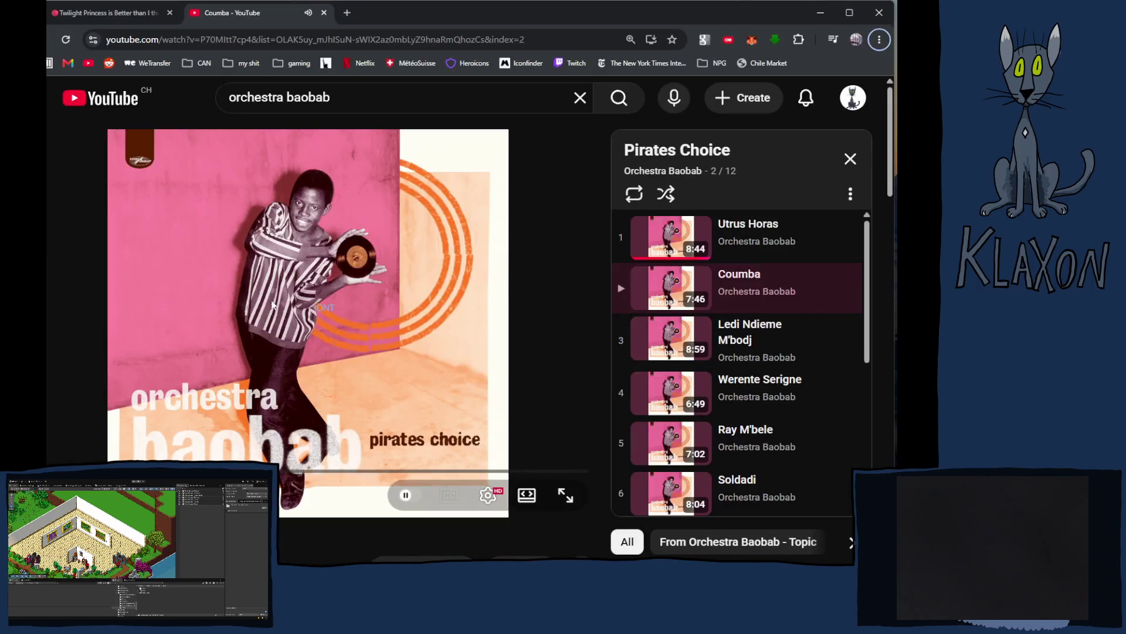
{"action": "left_click", "coordinate": [312, 364]}
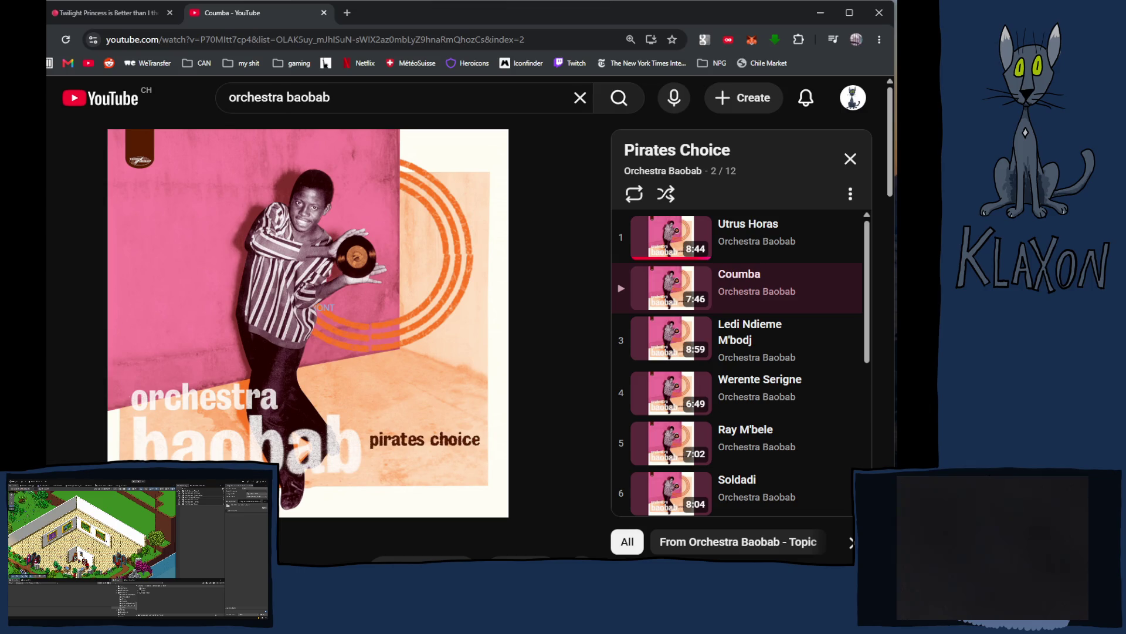
Step: Toggle playback of the Coumba track in the YouTube player
{"action": "left_click", "coordinate": [309, 364]}
Step: Switch from Chrome back to the cat painting in Krita
{"action": "key", "text": "alt+Tab"}
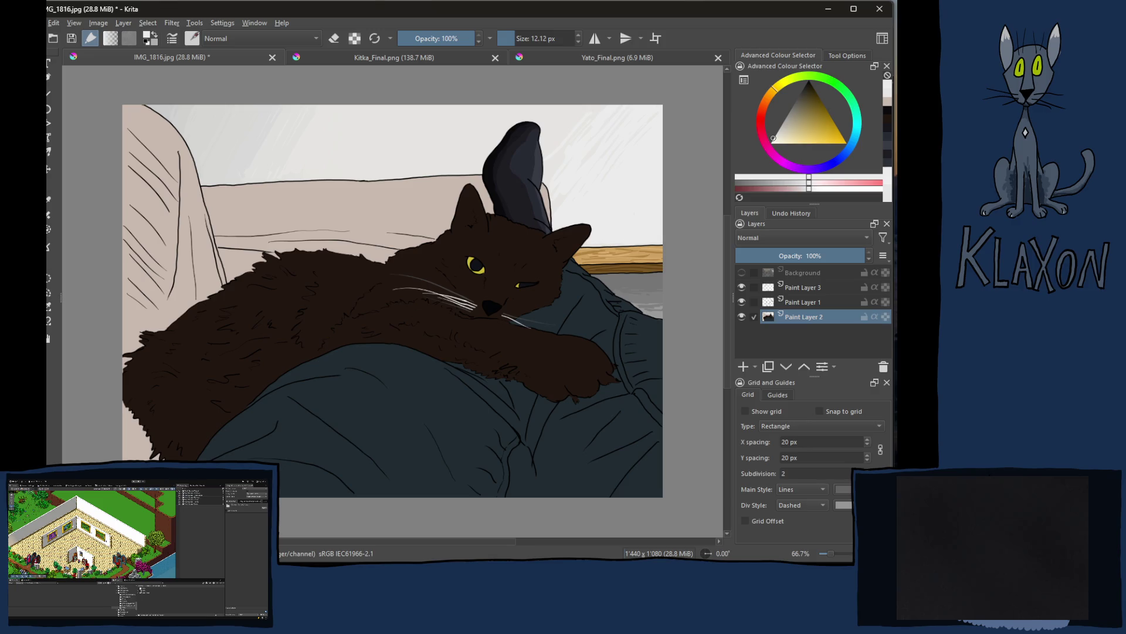
Step: Make the Background layer with the original cat photo visible again
{"action": "left_click", "coordinate": [741, 273]}
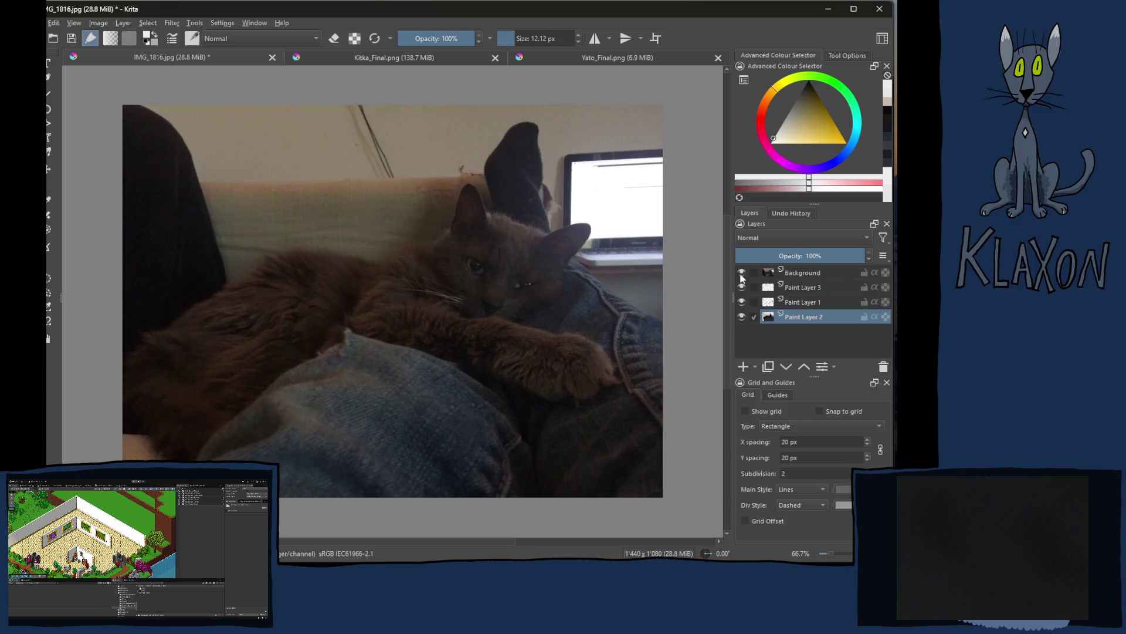
Step: Toggle visibility of the three painted layers to compare them with the reference photo
{"action": "mouse_move", "coordinate": [748, 272]}
{"action": "left_click_drag", "start_coordinate": [741, 287], "coordinate": [742, 321]}
{"action": "mouse_move", "coordinate": [742, 274]}
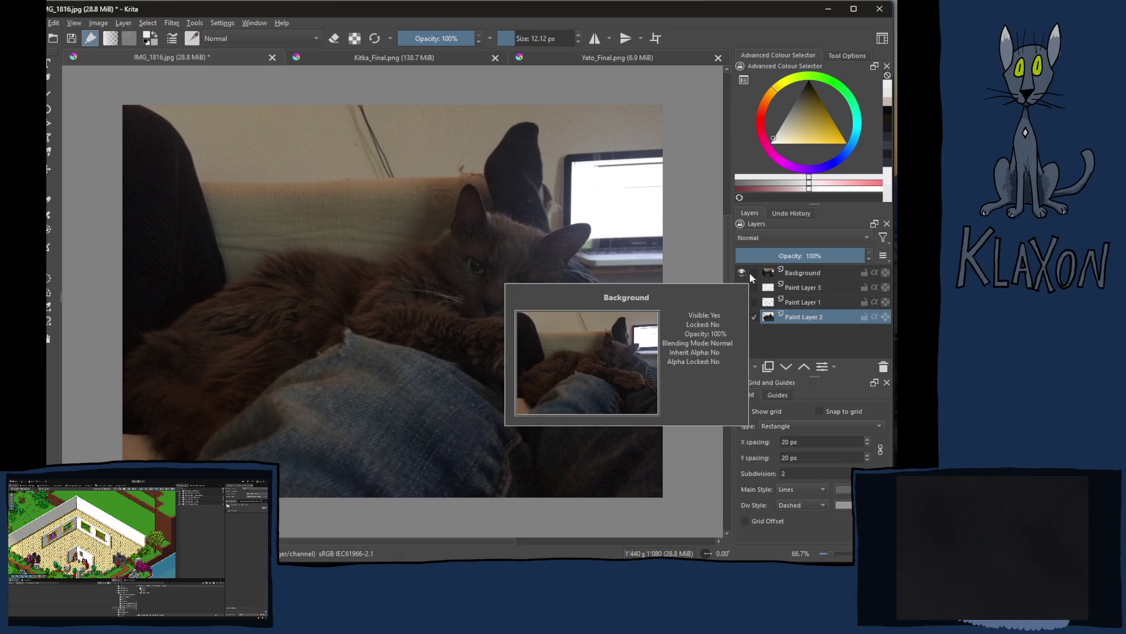